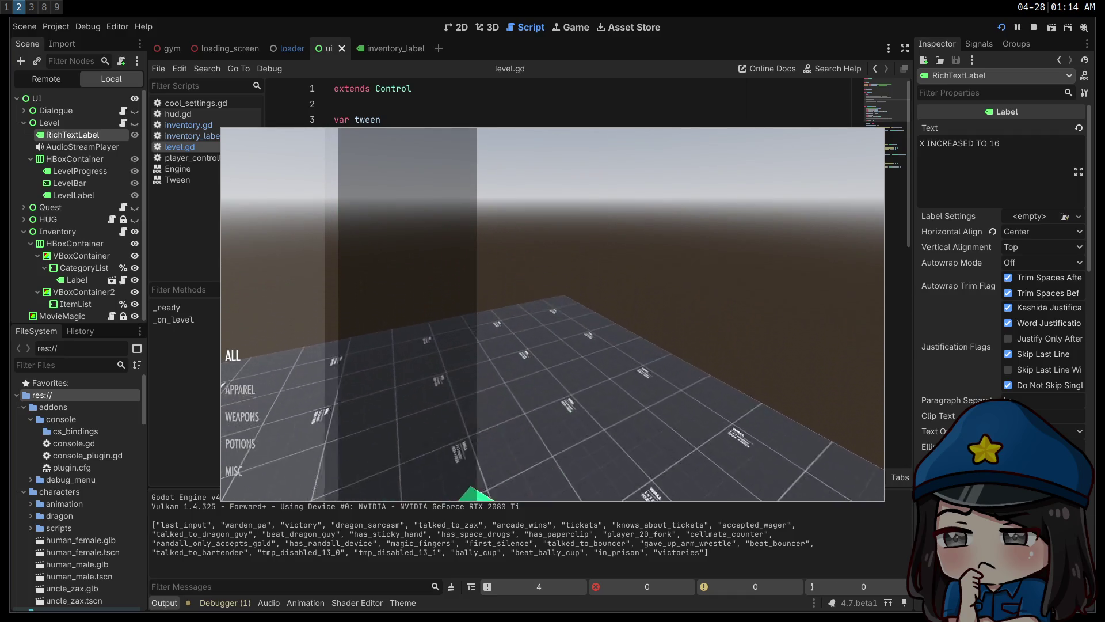
- Bring up the in-game settings, then stop the running game test from the editor
key(Escape)
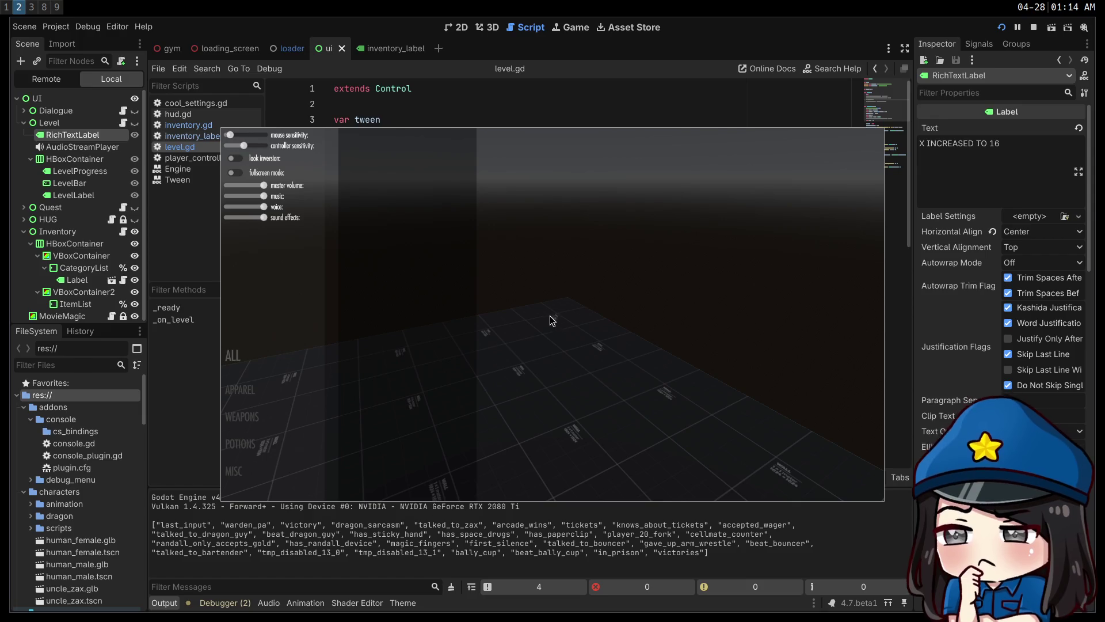
click(1034, 26)
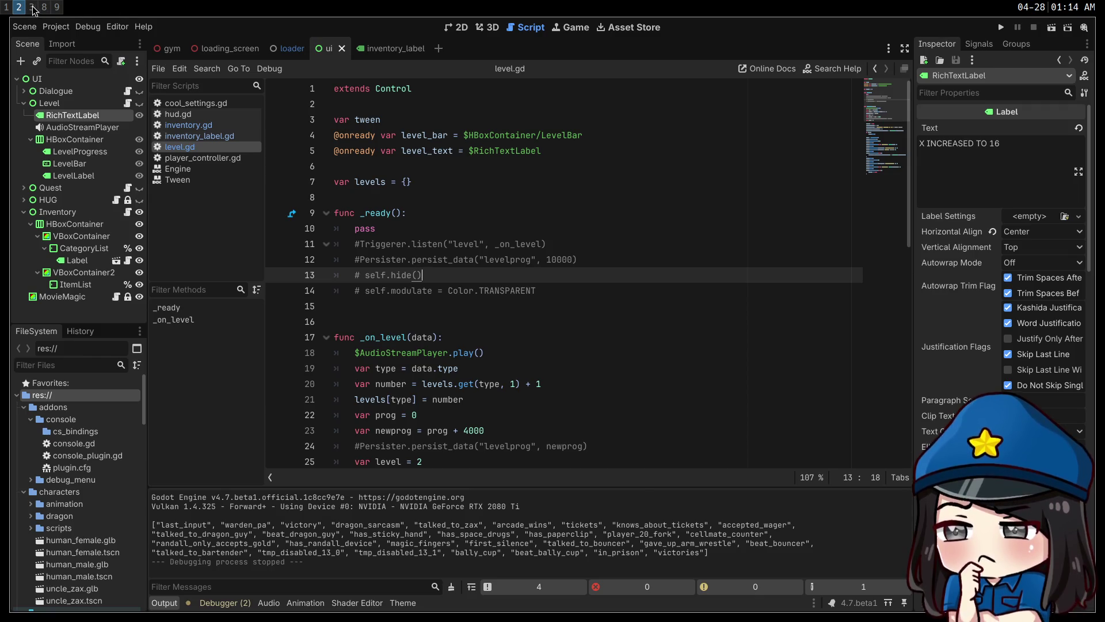
- Switch to the browser on workspace 3 and open the Game UI Database tab
key(super+3)
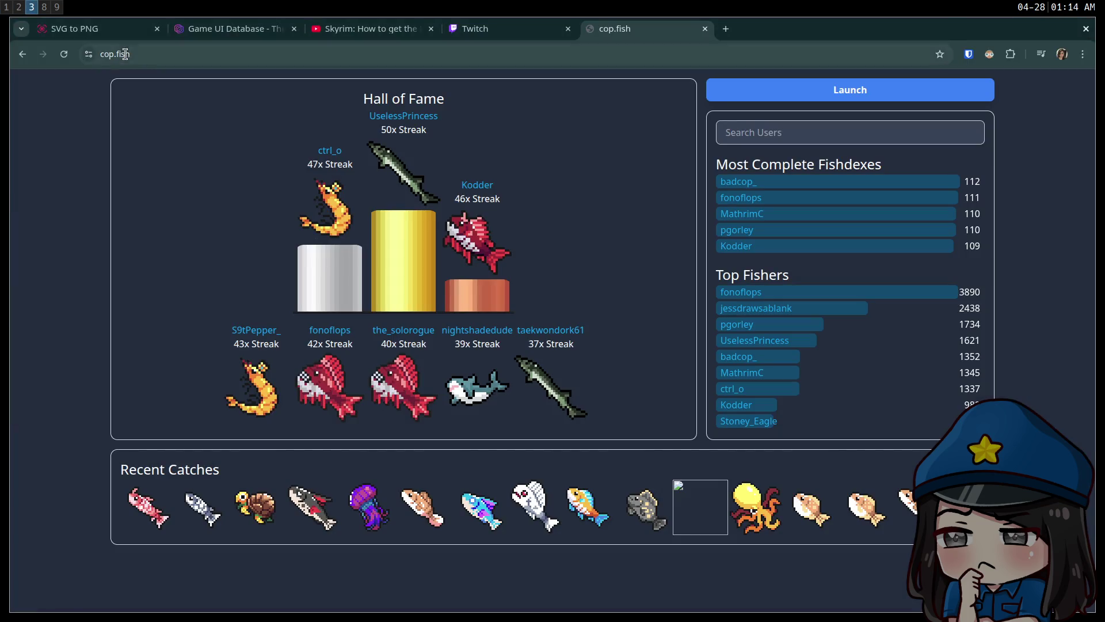
click(229, 33)
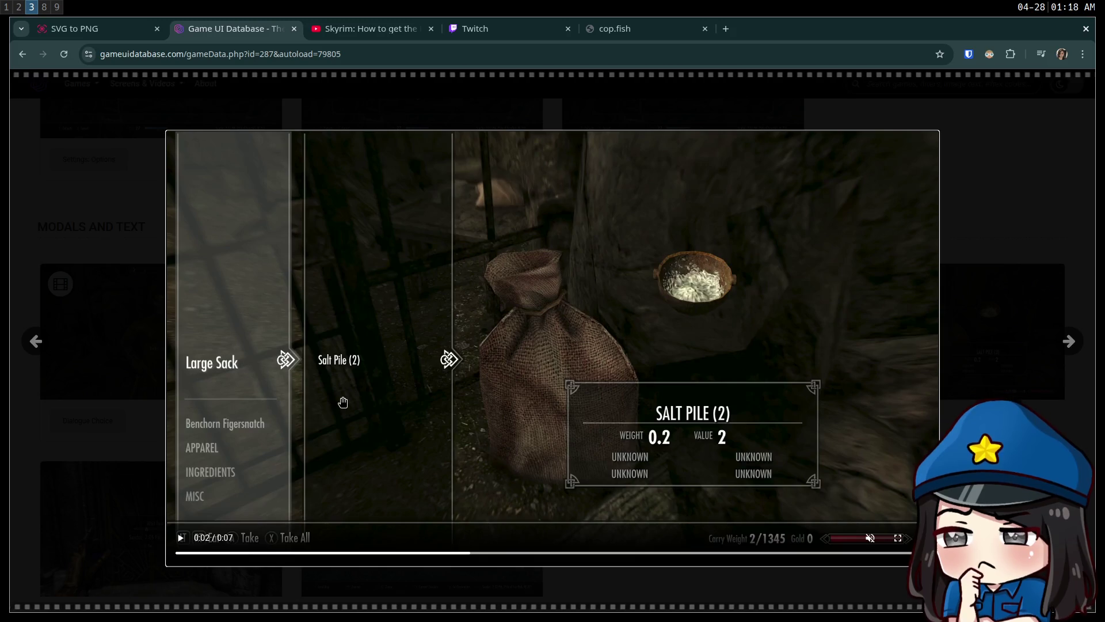
- Open the developer's itch.io page in a new tab and briefly view the Caverim page
click(728, 28)
text(bad)
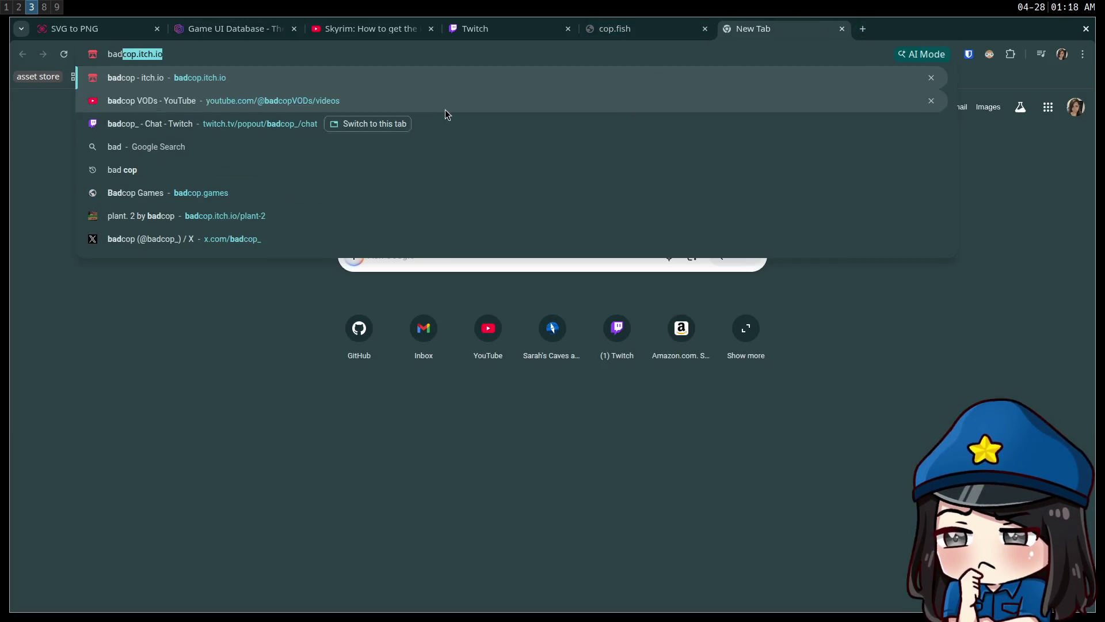
click(254, 87)
scroll(303, 236, down, 10)
click(529, 250)
click(23, 54)
scroll(201, 247, up, 10)
- Browse the Caverim 2 game page, then return to the developer's game list
click(386, 443)
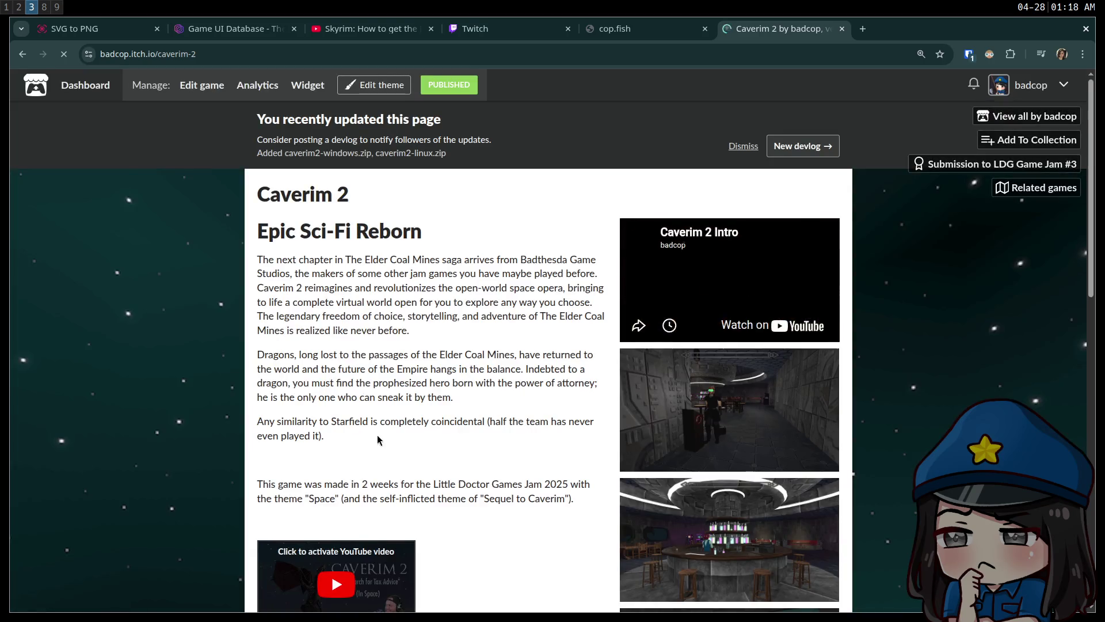
scroll(428, 442, down, 5)
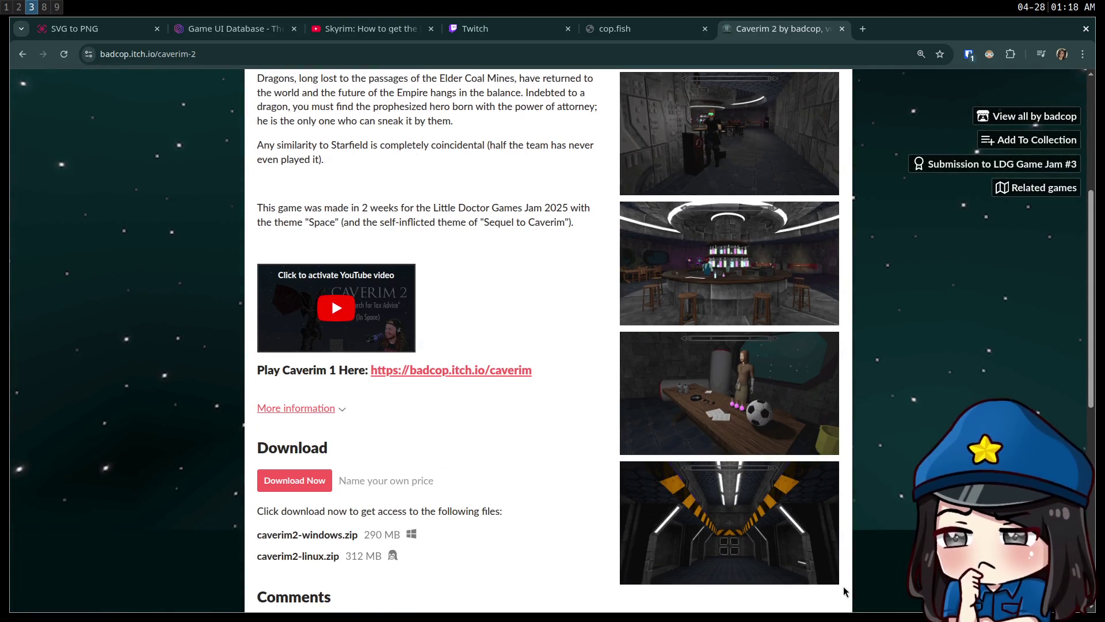
scroll(762, 482, up, 5)
scroll(763, 482, down, 5)
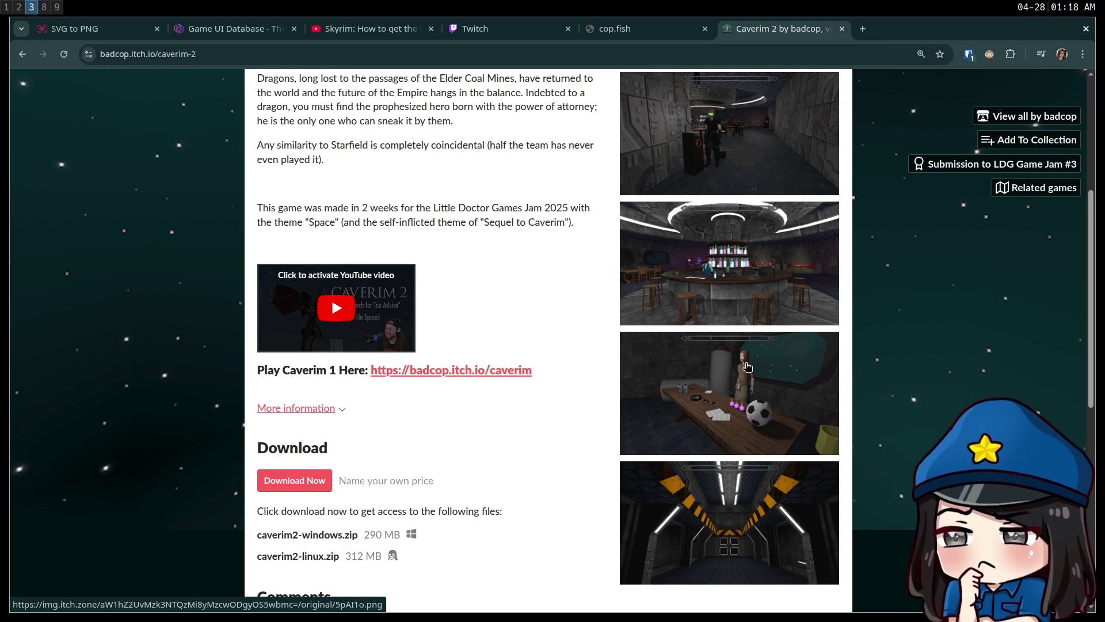
scroll(745, 360, up, 5)
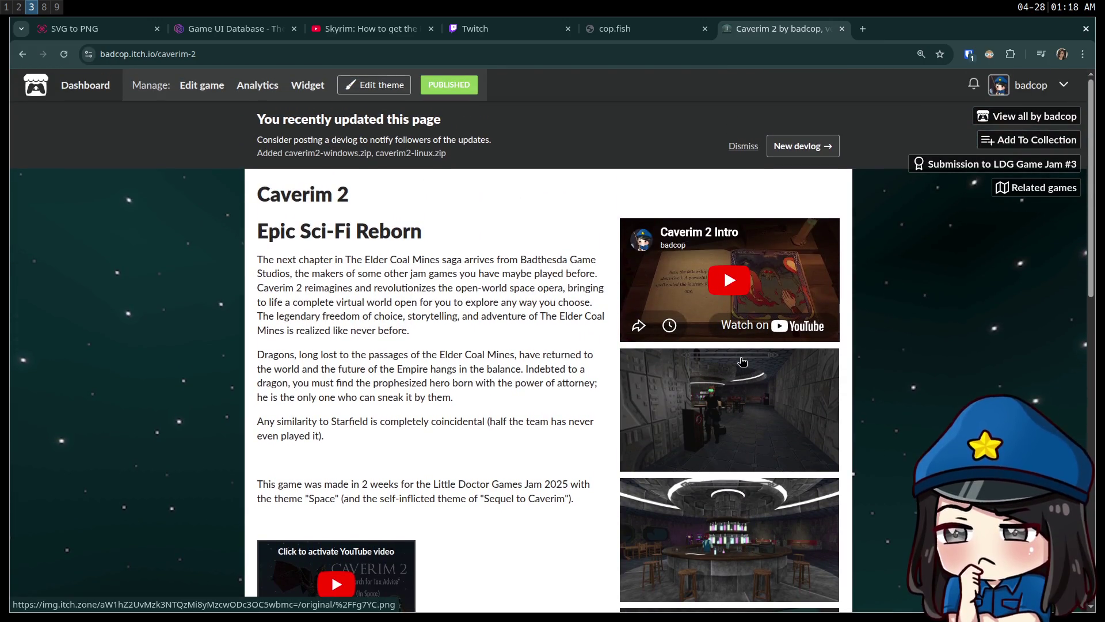
key(alt+Left)
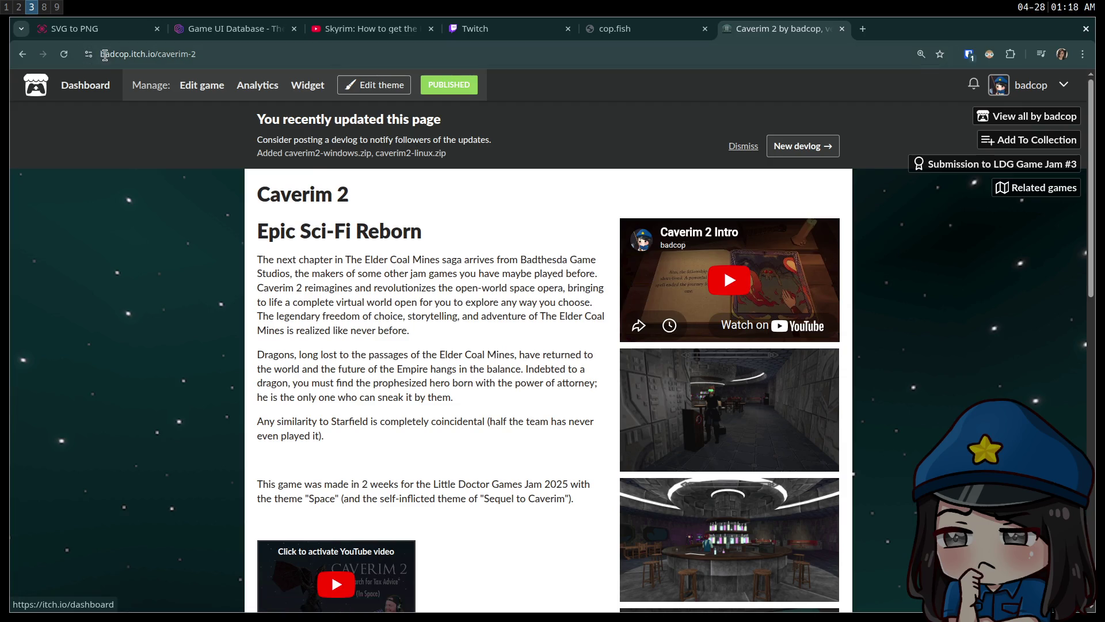
scroll(562, 320, down, 15)
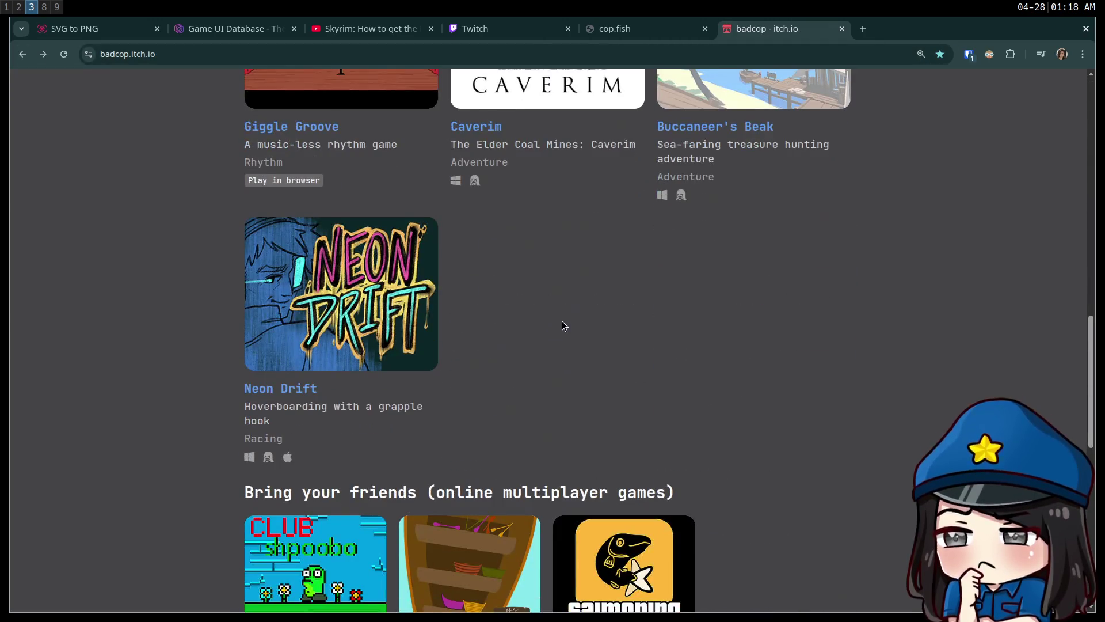
- Open the original Caverim page and view its green cave screenshot enlarged
scroll(558, 317, up, 7)
click(568, 422)
scroll(572, 403, down, 6)
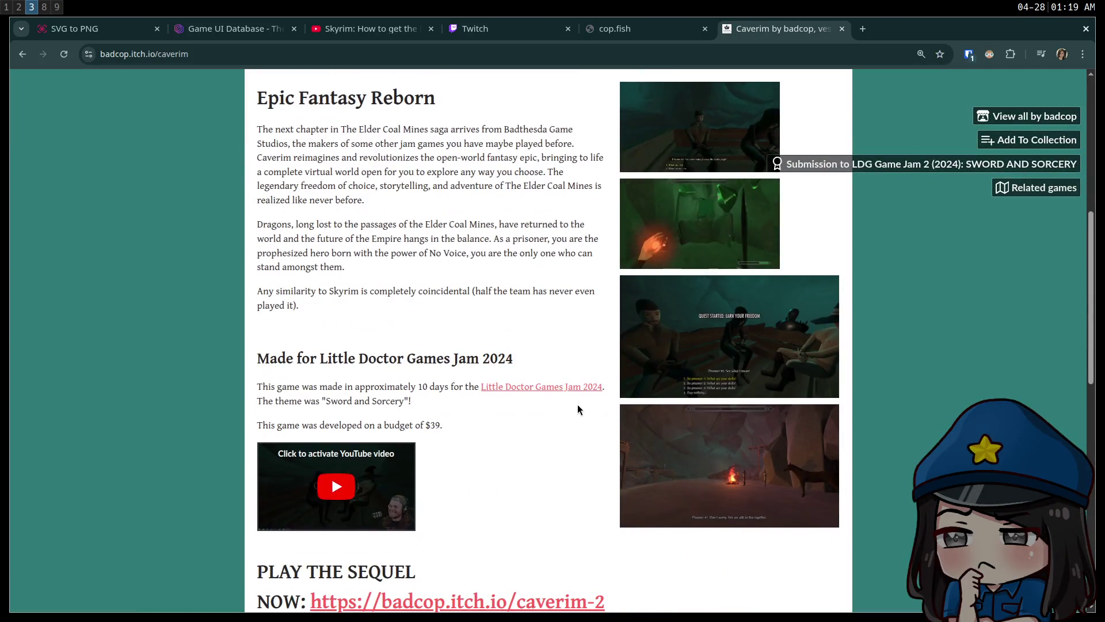
click(714, 225)
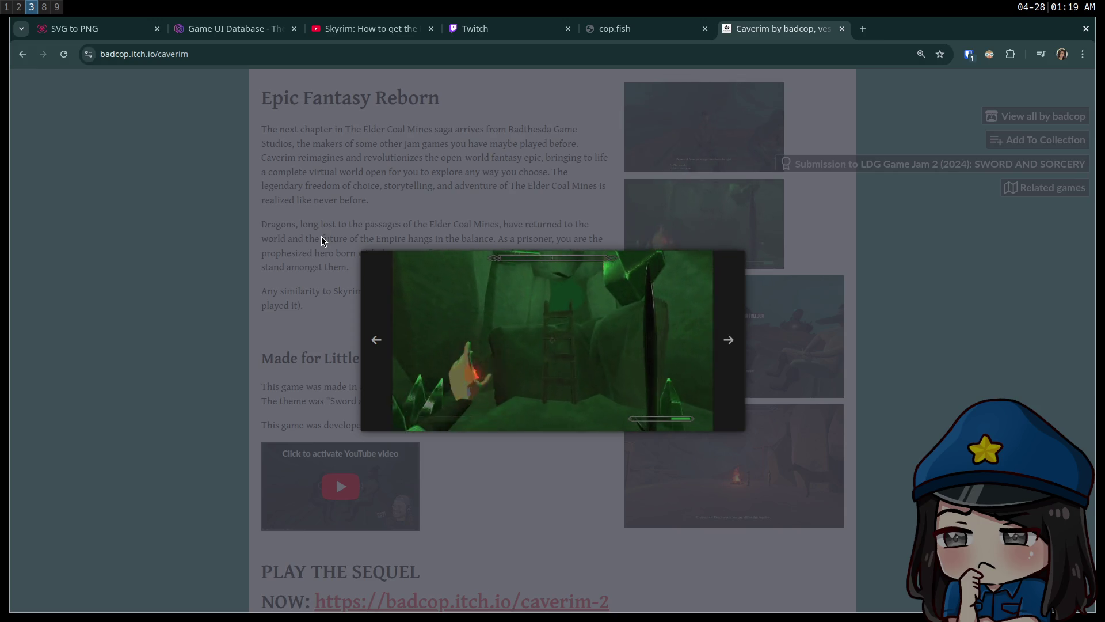
click(182, 252)
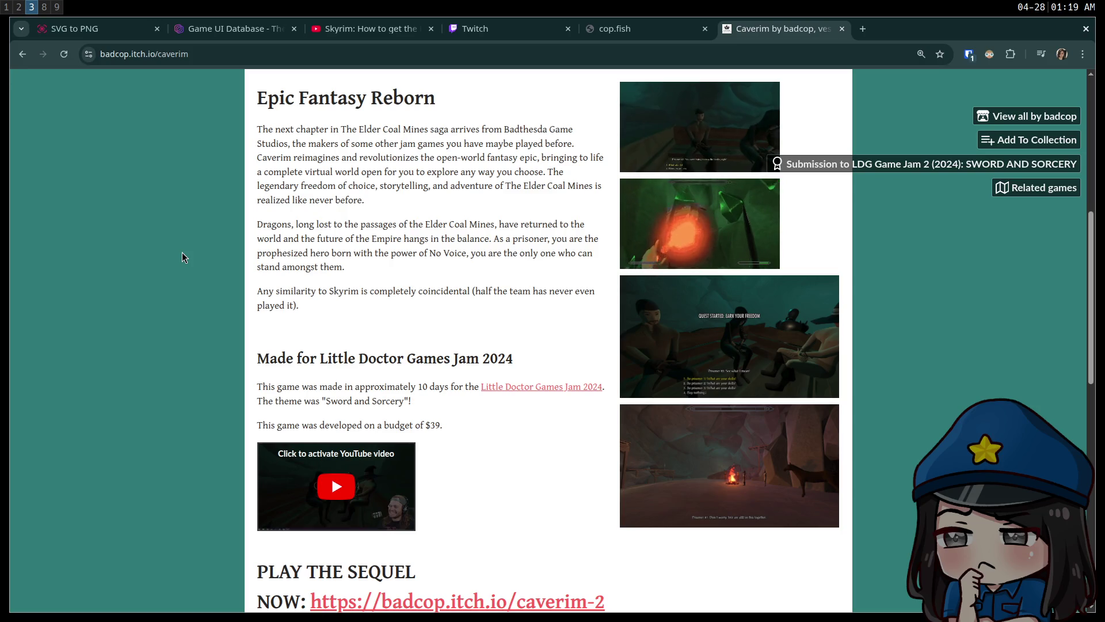
- Return to the developer's game list and switch back to Godot on workspace 2
scroll(192, 279, down, 3)
scroll(193, 279, up, 7)
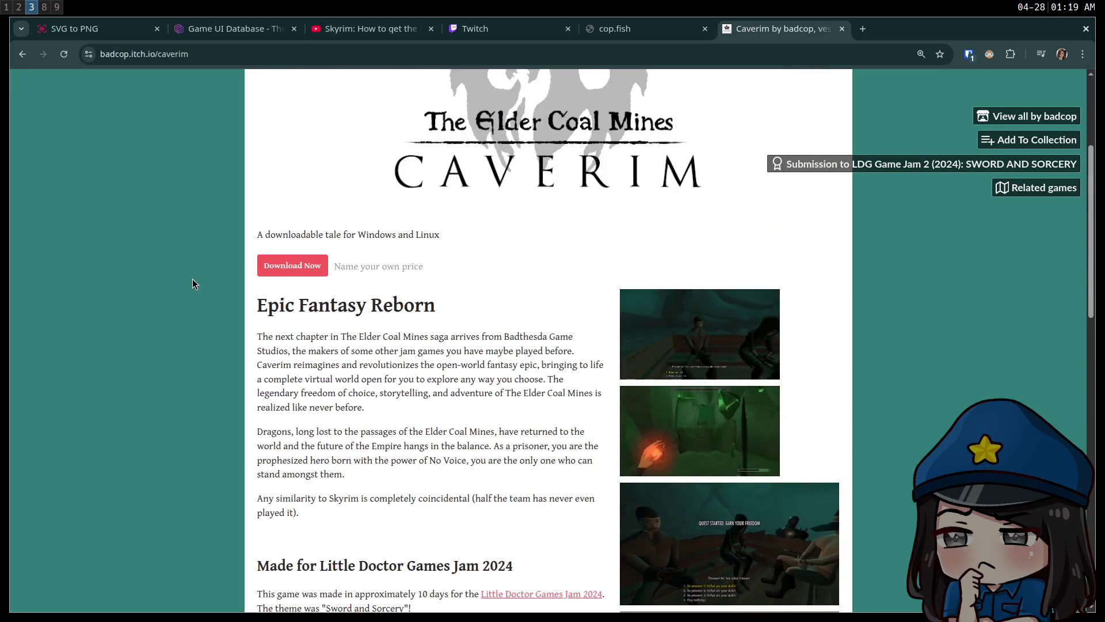
click(23, 54)
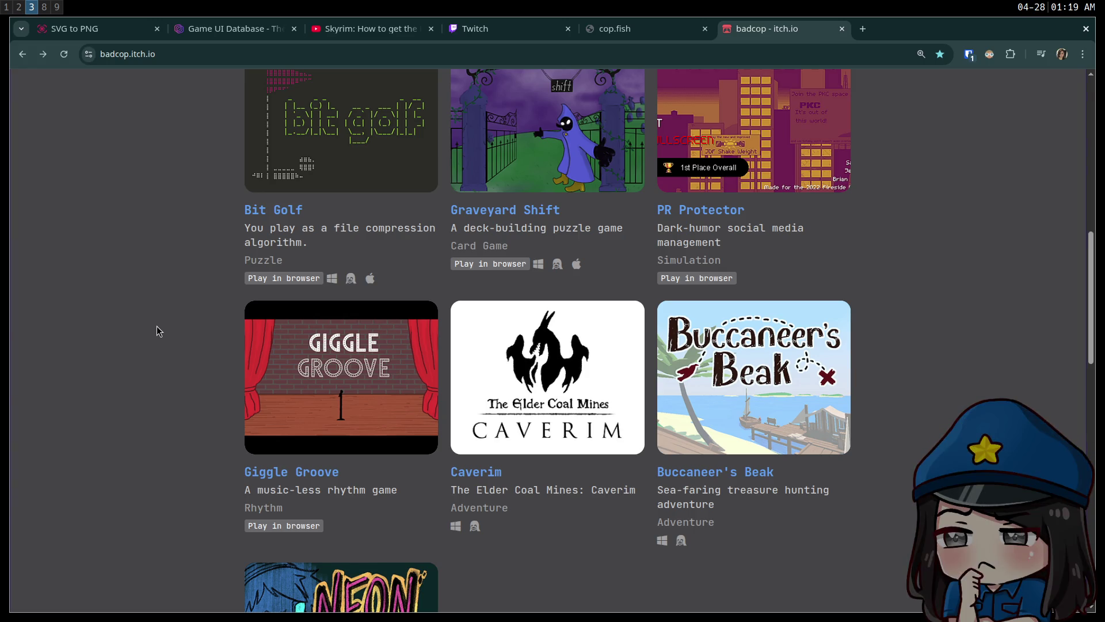
key(super+2)
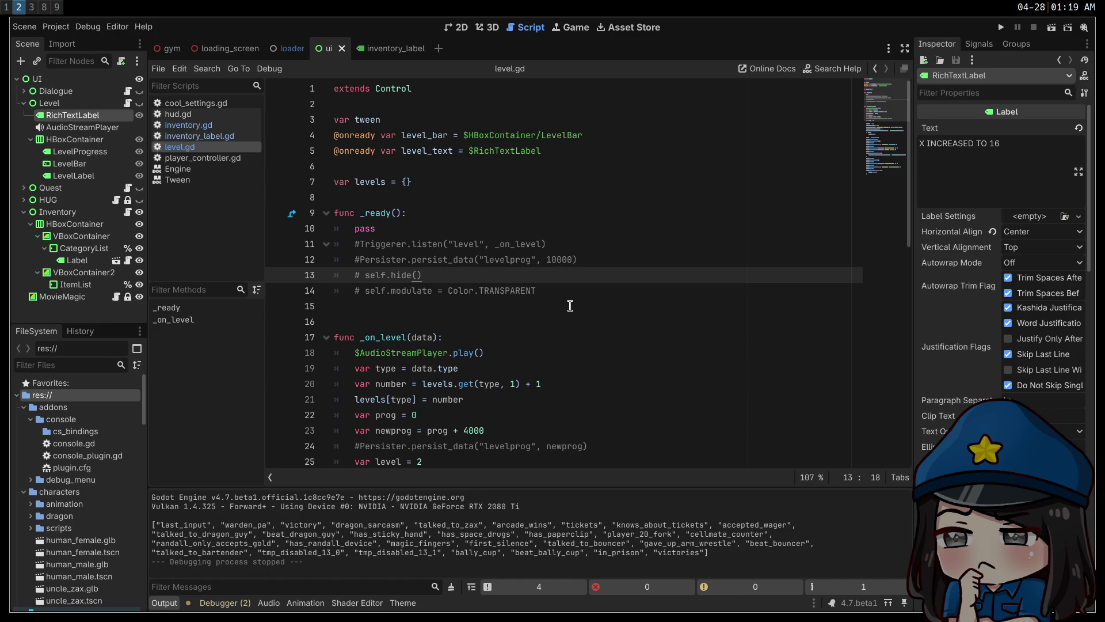
- Scroll through level.gd's _on_level tween code and select the 4000 increment on line 23
scroll(553, 308, down, 3)
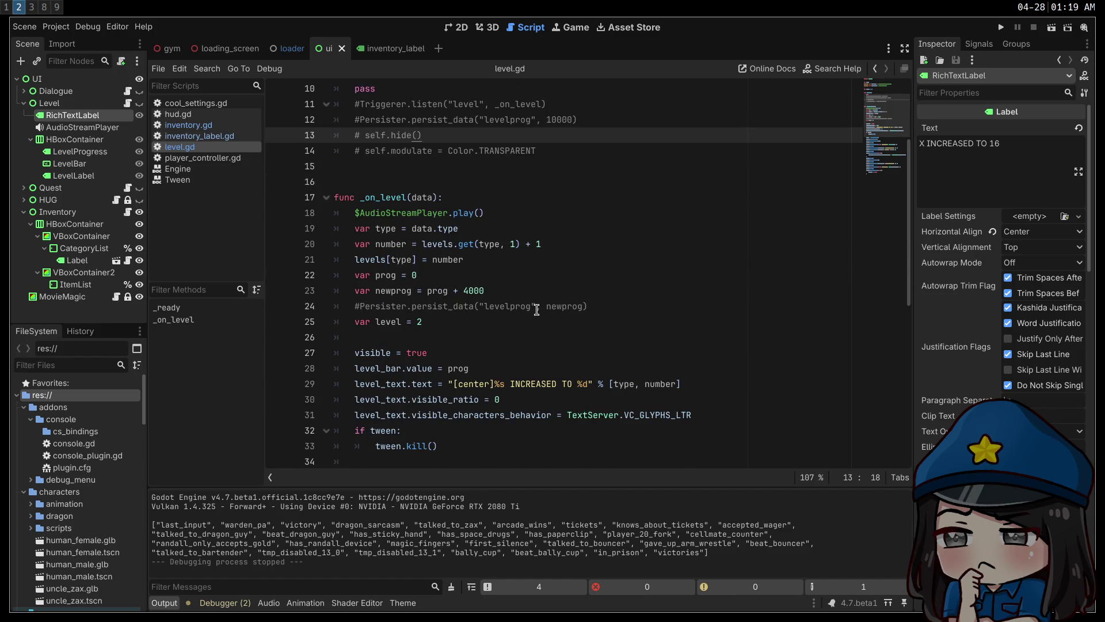
scroll(518, 305, down, 8)
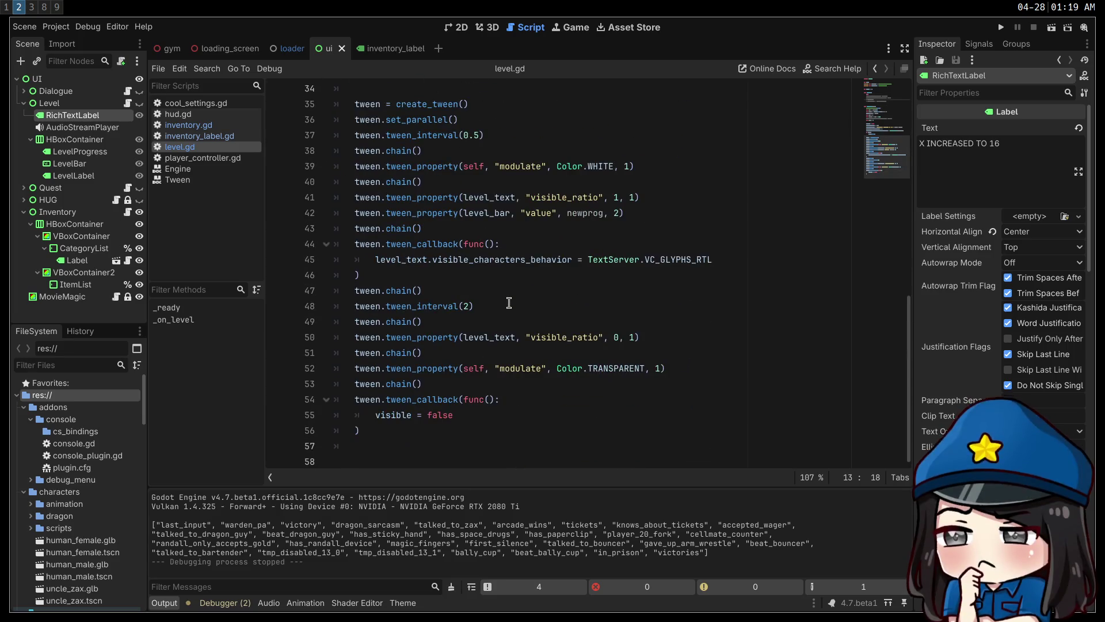
scroll(510, 305, up, 5)
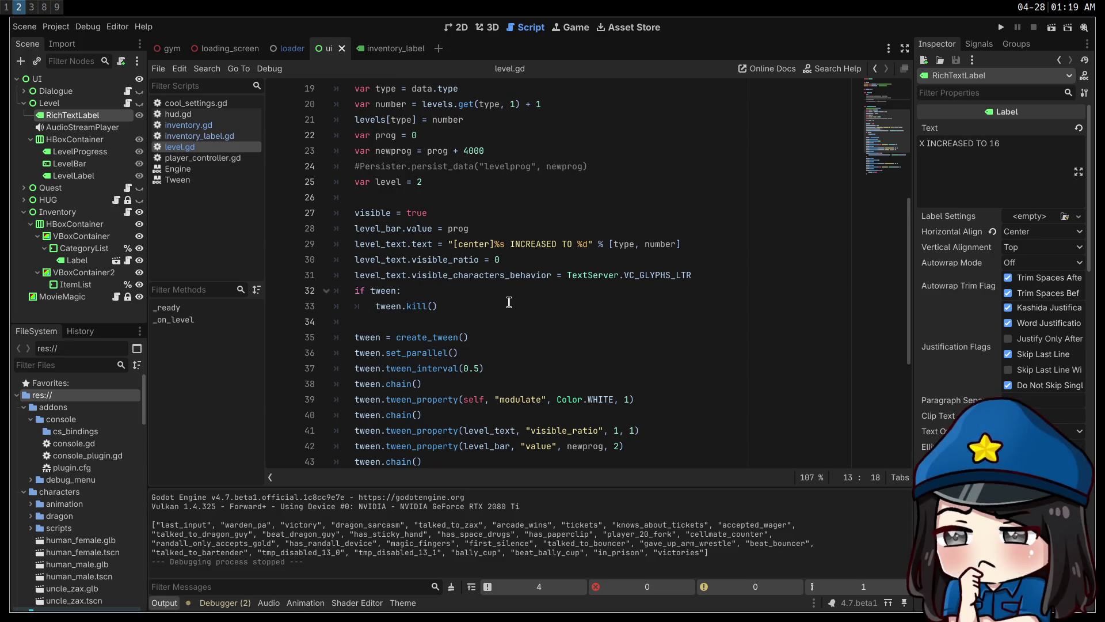
scroll(509, 304, up, 2)
scroll(508, 304, up, 3)
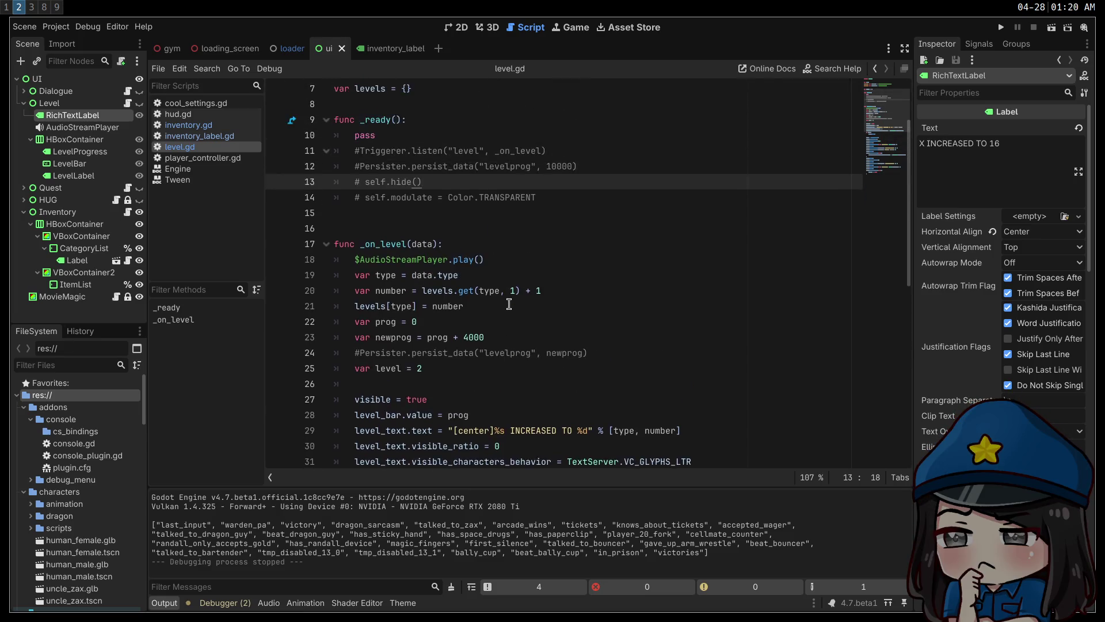
double_click(471, 384)
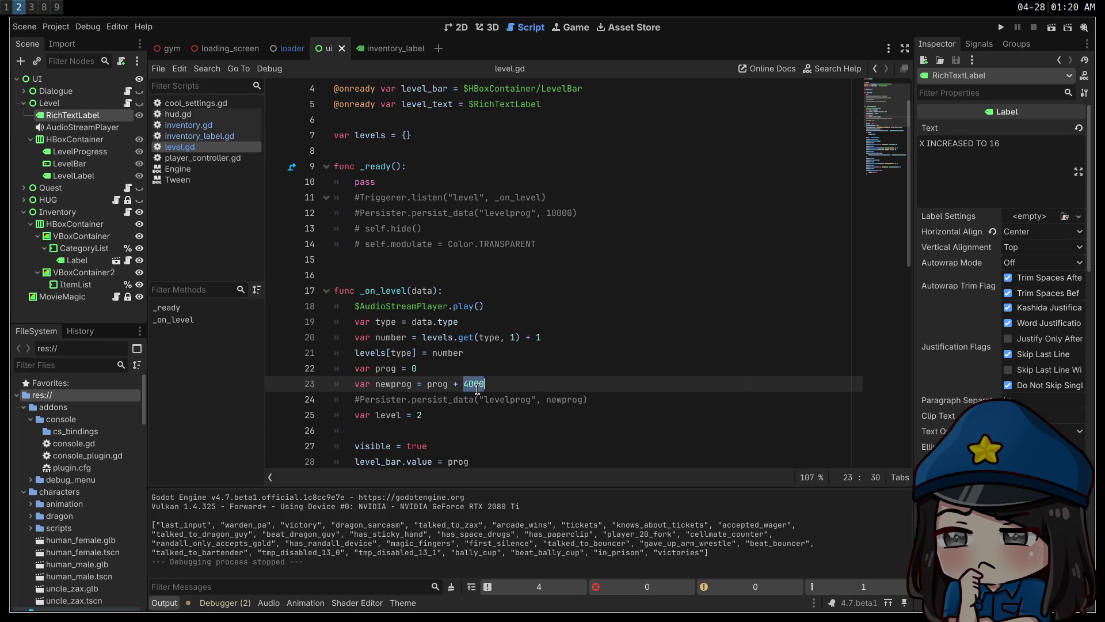
- Change the newprog increment on line 23 from 4000 to 4.0
text(4)
click(605, 368)
scroll(604, 369, down, 3)
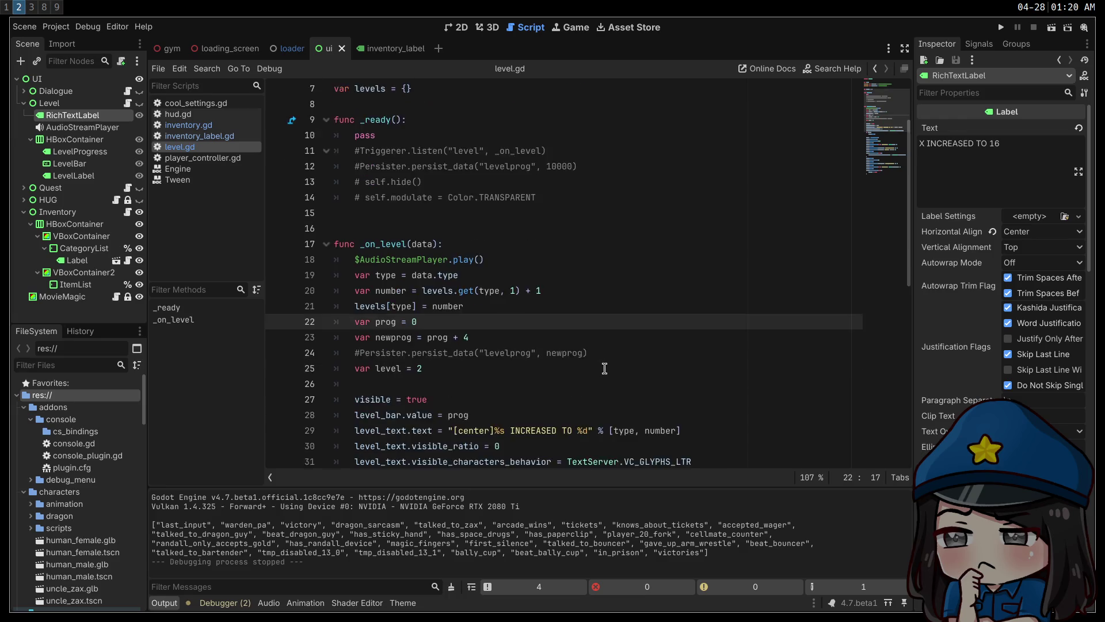
click(494, 245)
text(0)
- Select the prog variable on line 22 and search the script for all its uses
scroll(518, 270, up, 4)
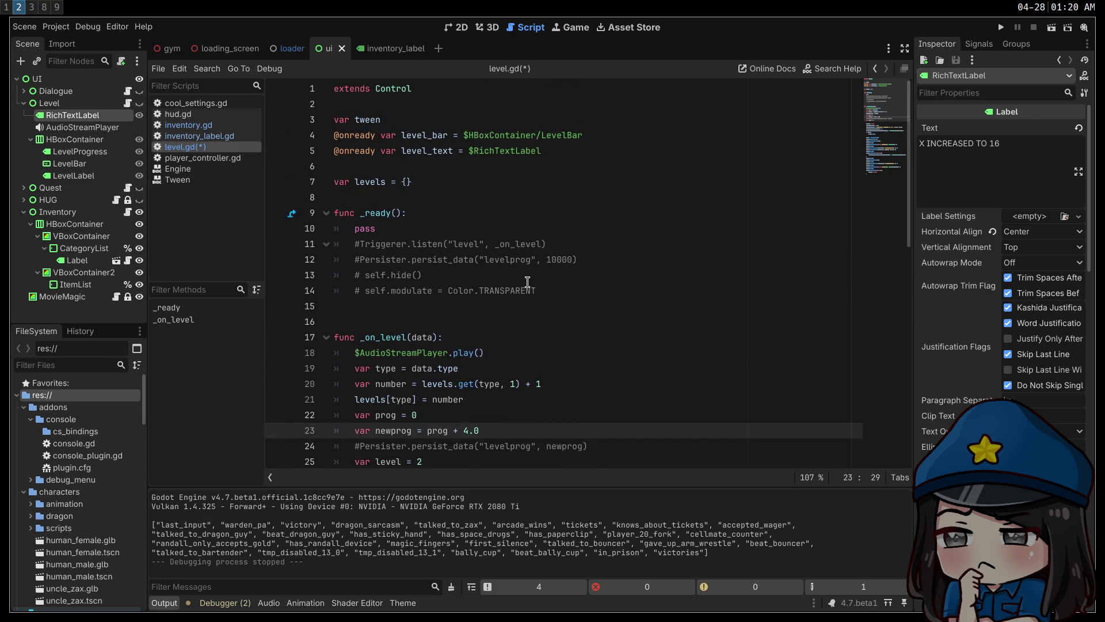
click(462, 368)
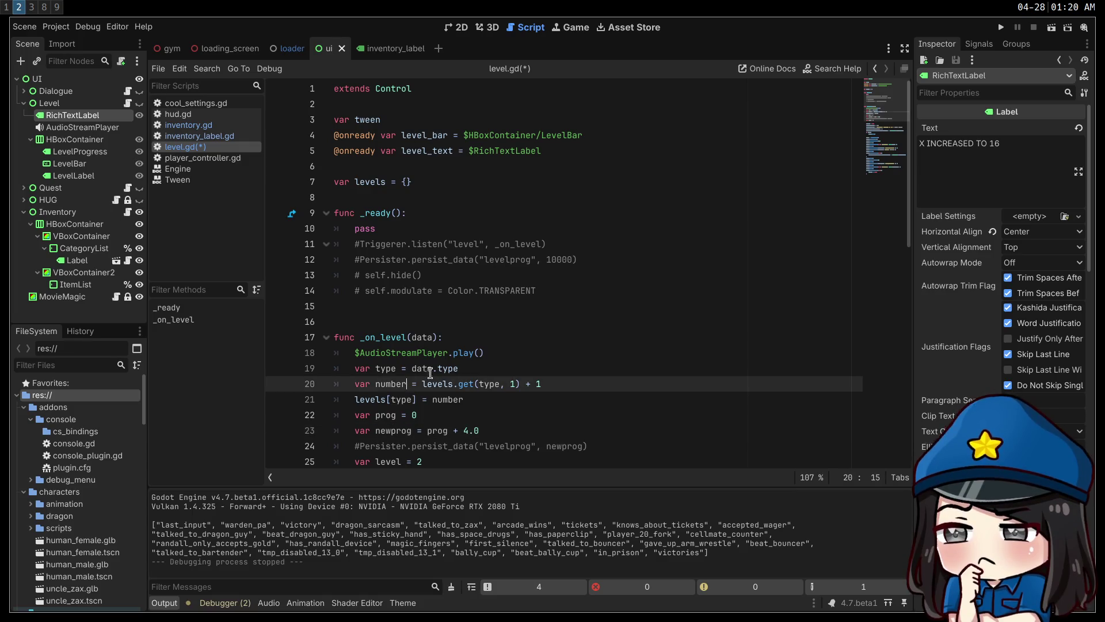
key(Up)
double_click(386, 415)
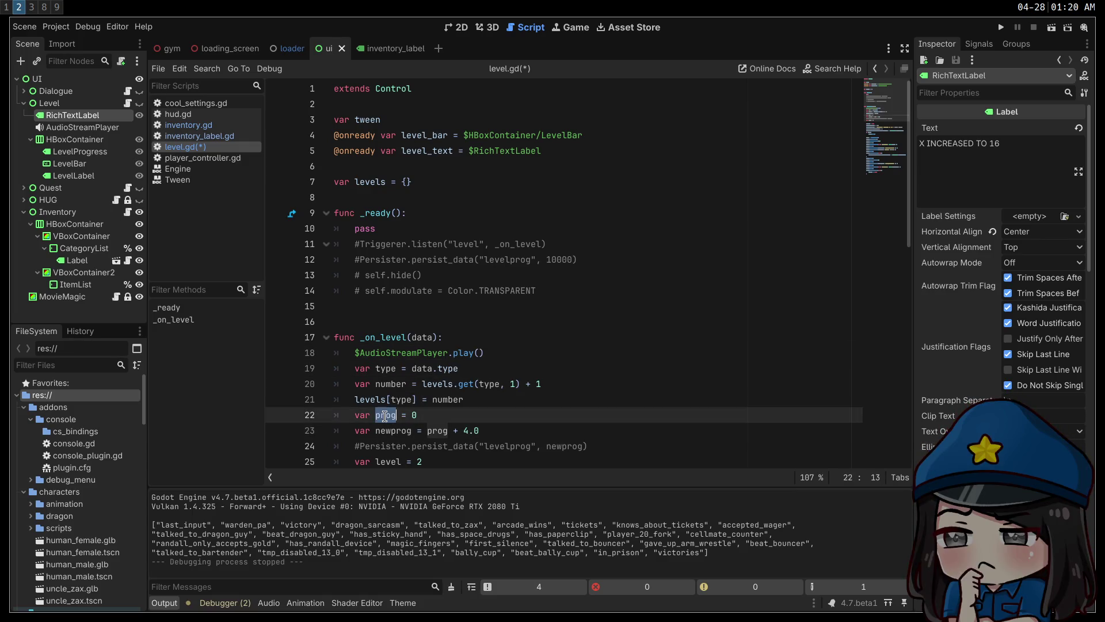
key(ctrl+f)
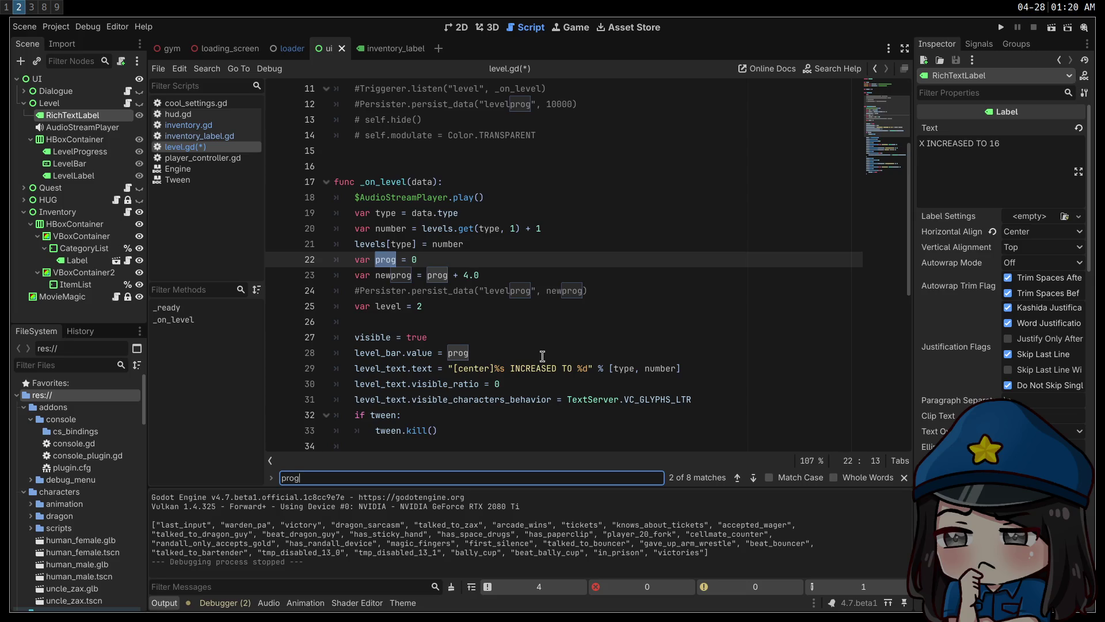
scroll(542, 356, down, 1)
scroll(542, 356, down, 5)
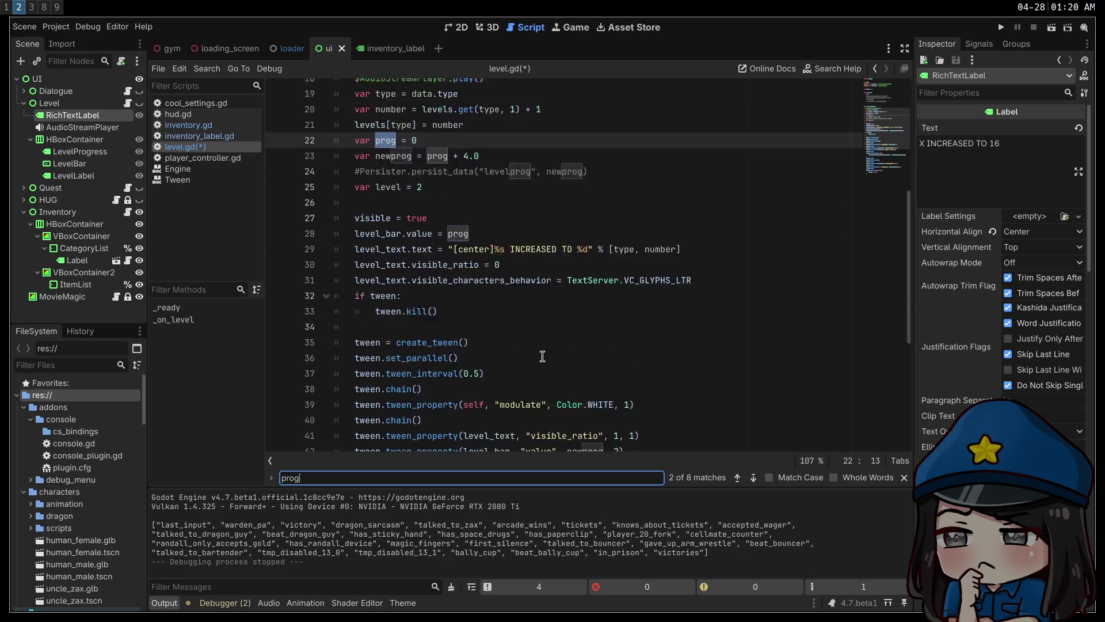
scroll(486, 303, up, 6)
scroll(486, 303, up, 3)
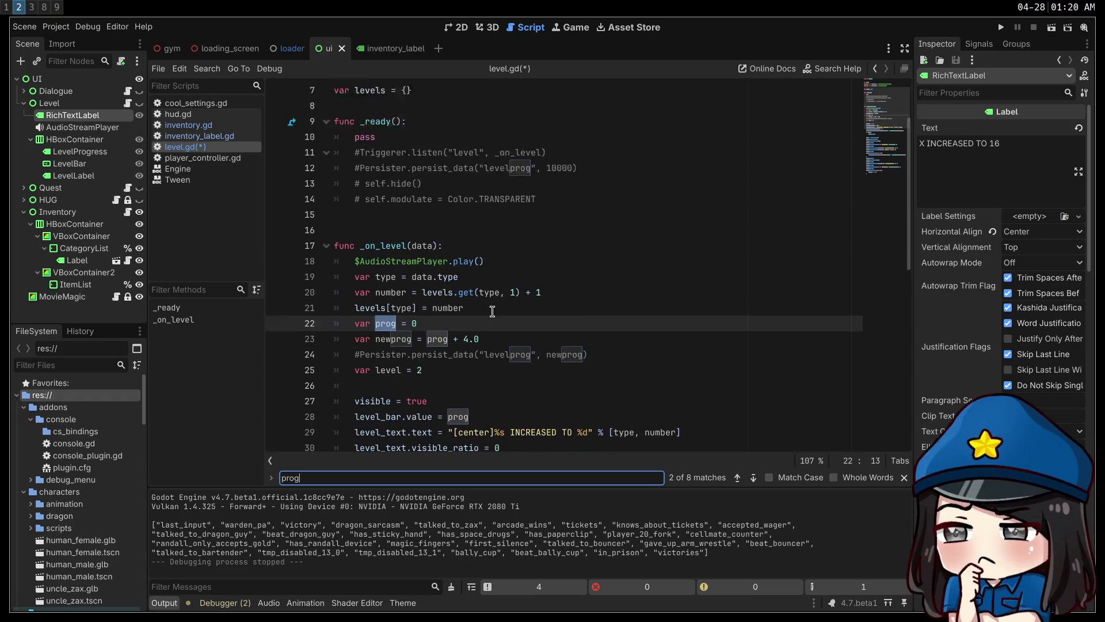
click(587, 321)
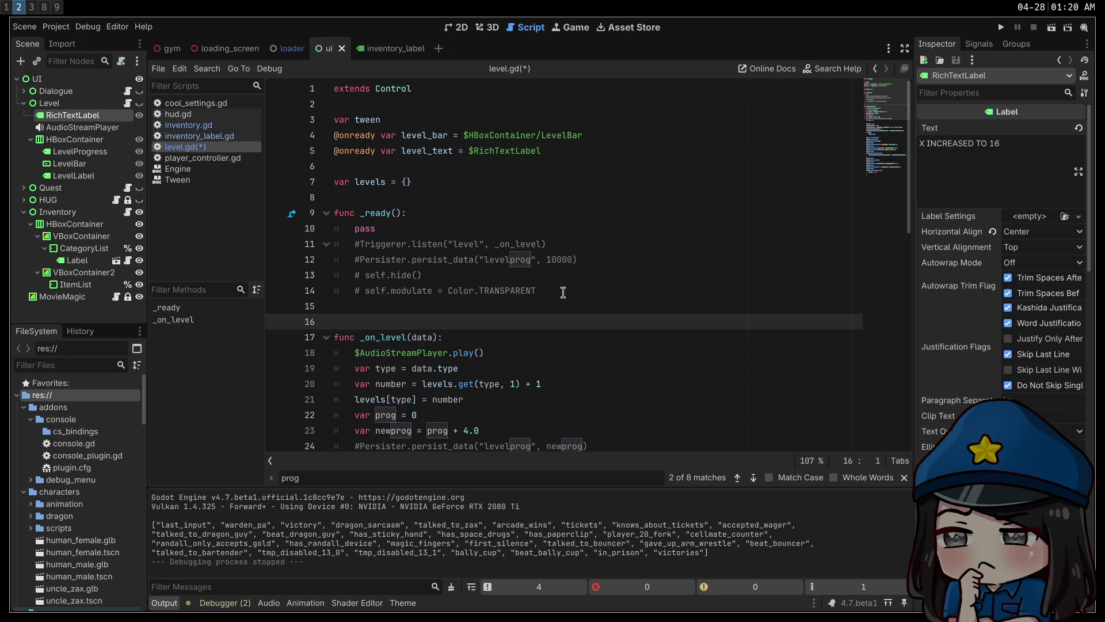
- Uncomment the self.hide() and modulate = Color.TRANSPARENT lines in _ready
click(563, 292)
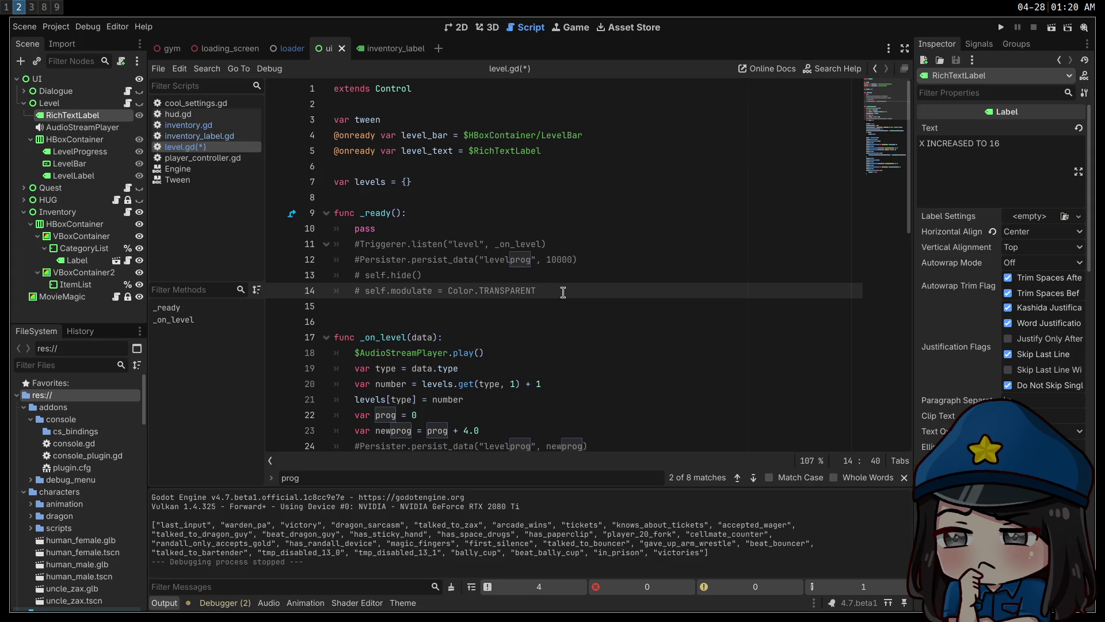
drag(556, 289, 311, 234)
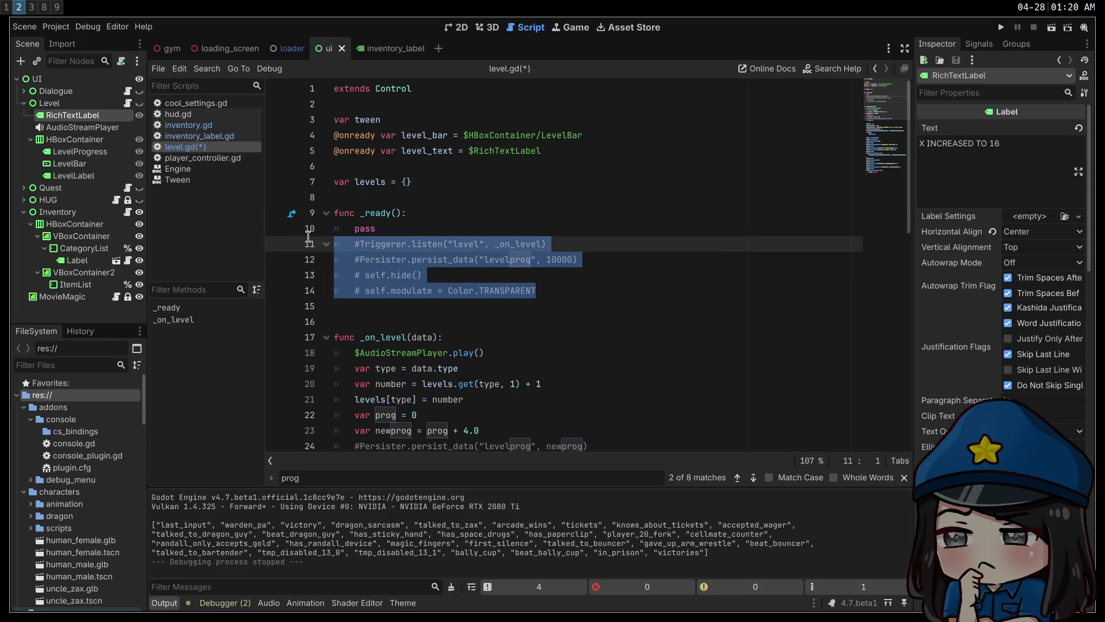
drag(308, 236, 268, 289)
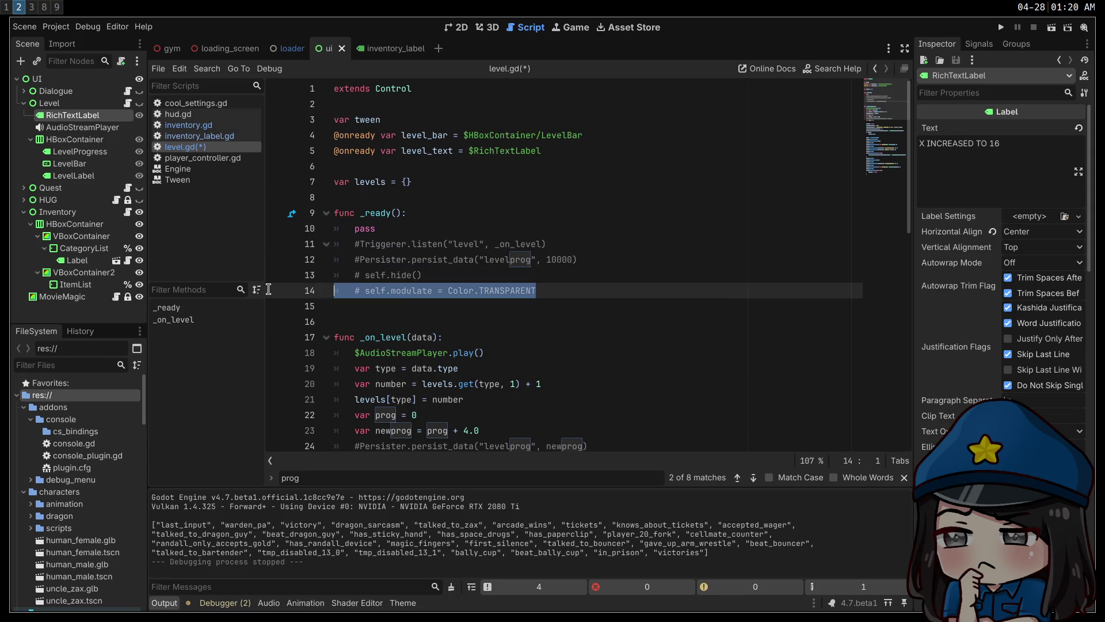
click(602, 295)
click(360, 296)
key(ctrl+k)
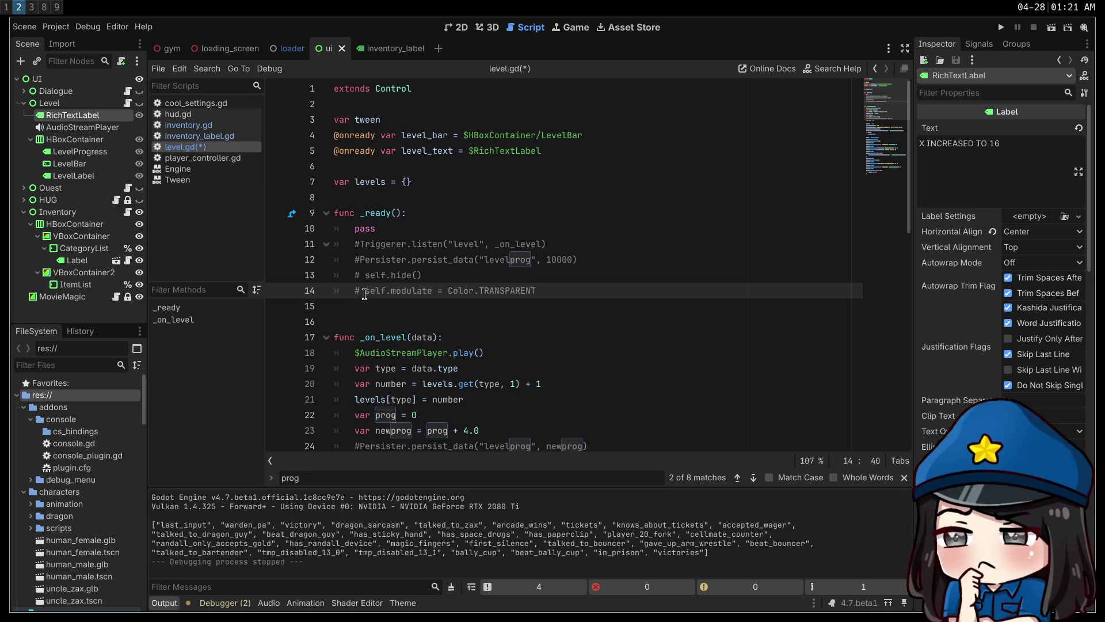
click(367, 273)
key(ctrl+k)
- Delete the Triggerer and Persister lines and the pass line from _ready
drag(688, 262, 334, 243)
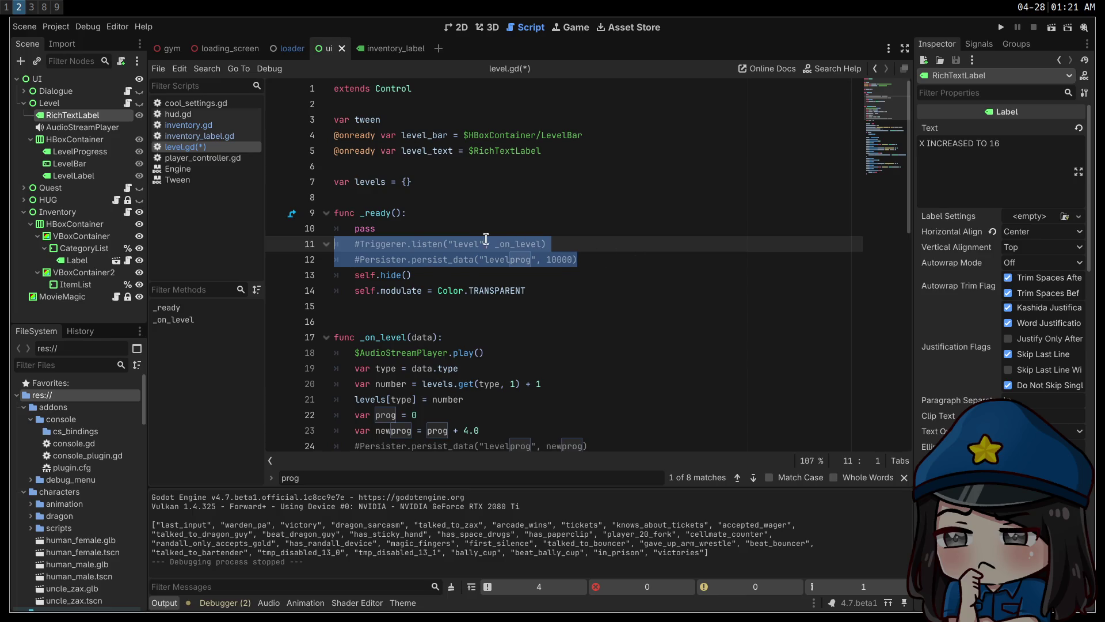
key(BackSpace)
click(449, 227)
key(ctrl+shift+k)
key(ctrl+shift+k)
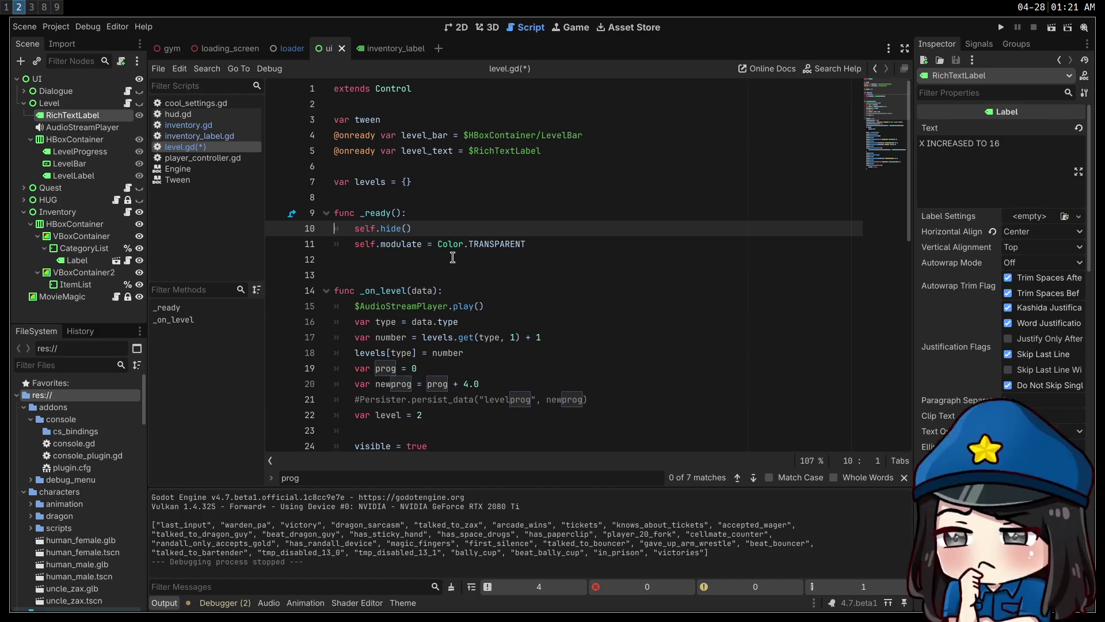
scroll(501, 310, down, 3)
- Delete the commented persist_data line, start prog from level_bar.value instead of 0, and save
click(619, 257)
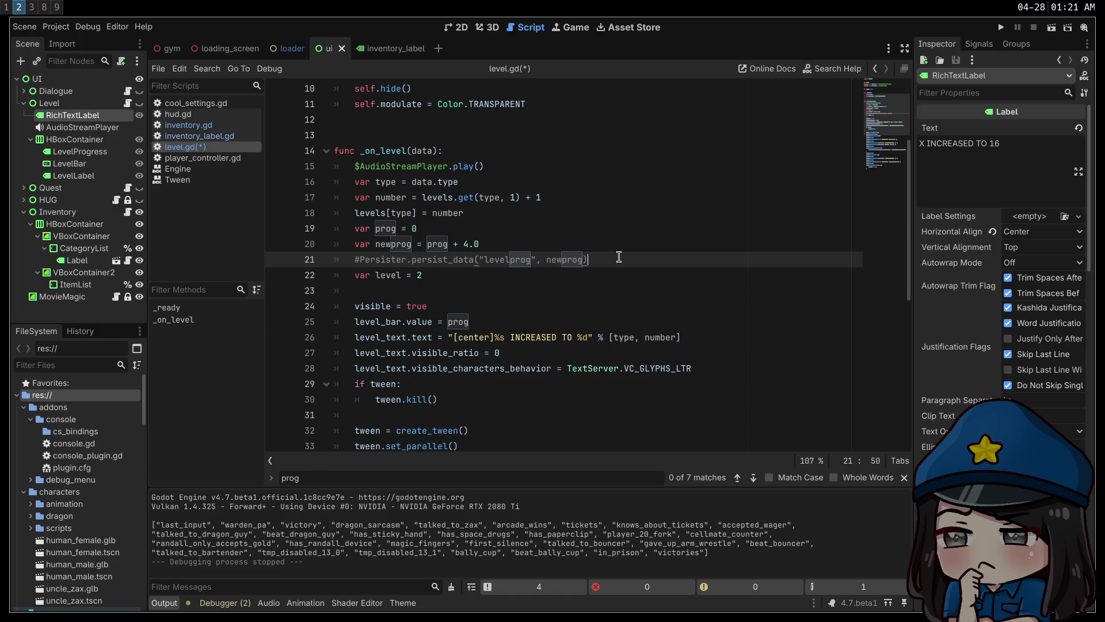
key(ctrl+shift+k)
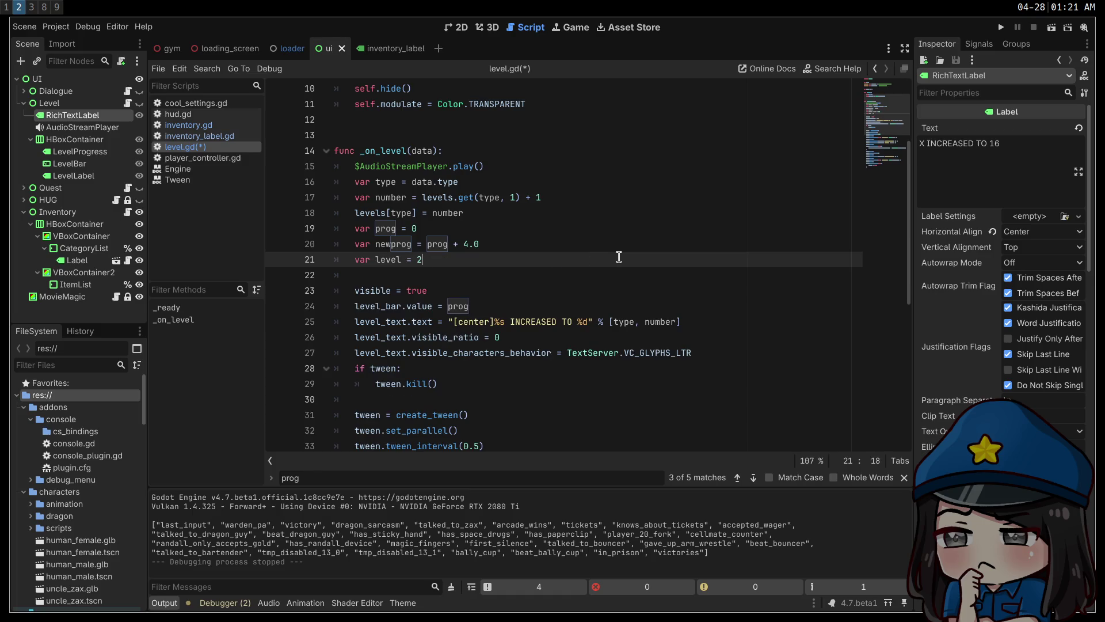
key(Up)
key(Up)
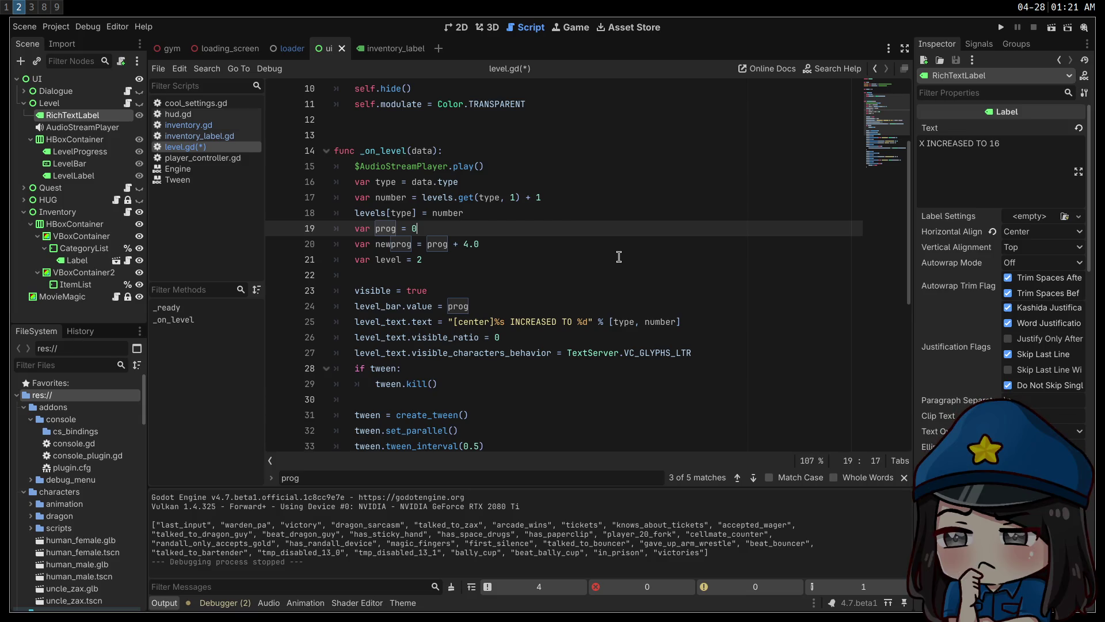
key(BackSpace)
text(level.)
key(BackSpace)
text(_bar.valu)
text(e)
key(Escape)
key(ctrl+s)
scroll(598, 222, down, 3)
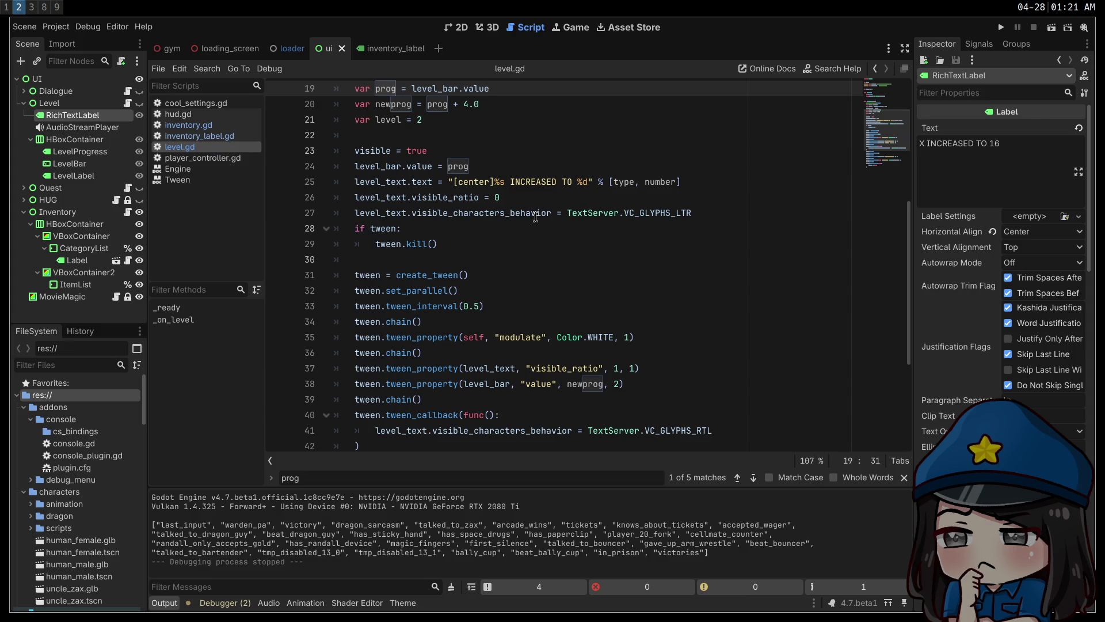
click(534, 215)
click(716, 212)
click(521, 212)
mouse_move(600, 214)
mouse_move(682, 213)
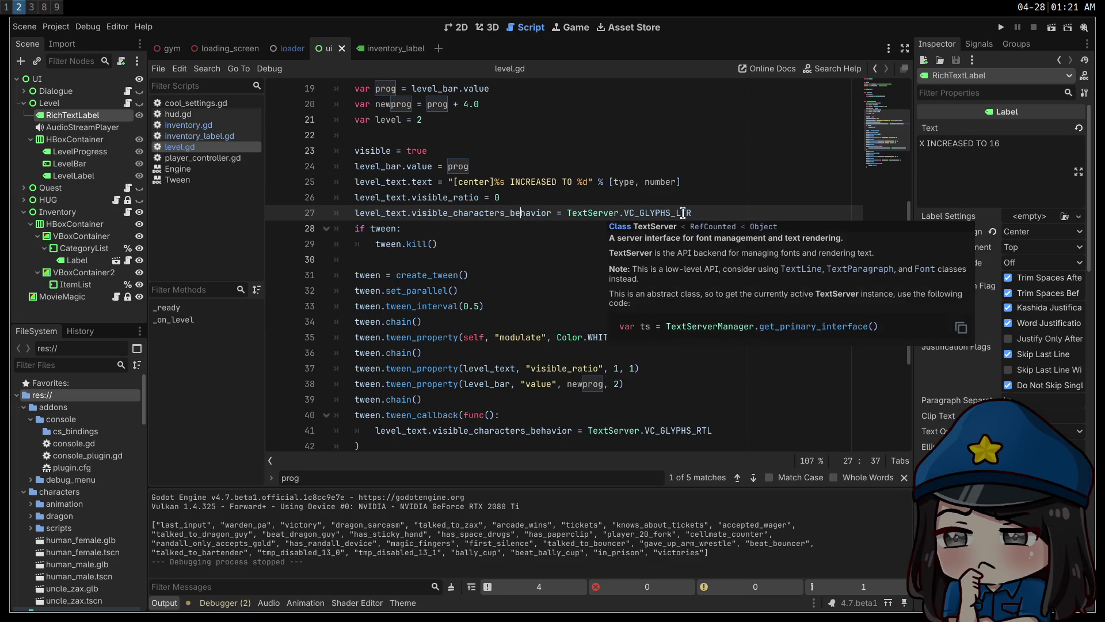
click(682, 213)
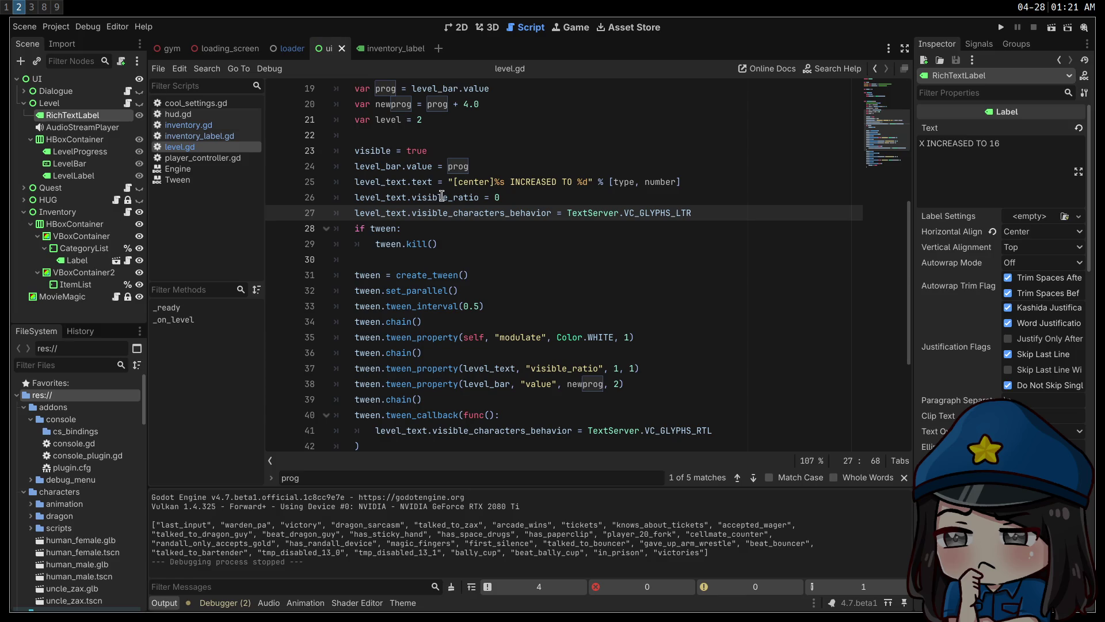
scroll(507, 213, down, 2)
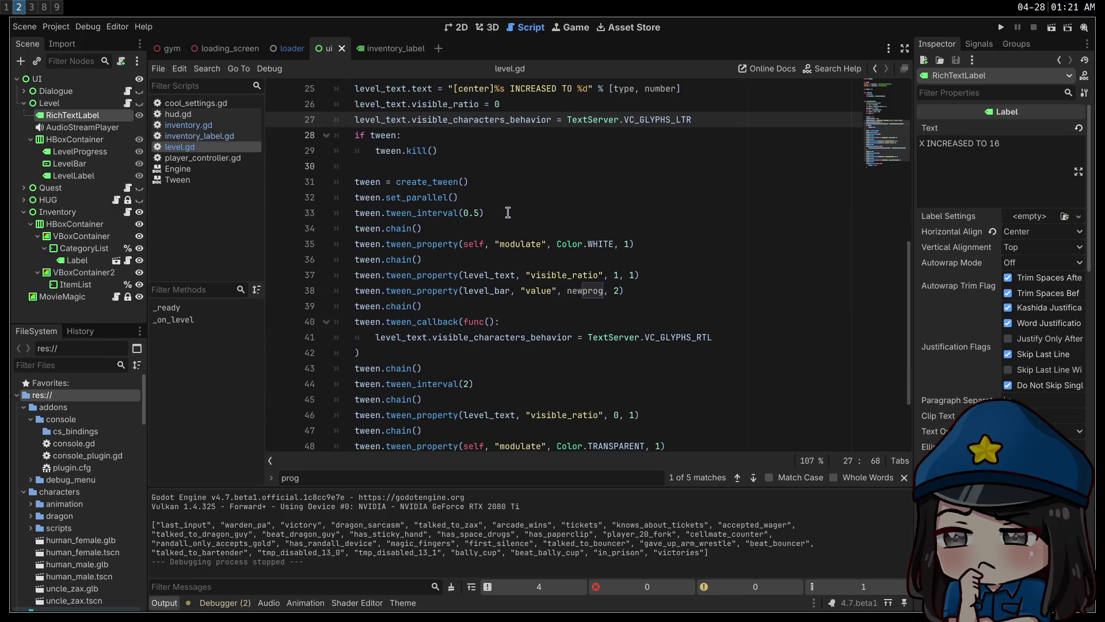
scroll(508, 212, down, 2)
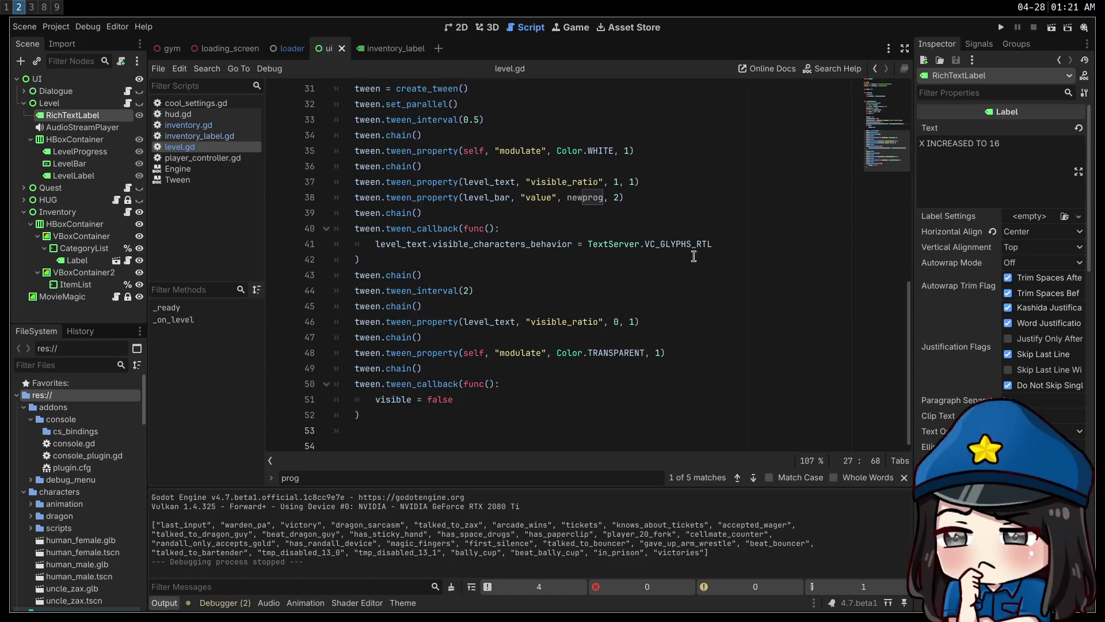
click(697, 243)
key(Down)
key(Down)
click(676, 243)
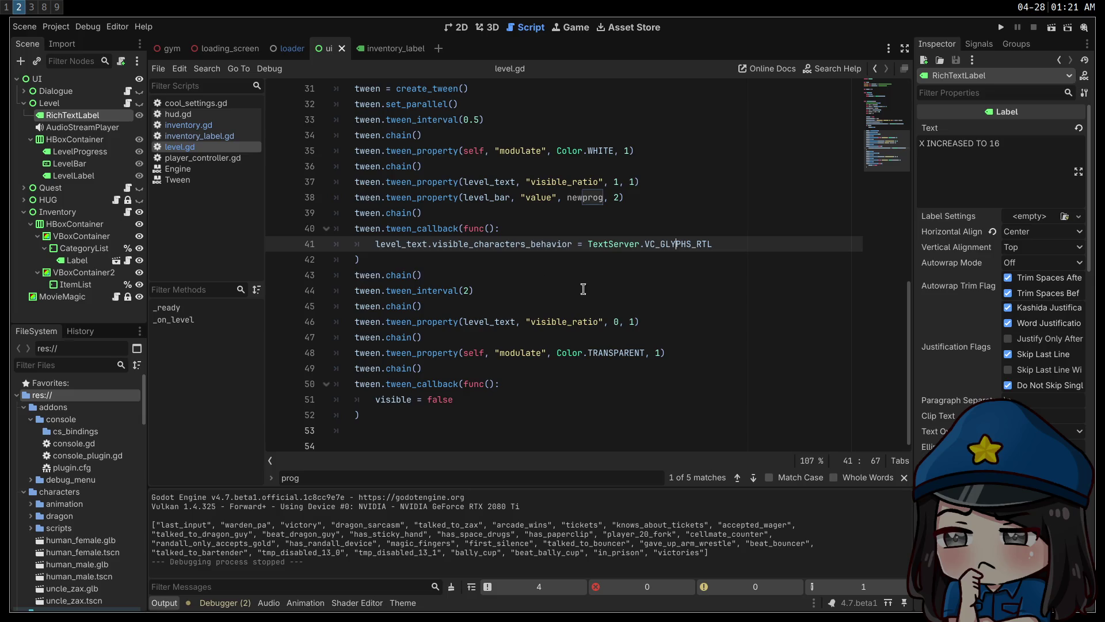
scroll(612, 292, up, 1)
scroll(610, 291, up, 9)
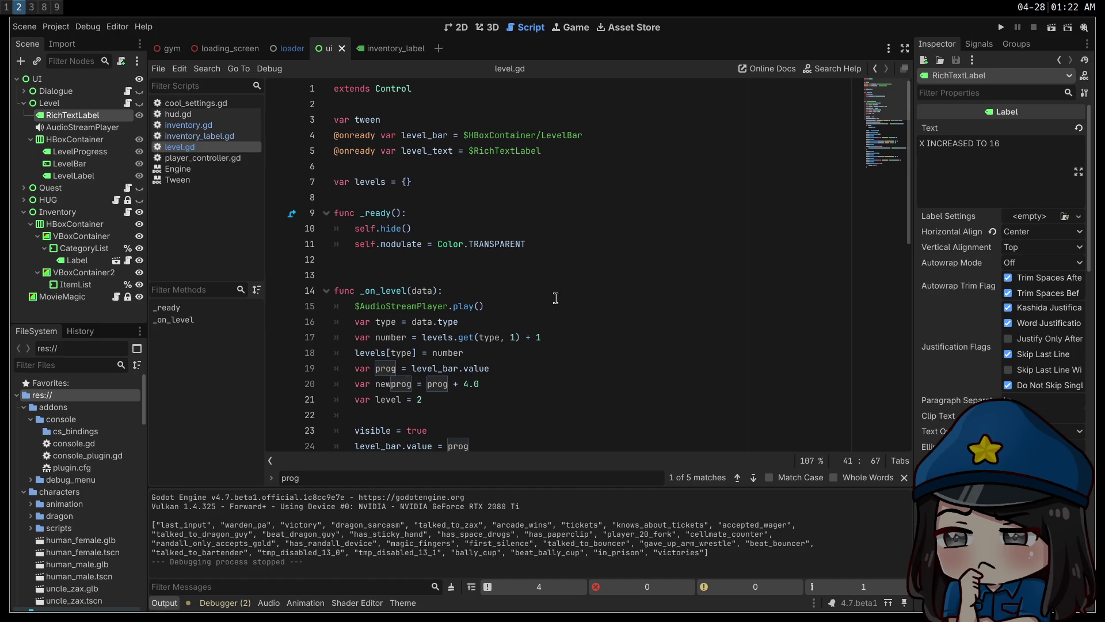
click(386, 353)
click(469, 354)
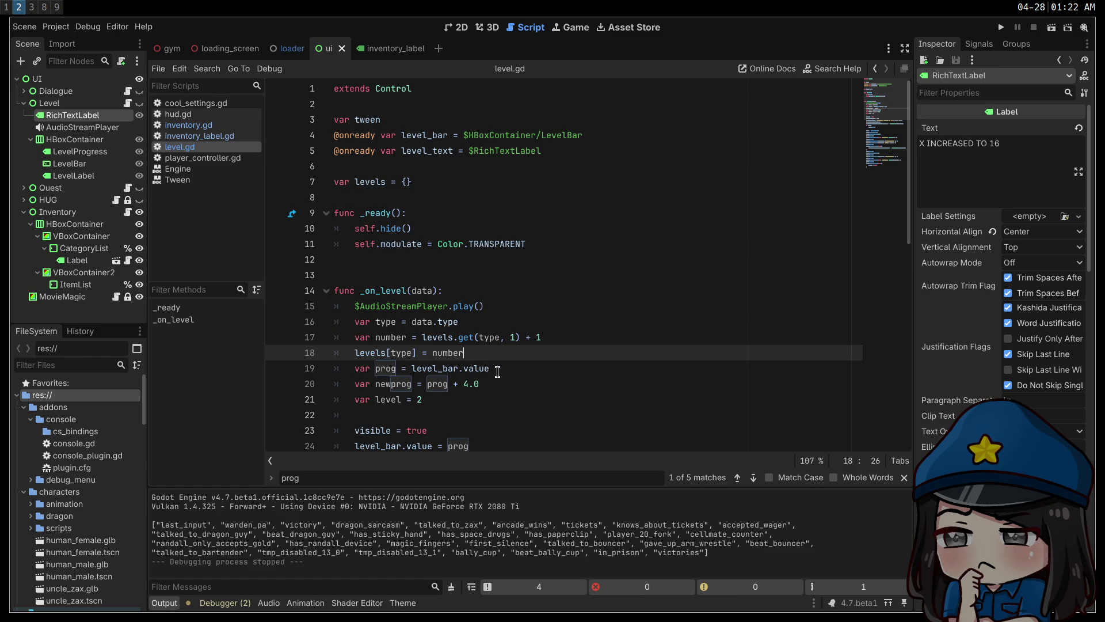
click(522, 368)
drag(508, 368, 412, 368)
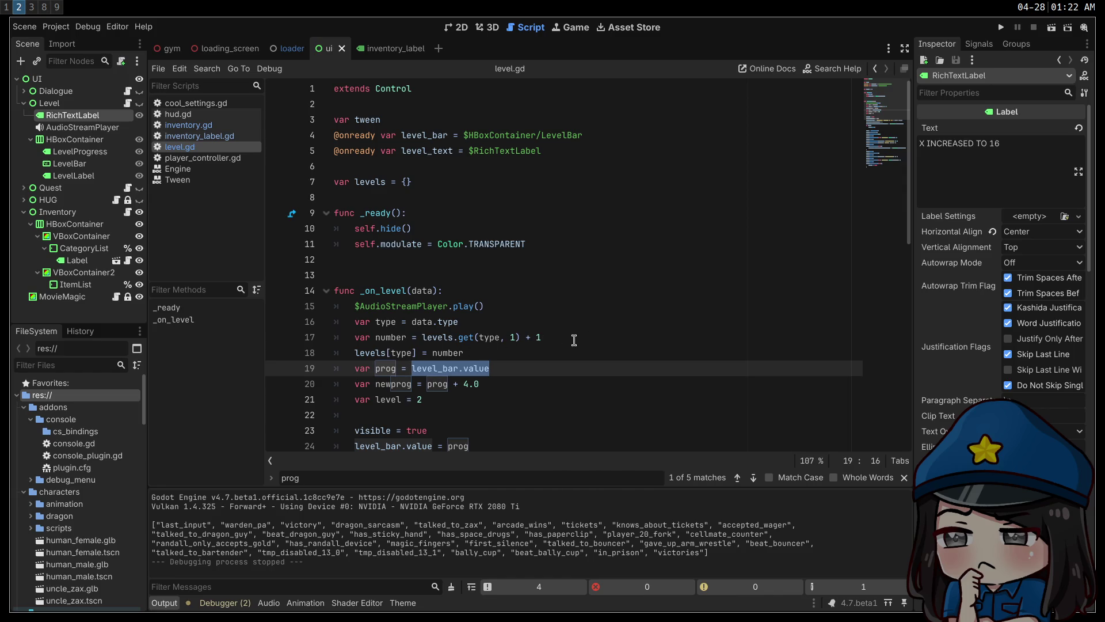
double_click(389, 337)
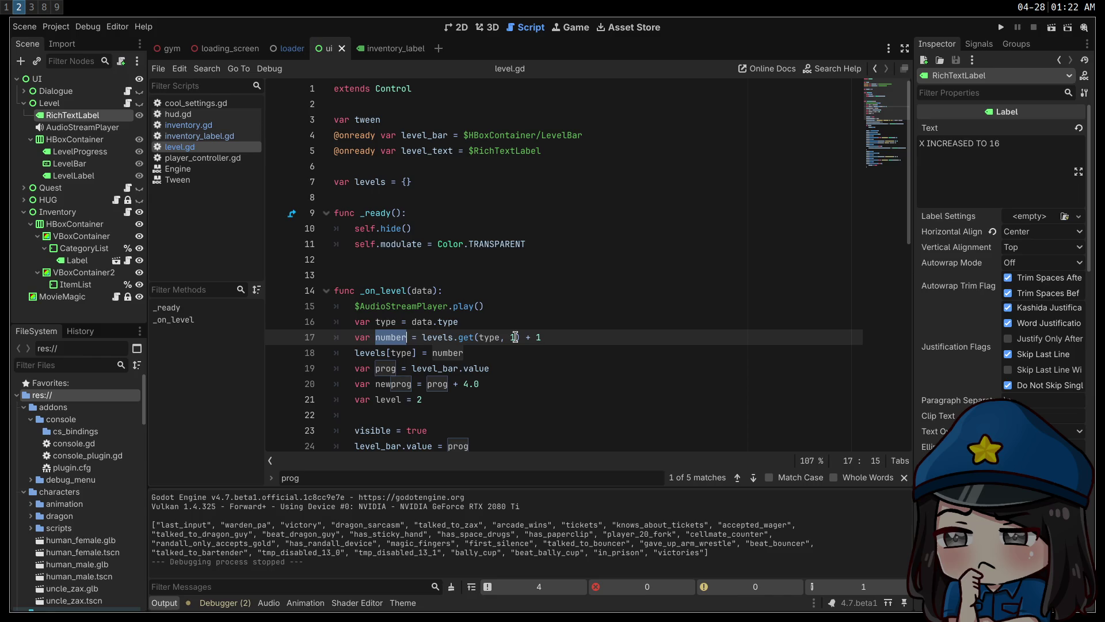
click(515, 337)
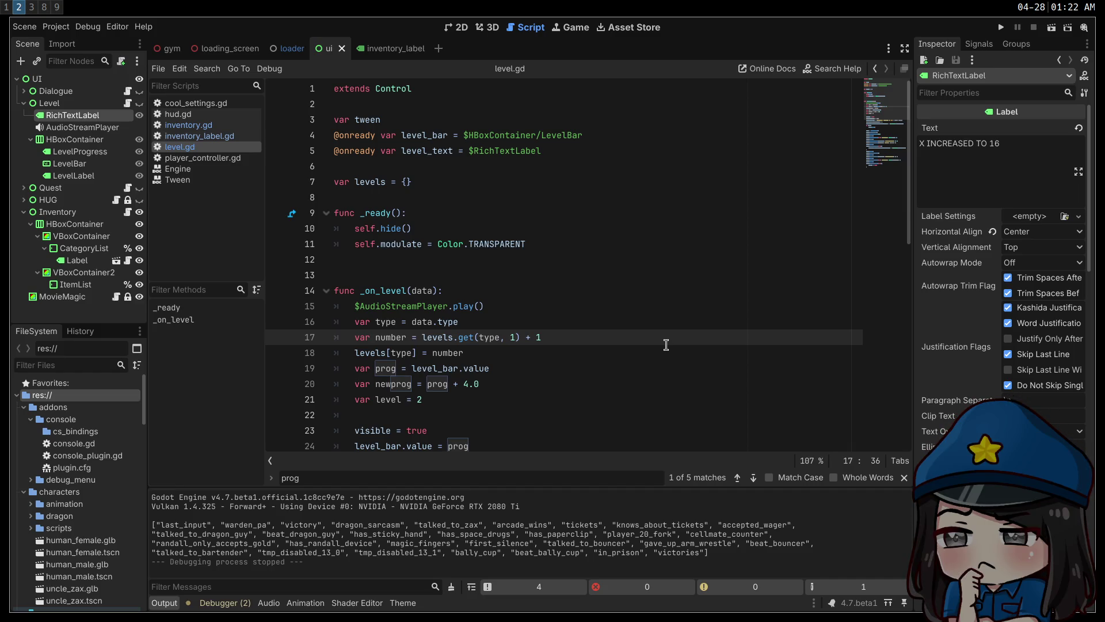
scroll(666, 344, down, 2)
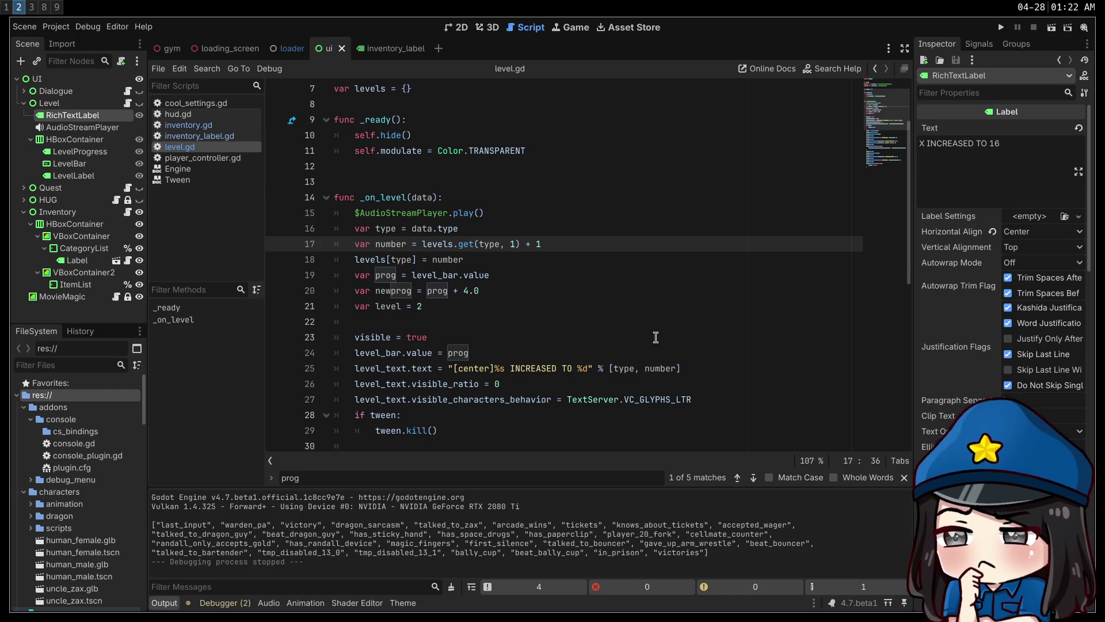
click(654, 321)
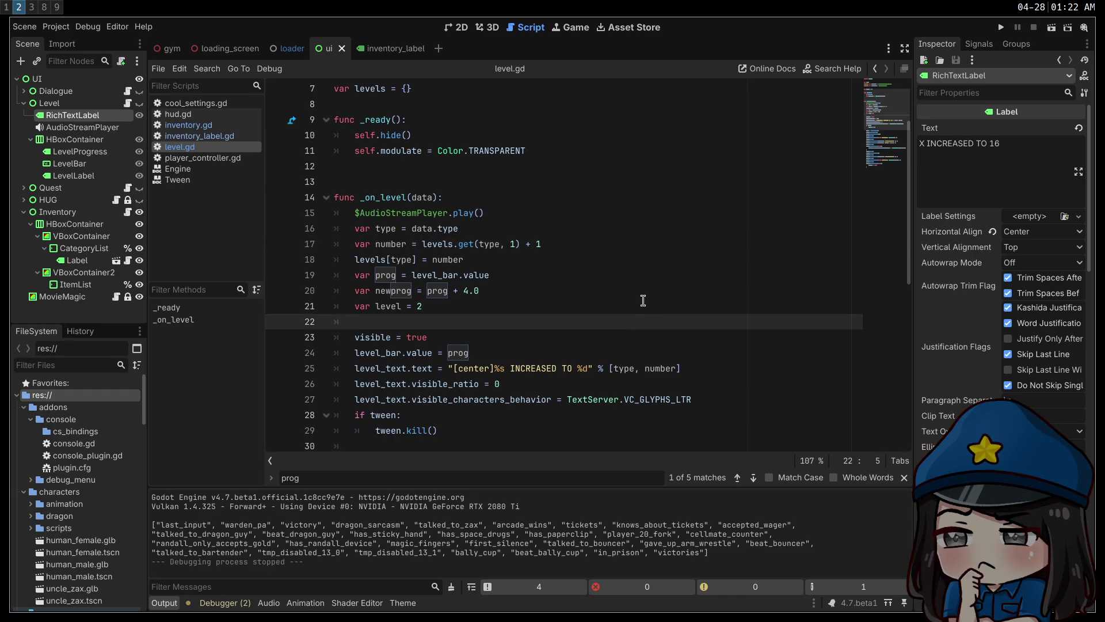
scroll(643, 300, up, 2)
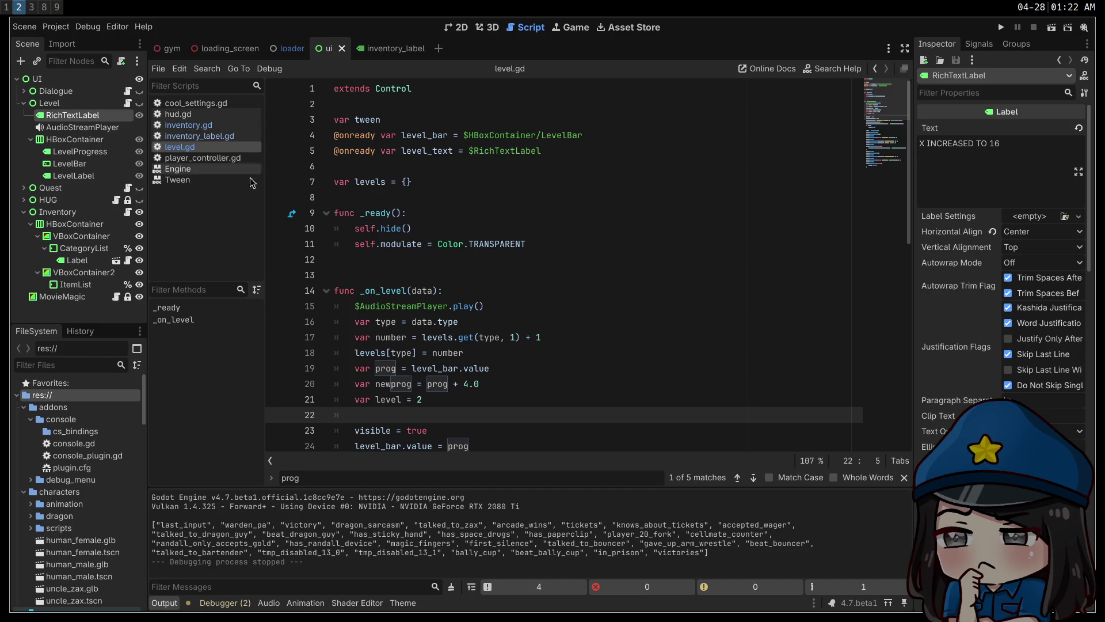
scroll(579, 248, down, 3)
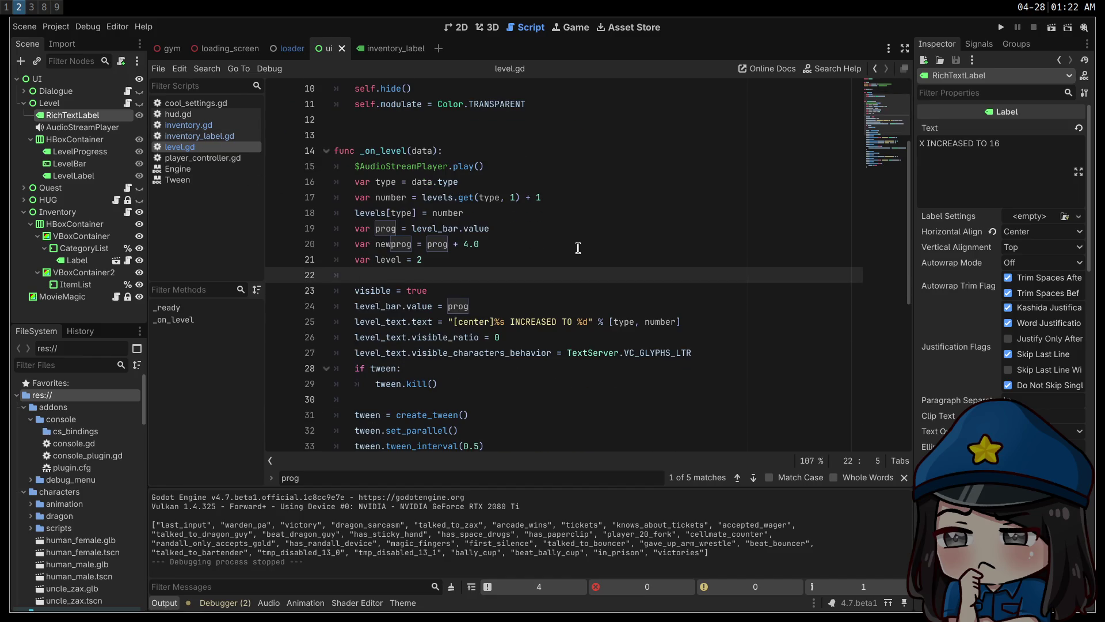
scroll(578, 248, down, 7)
scroll(582, 253, up, 10)
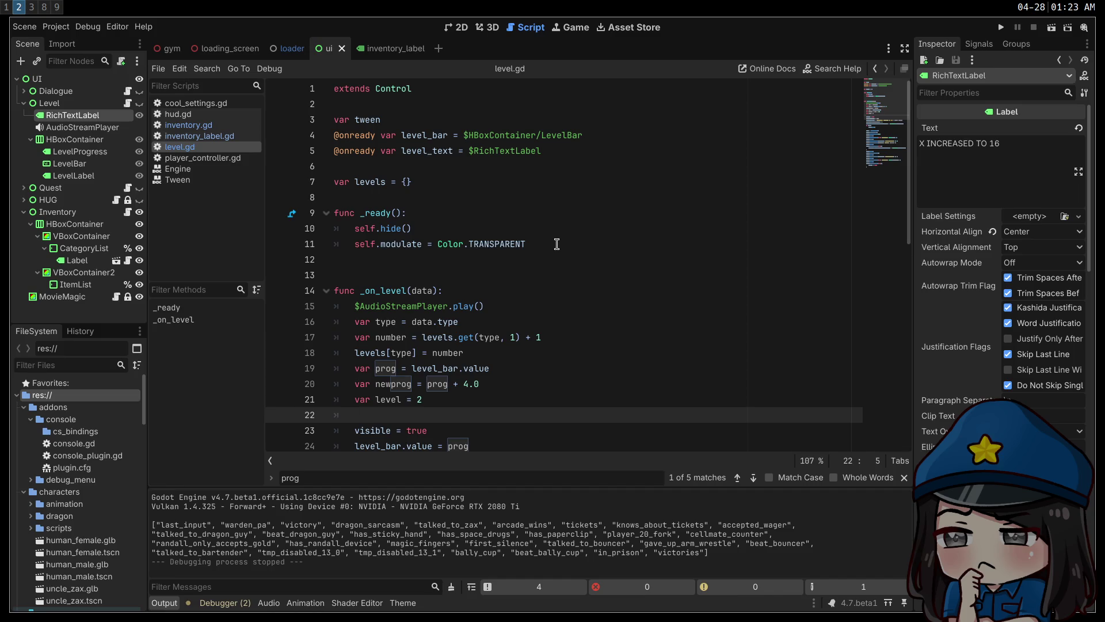
double_click(383, 292)
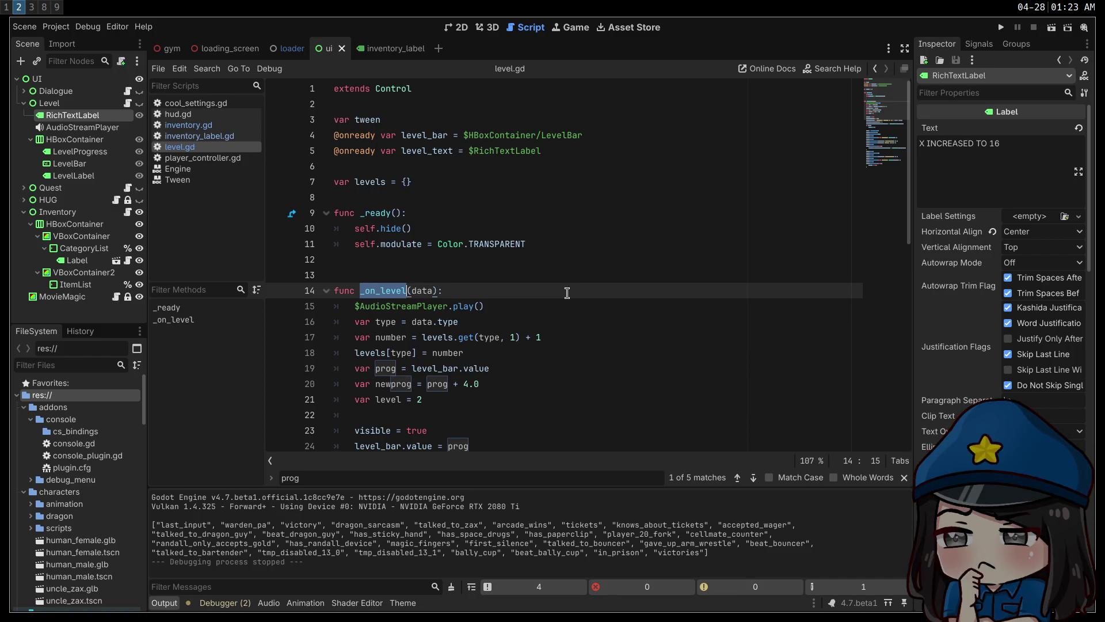
click(567, 292)
- Add a trial 'var queue = []' line on line 13 and review the surrounding level code
click(562, 272)
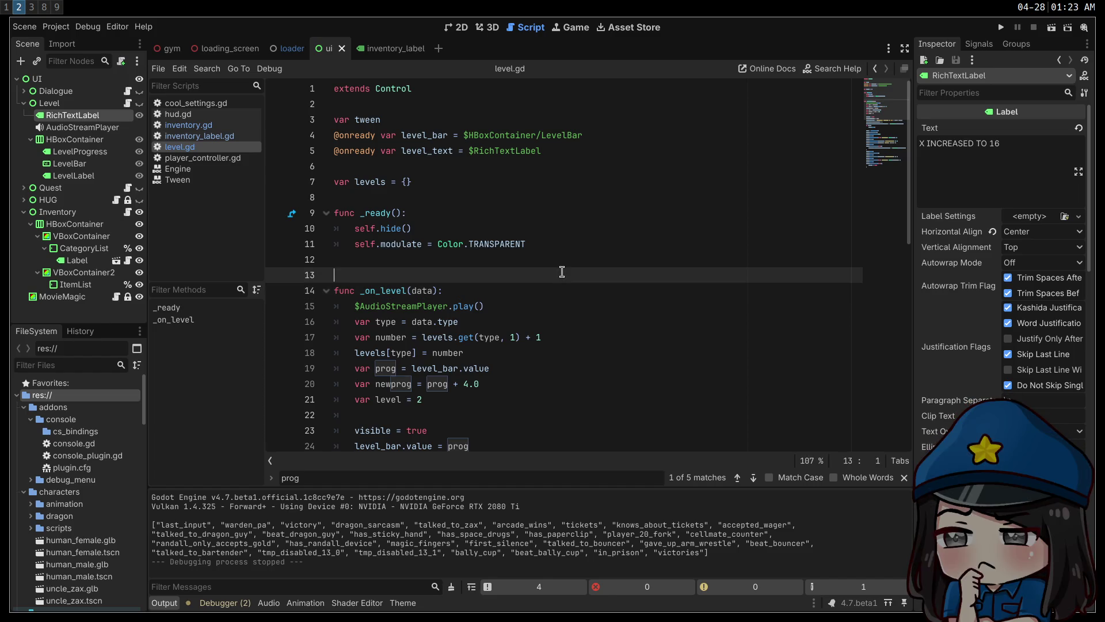
text(var queue = p[)
key(BackSpace)
key(BackSpace)
text([])
click(570, 287)
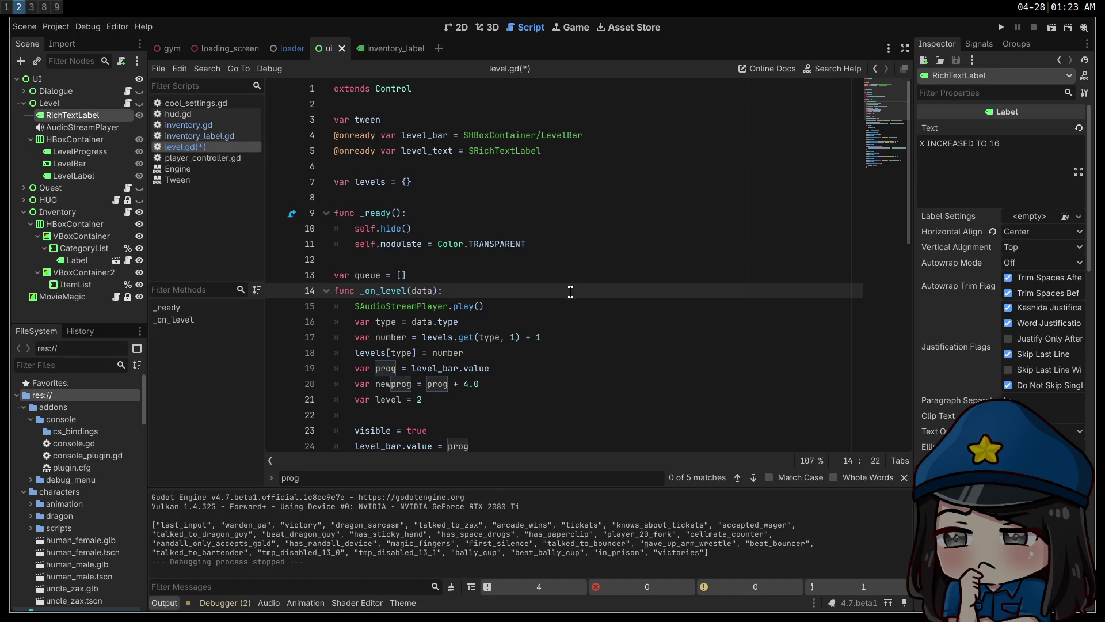
scroll(406, 403, down, 2)
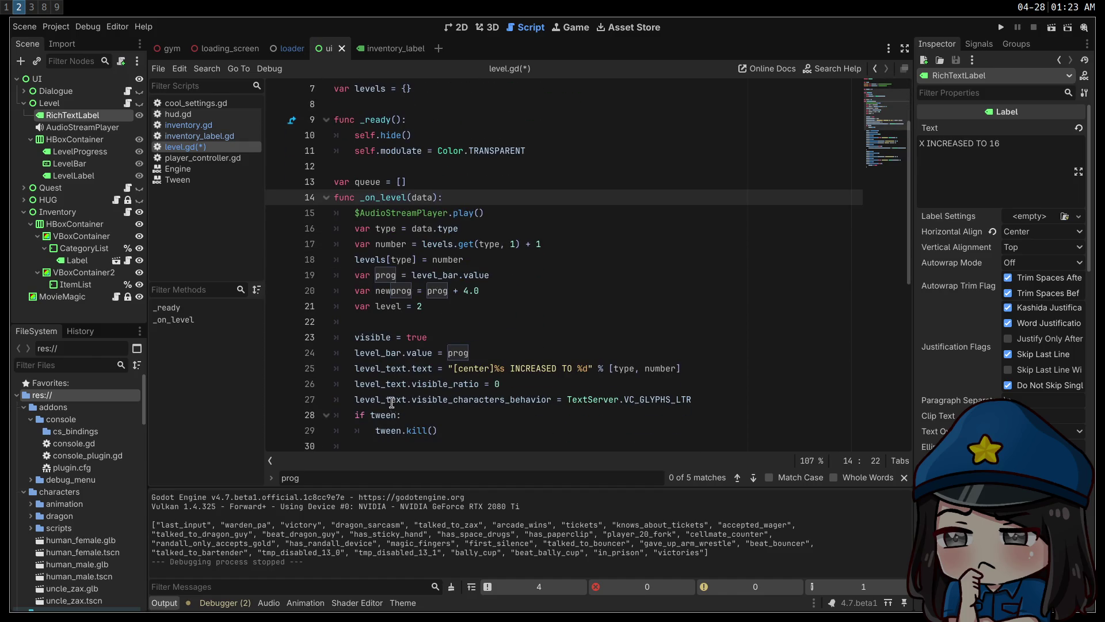
scroll(389, 389, down, 2)
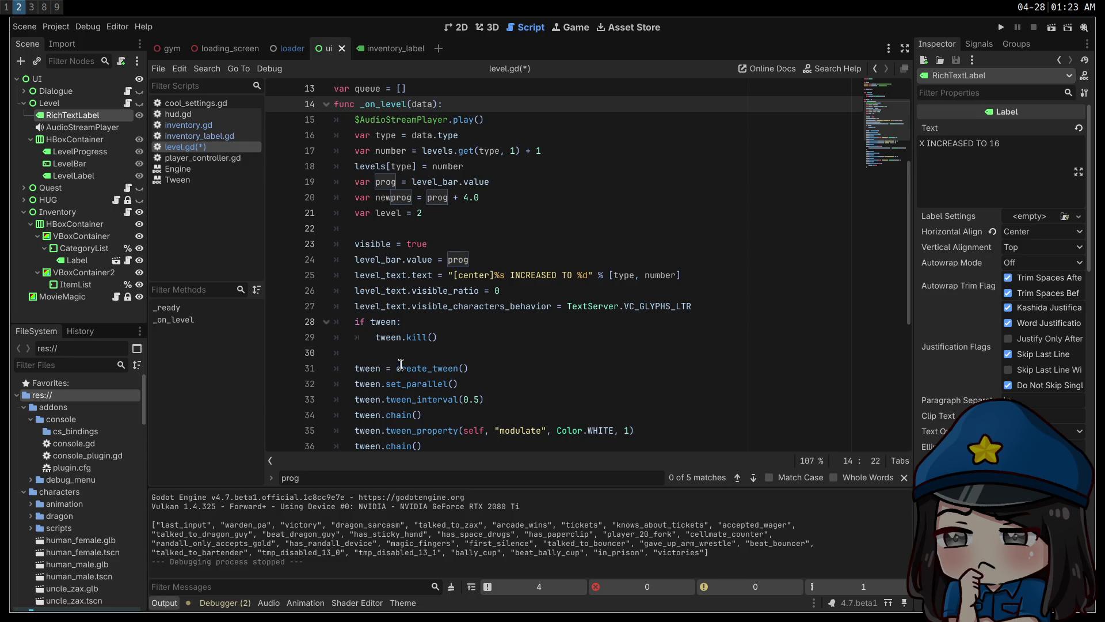
scroll(412, 385, up, 1)
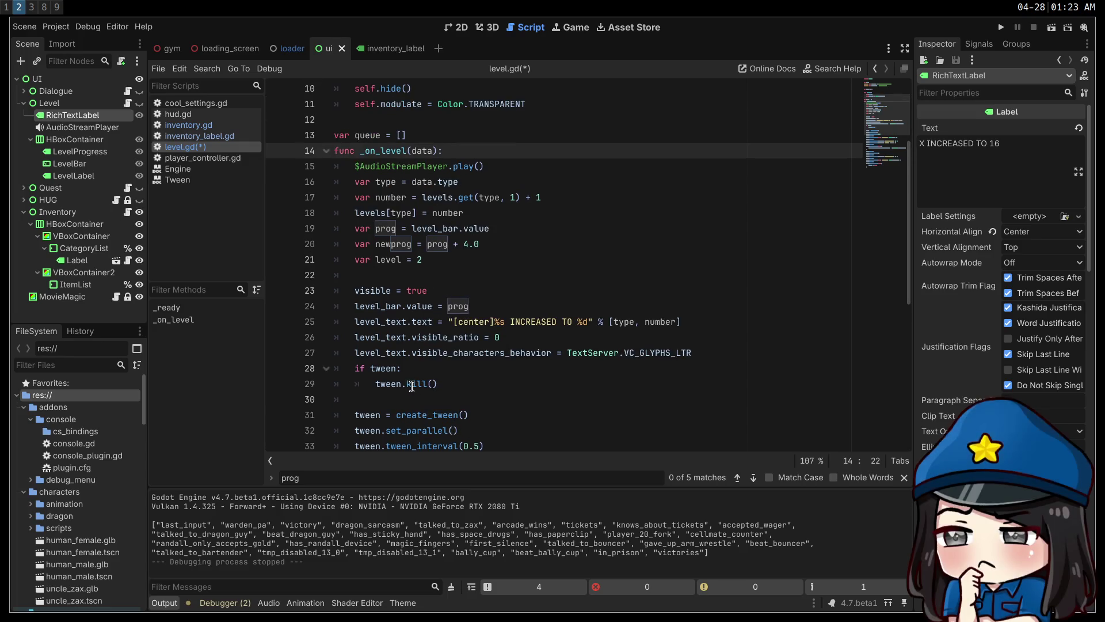
click(440, 243)
click(556, 252)
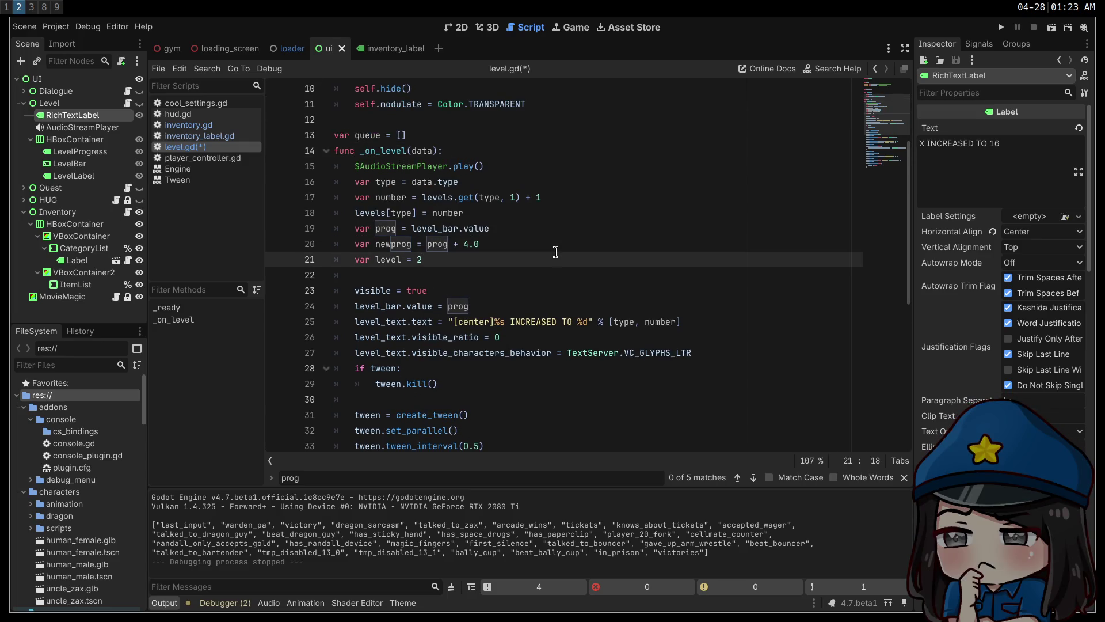
click(532, 311)
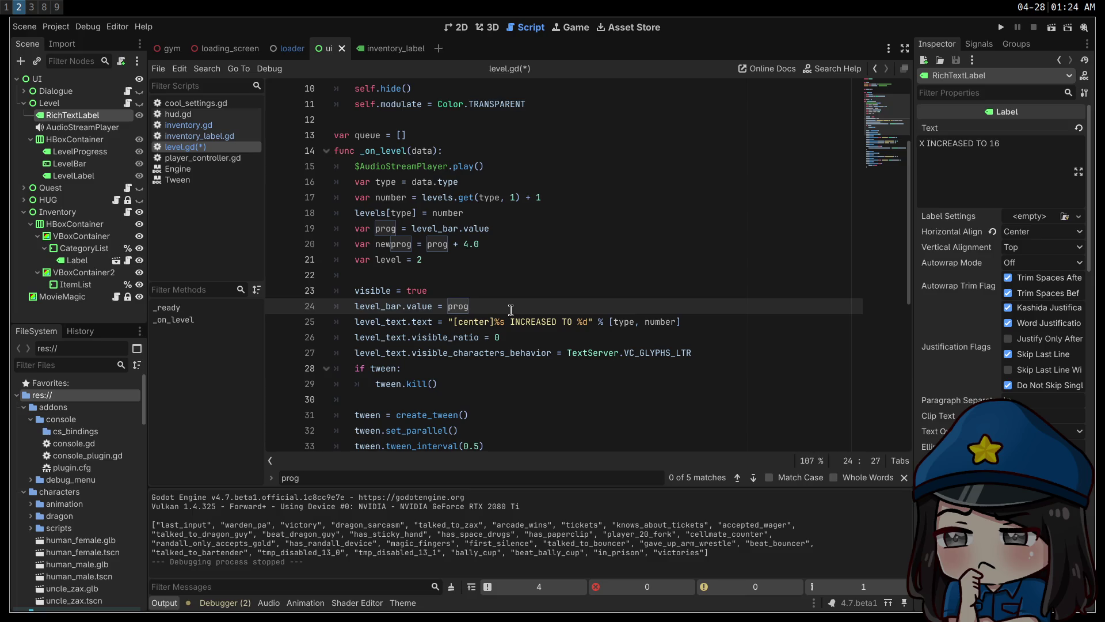
- Delete the unused queue variable line and save level.gd
scroll(506, 309, up, 1)
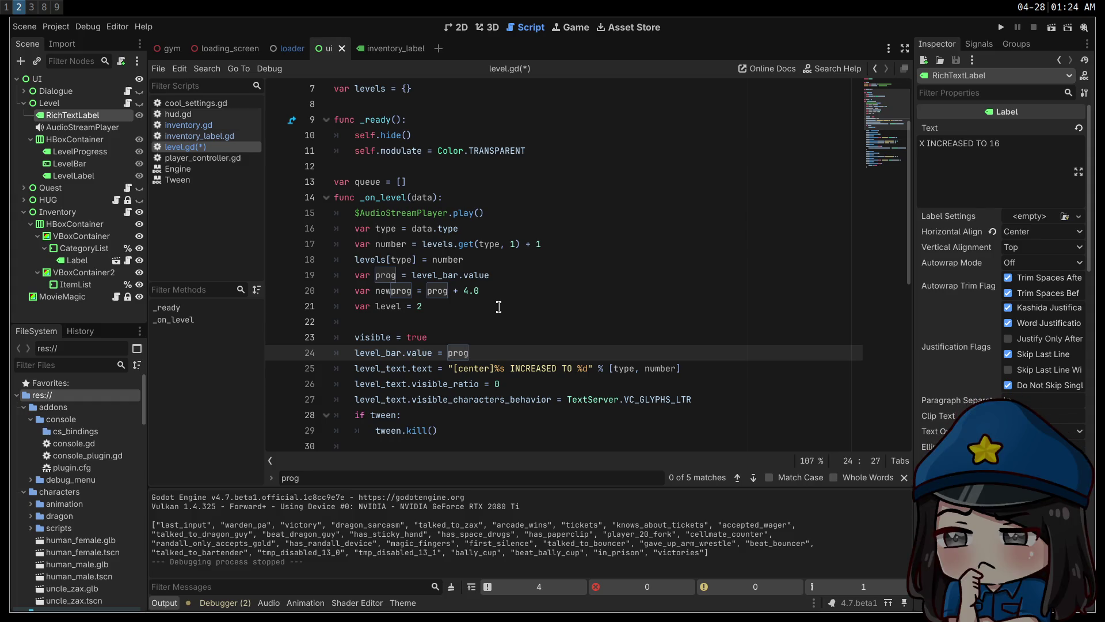
click(428, 183)
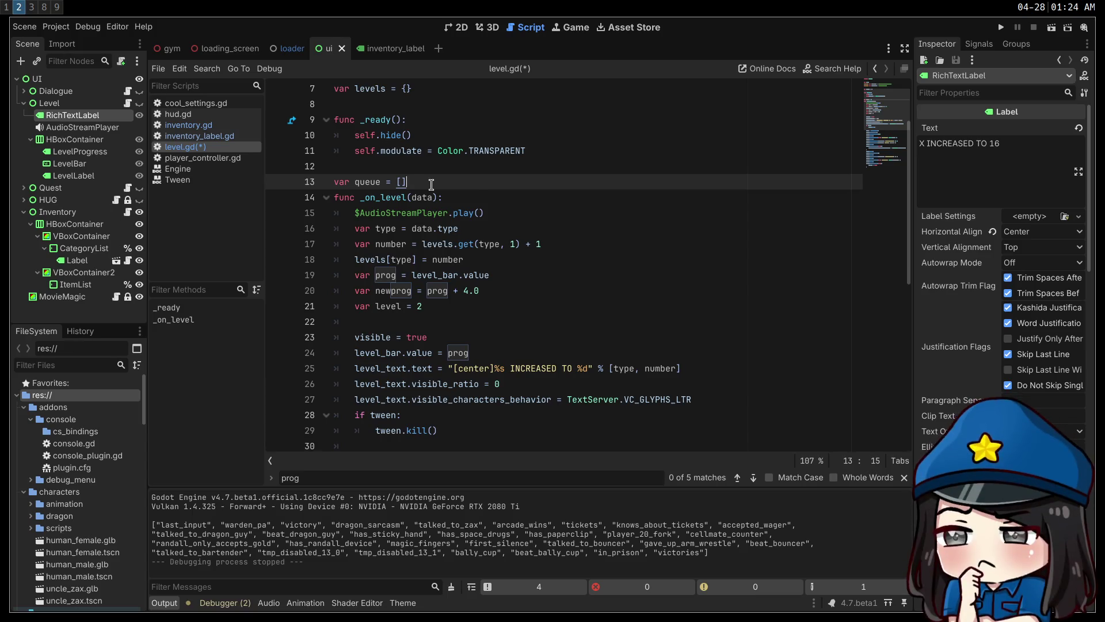
key(ctrl+shift+k)
click(562, 260)
key(ctrl+s)
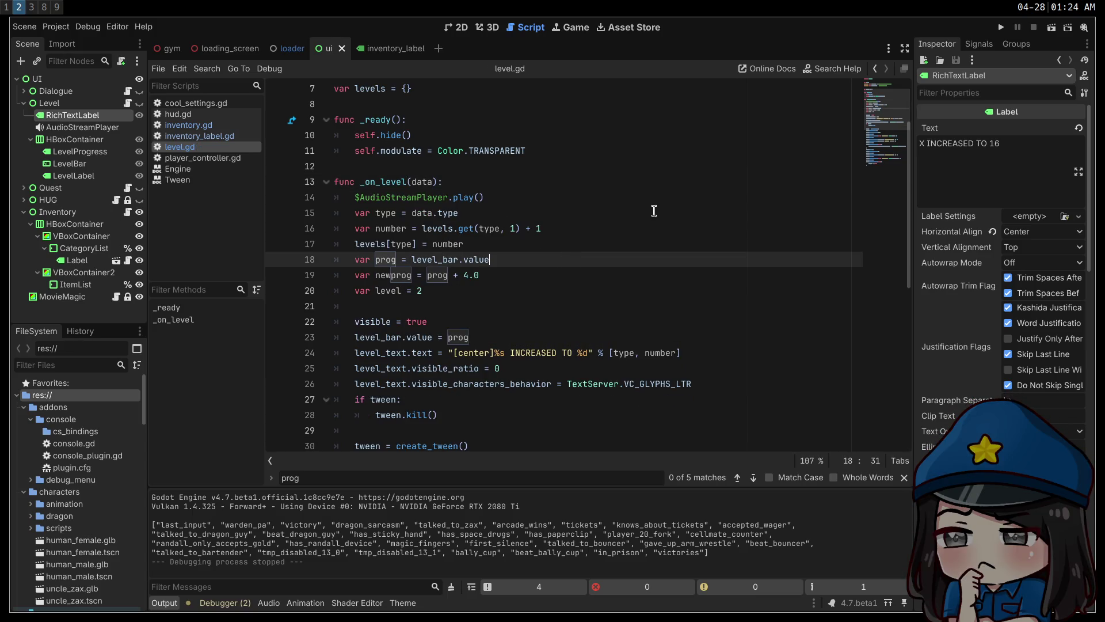
click(654, 210)
scroll(673, 213, up, 2)
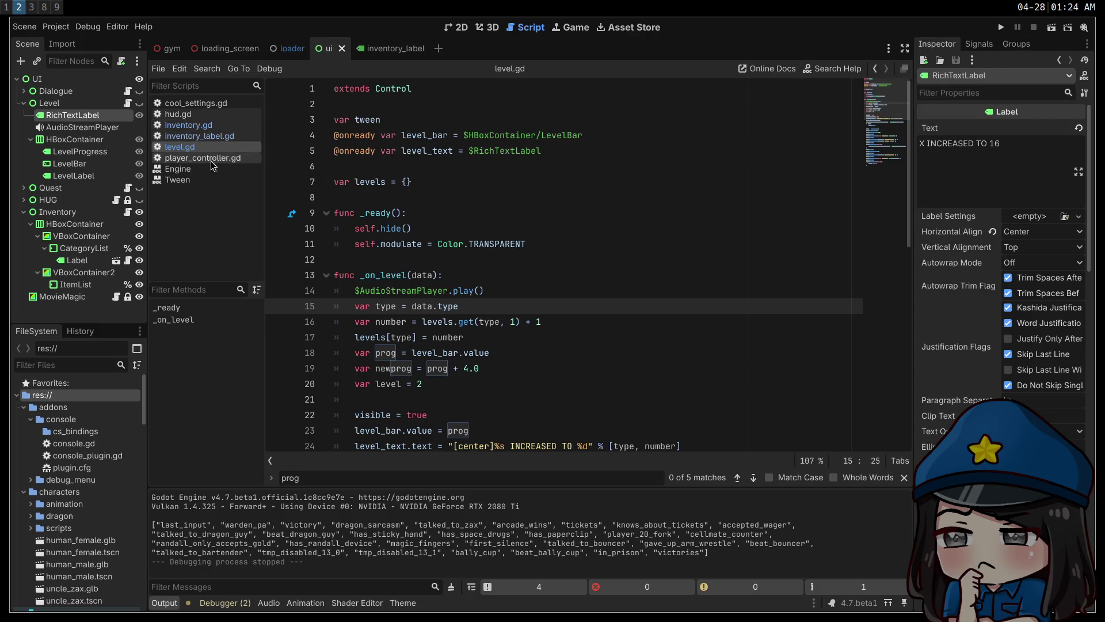
- Open inventory.gd, read through its render and _input functions, then go to the 3D workspace
click(193, 127)
scroll(676, 286, down, 4)
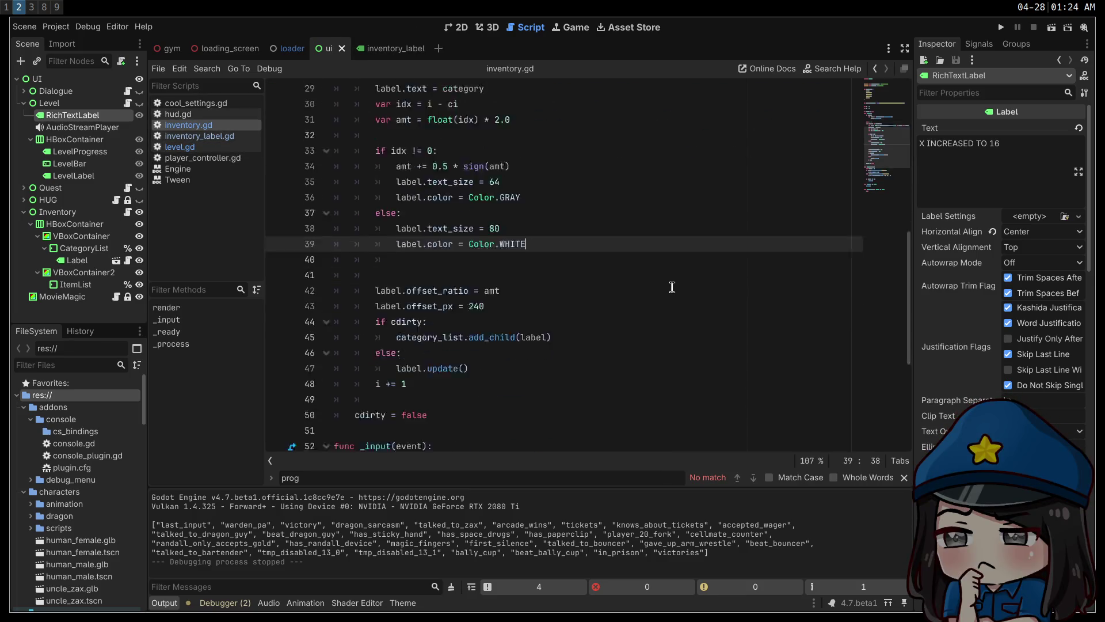
scroll(677, 286, down, 3)
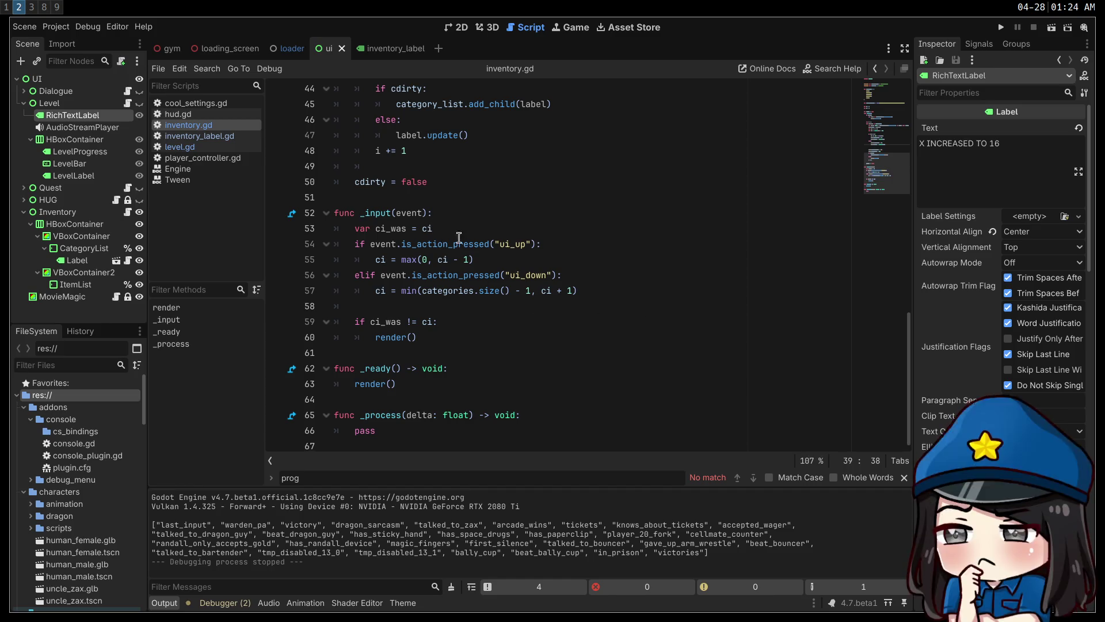
click(488, 27)
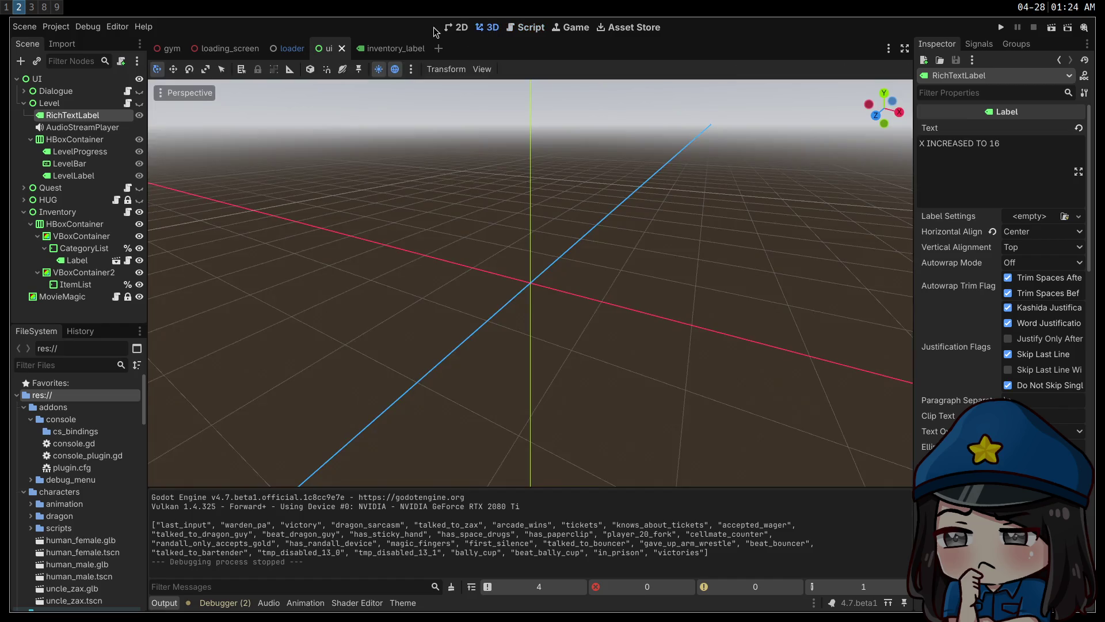
- In the 2D view, select ItemList and enable its Offset Transform
click(458, 28)
scroll(463, 227, down, 5)
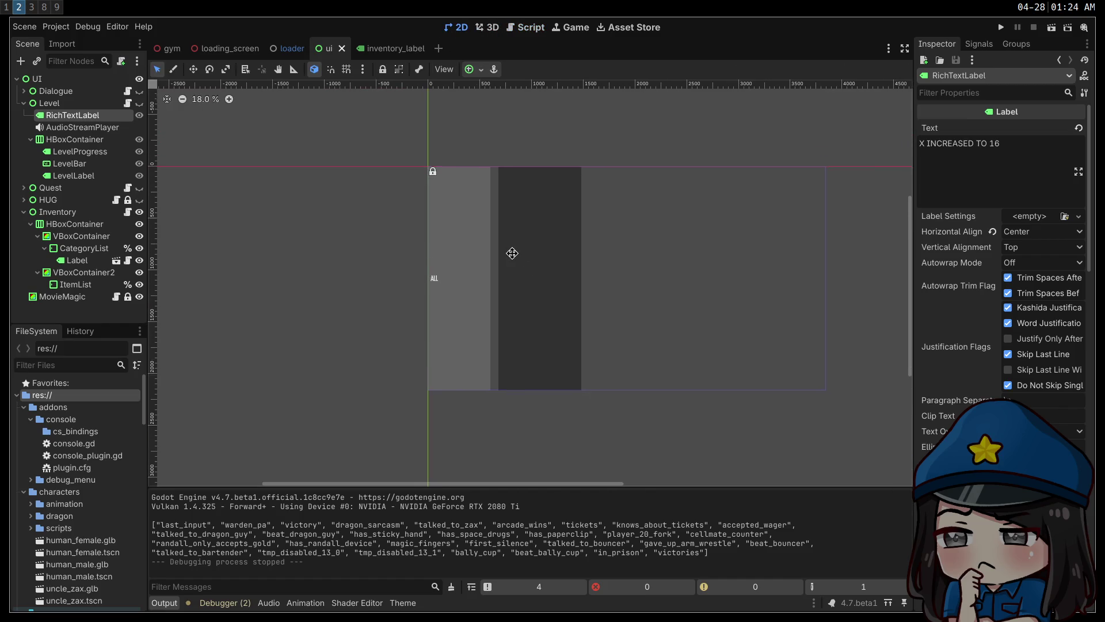
click(517, 233)
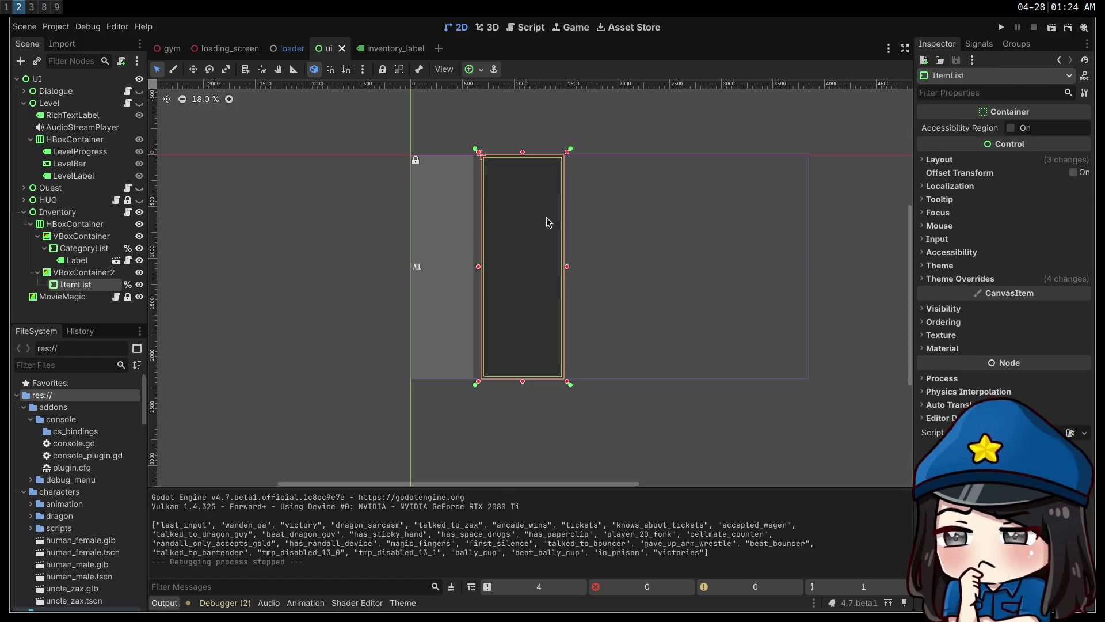
click(937, 161)
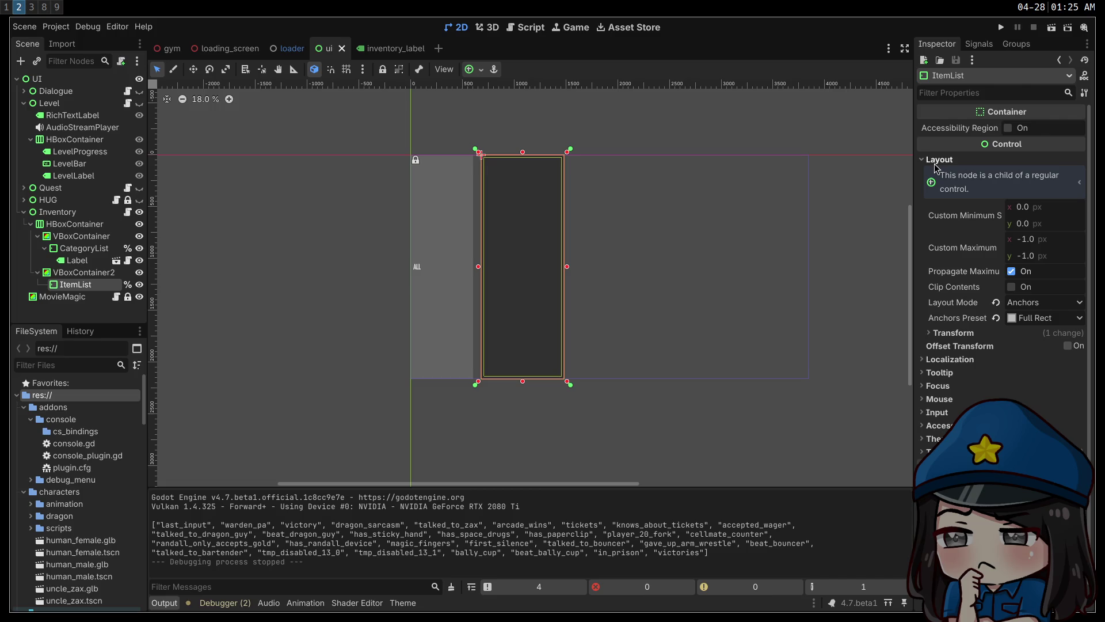
scroll(773, 312, right, 2)
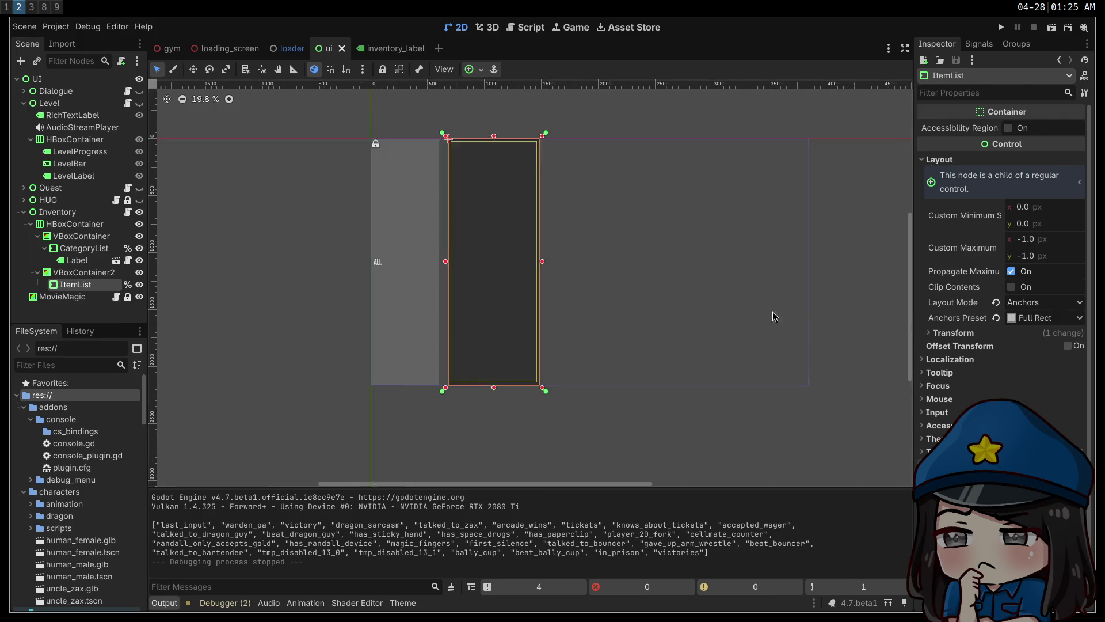
scroll(614, 310, up, 1)
click(1077, 346)
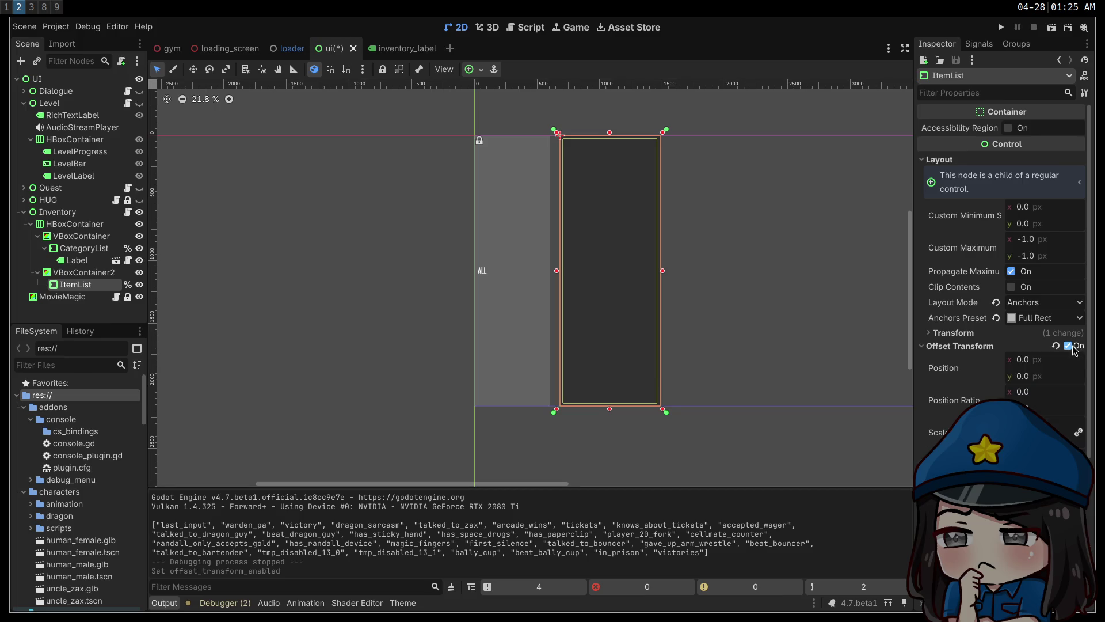
- Set ItemList's offset position x to -450, then reset it to 0 and disable Offset Transform
click(1034, 366)
text(-450)
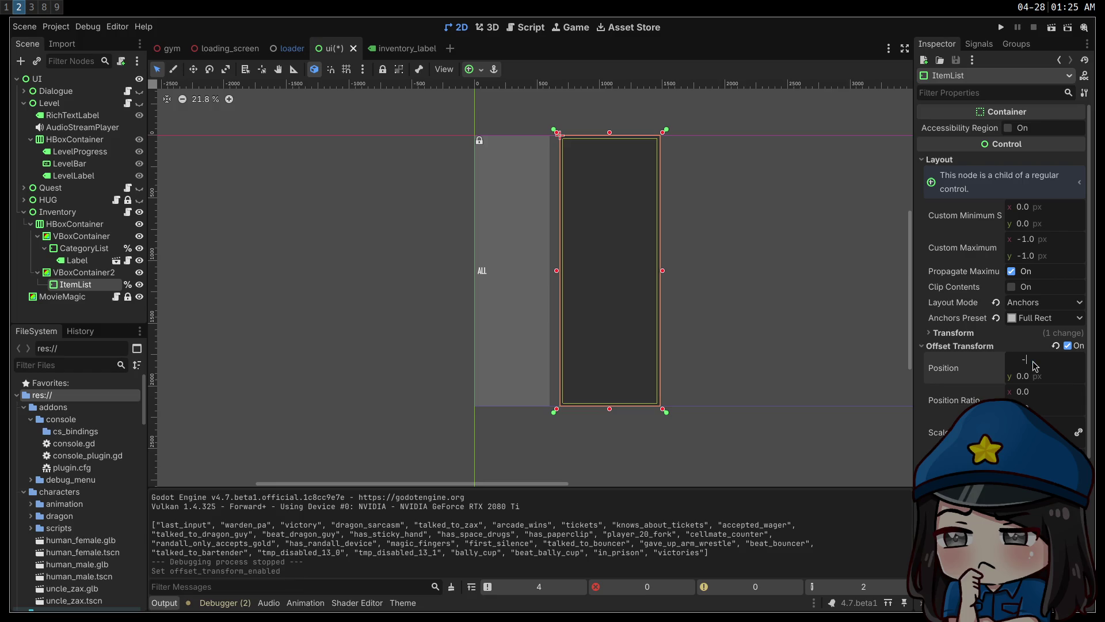
key(Return)
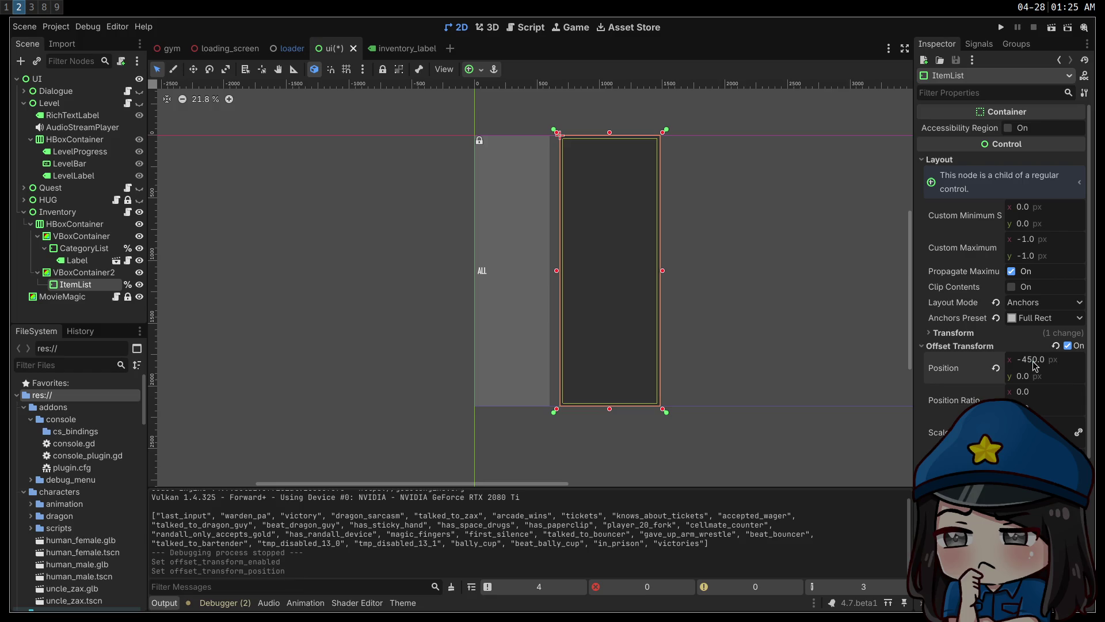
click(997, 368)
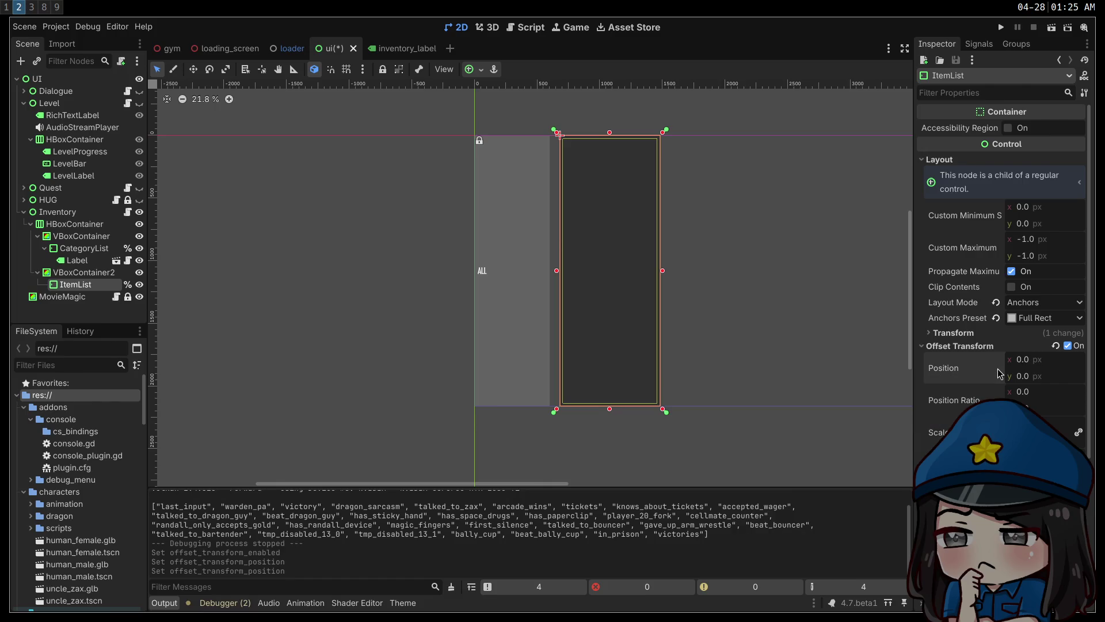
click(1068, 345)
- Save the ui scene and begin renaming the VBoxContainer2 node
key(ctrl+s)
click(64, 274)
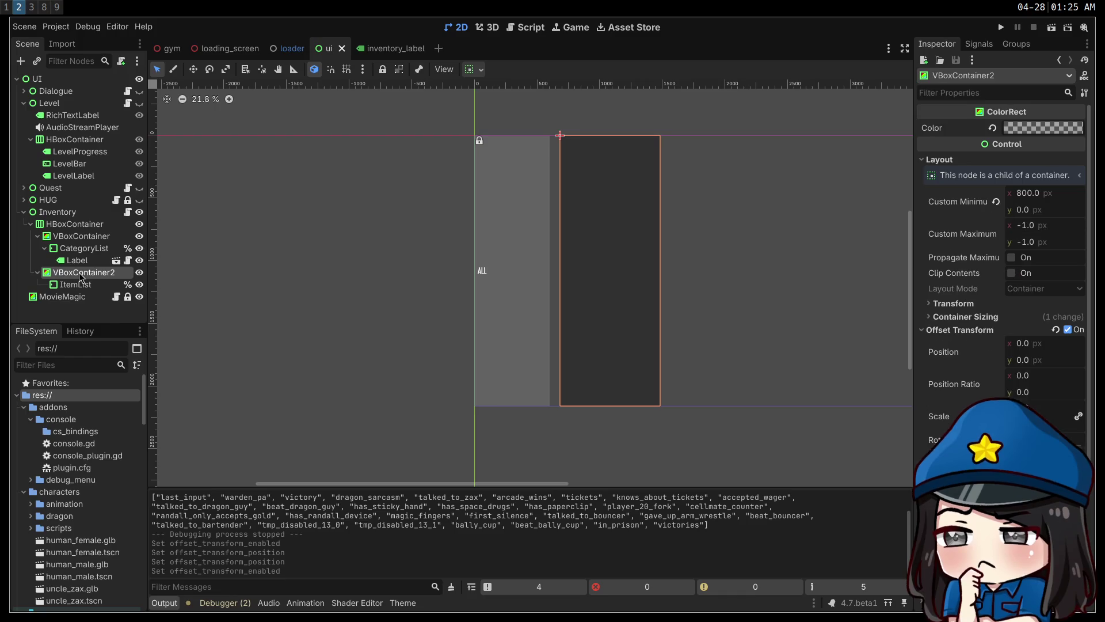
click(70, 274)
- Rename VBoxContainer2 to ItemsBox, mark it Access as Unique Name, and save
text(Items)
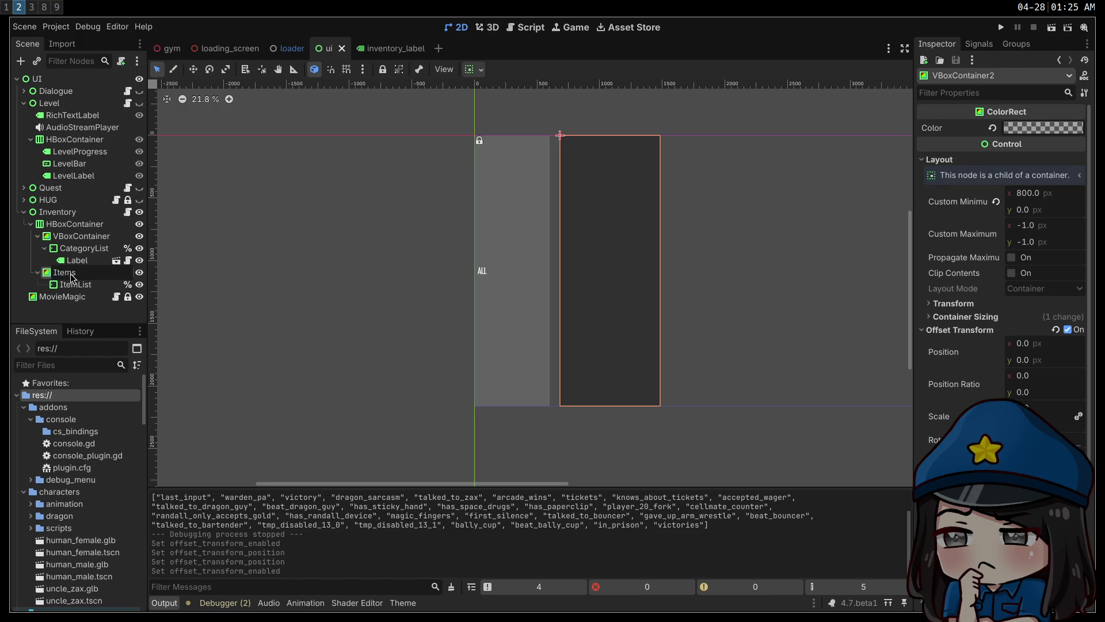
text(Box)
key(Return)
right_click(71, 274)
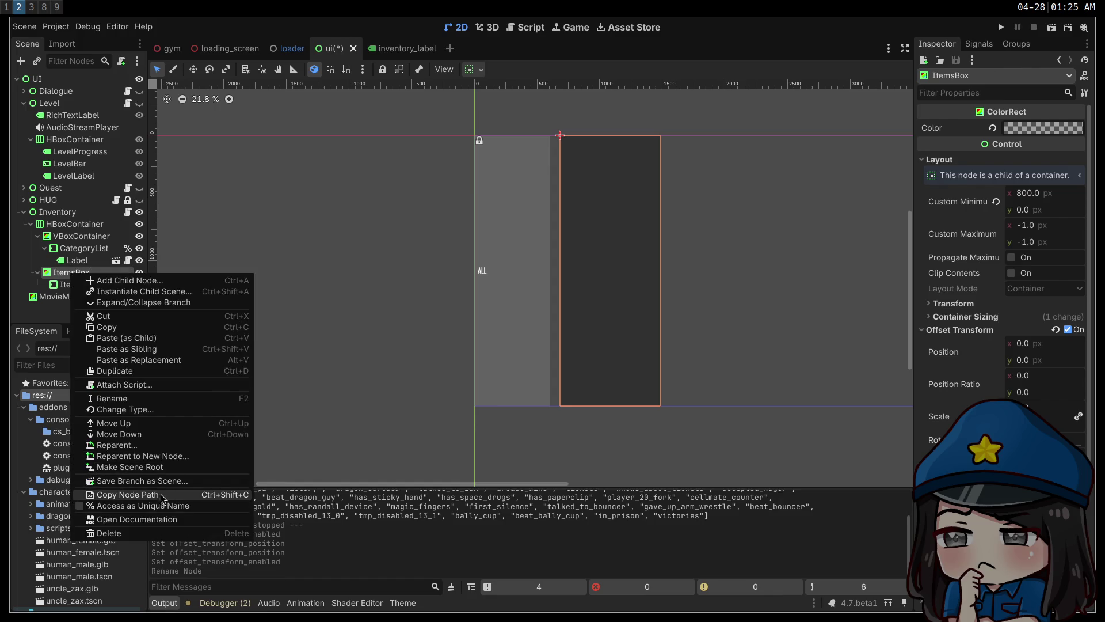
click(133, 505)
key(ctrl+s)
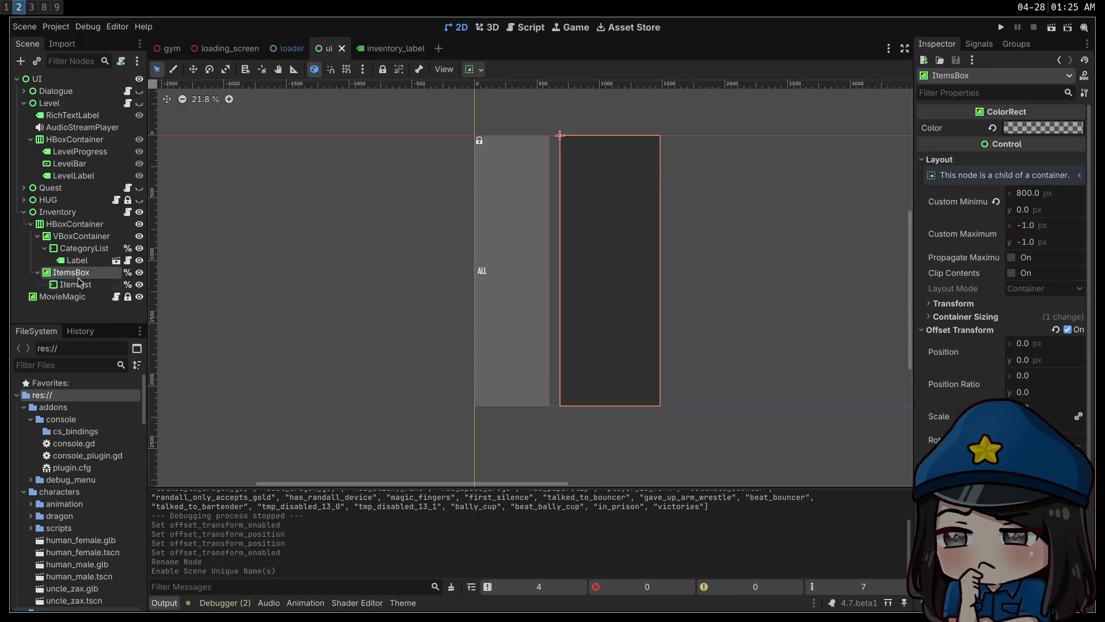
- Try a different offset position x on ItemsBox, then reset it to 0
mouse_move(1017, 344)
mouse_down()
mouse_move(1001, 343)
mouse_move(1032, 347)
mouse_up()
click(996, 353)
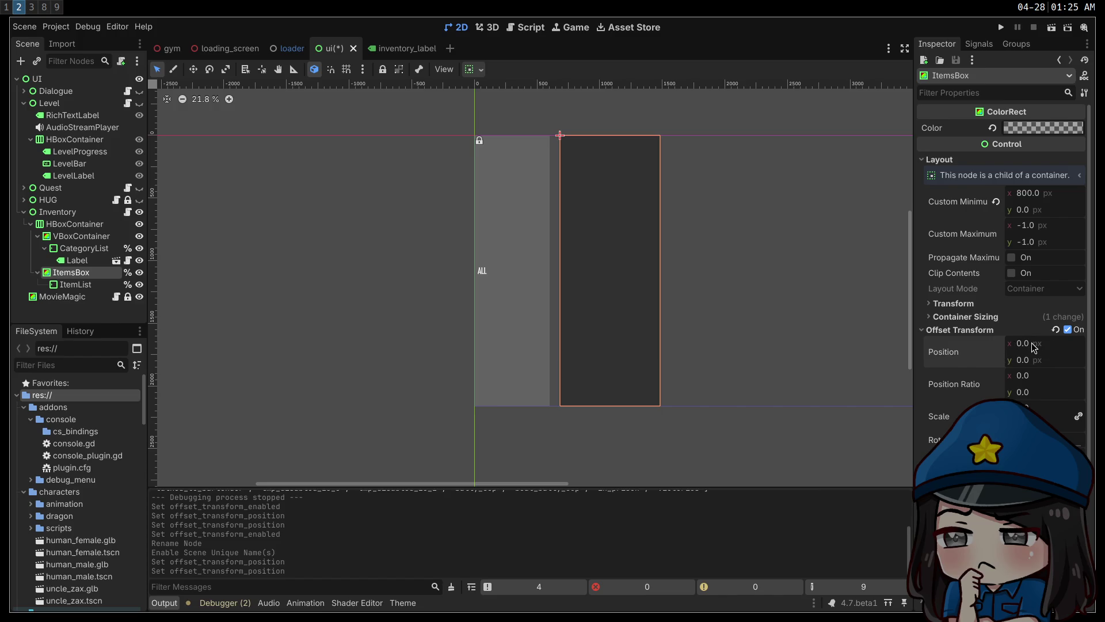
click(1024, 344)
scroll(717, 351, up, 2)
scroll(714, 347, left, 3)
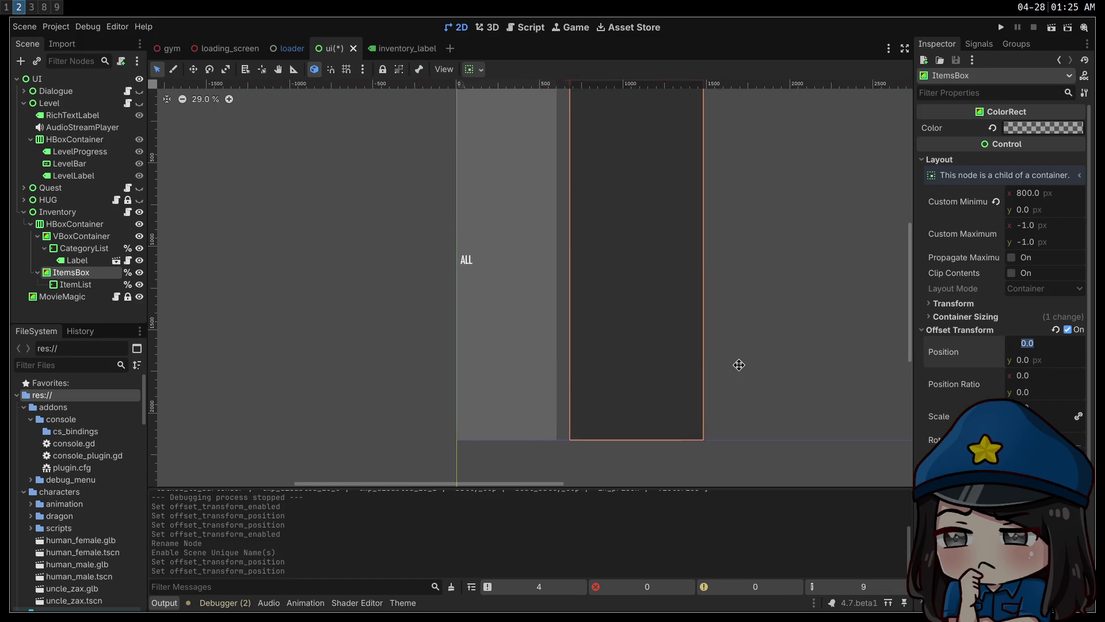
- Set ItemsBox's position ratio x to -1.0, then reset it back to 0
drag(1030, 376, 1028, 383)
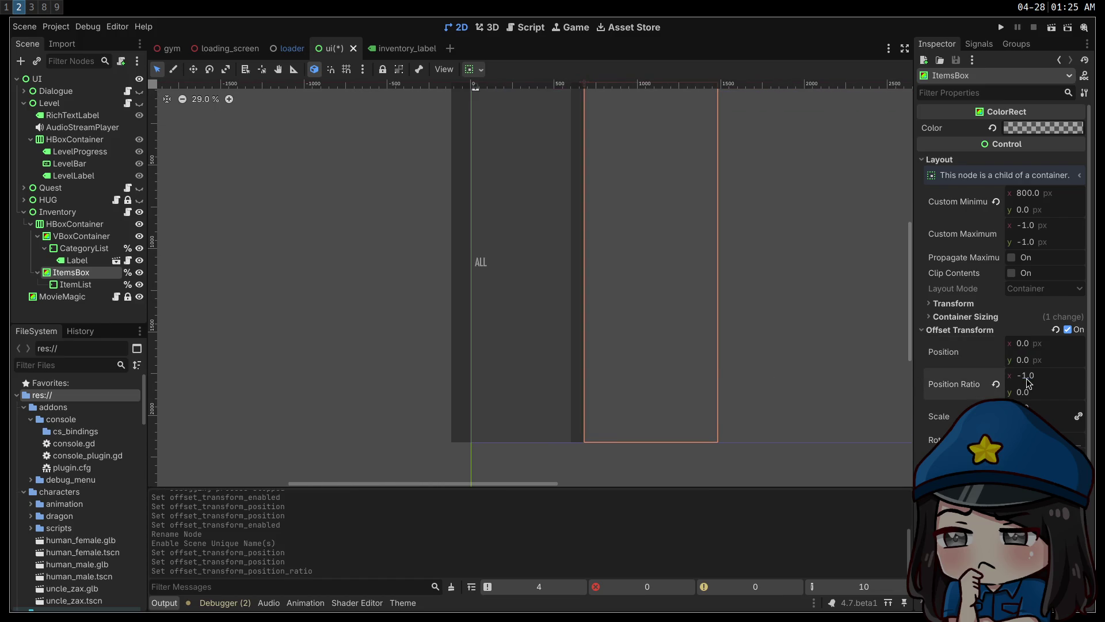
scroll(750, 325, down, 3)
scroll(641, 333, right, 3)
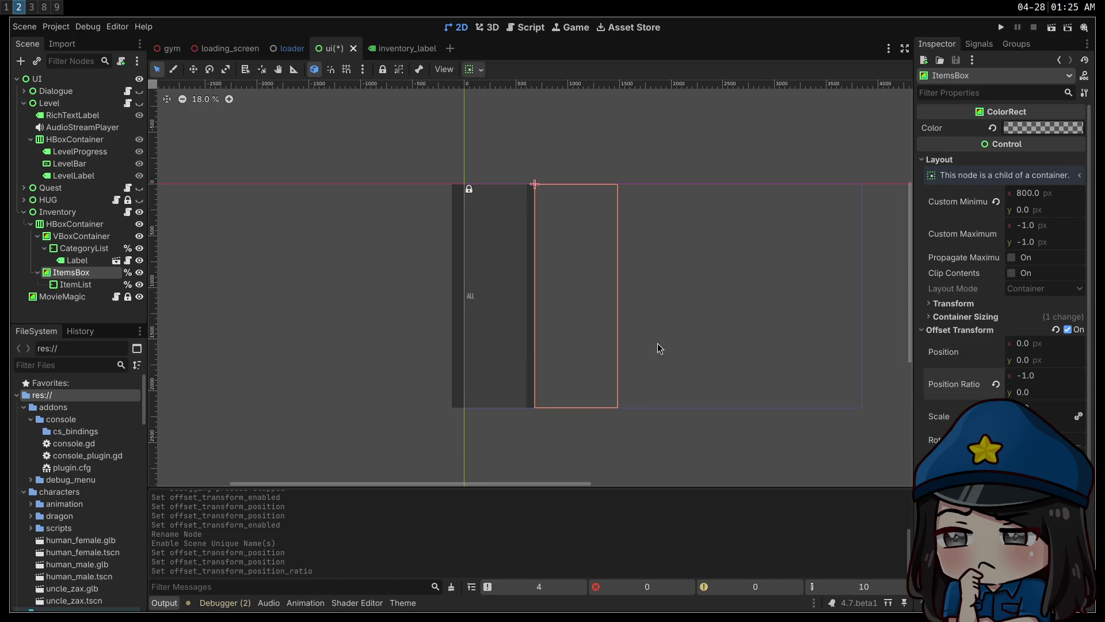
scroll(643, 345, up, 3)
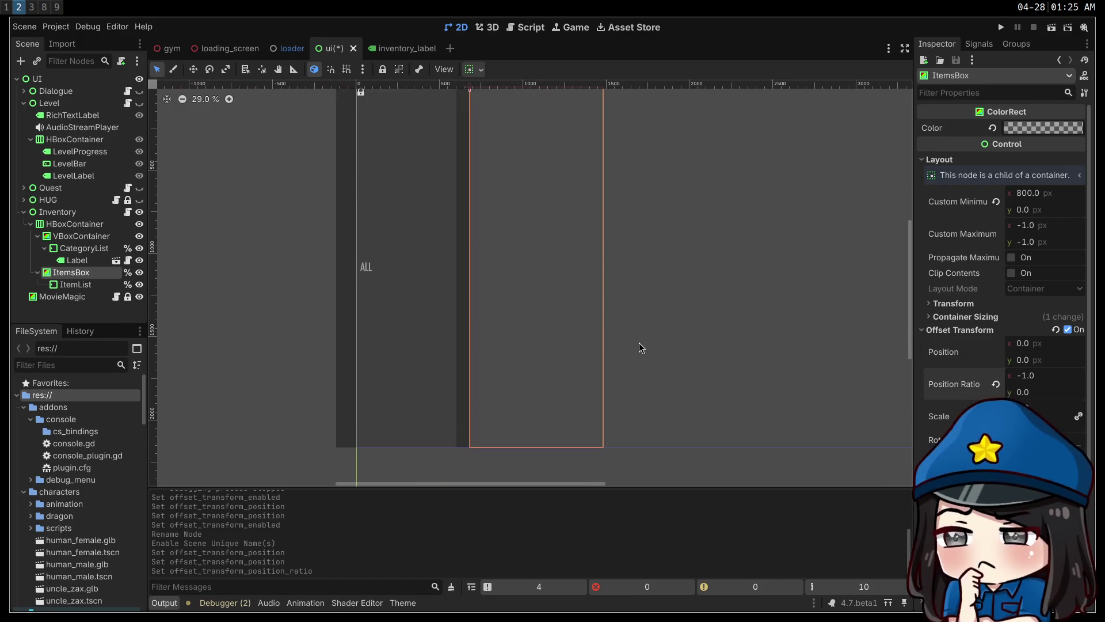
scroll(637, 309, down, 1)
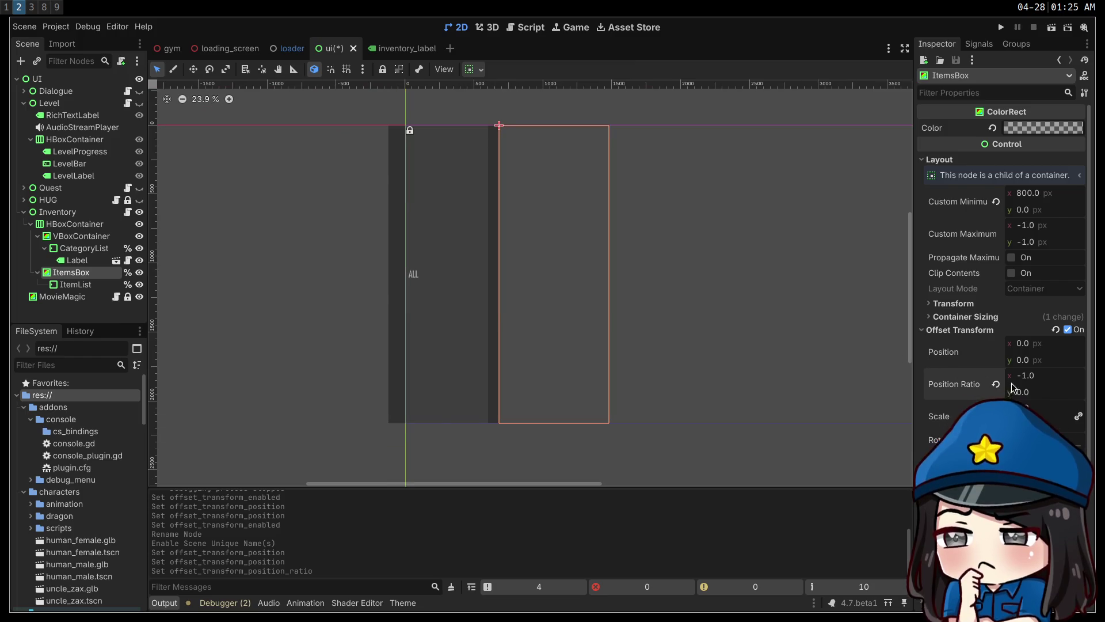
mouse_move(999, 385)
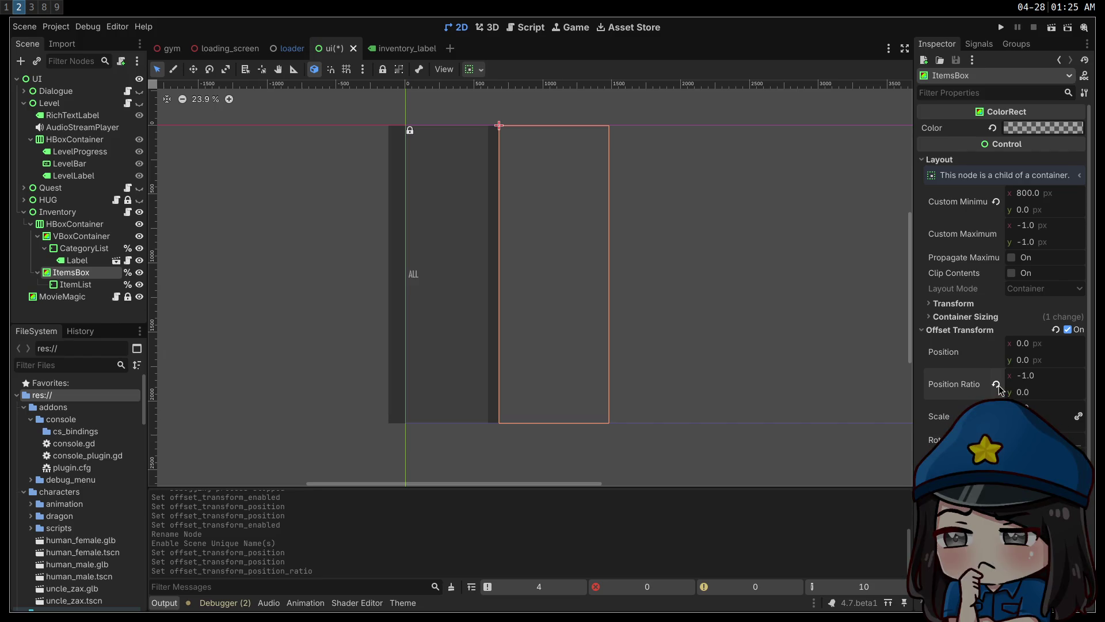
click(996, 384)
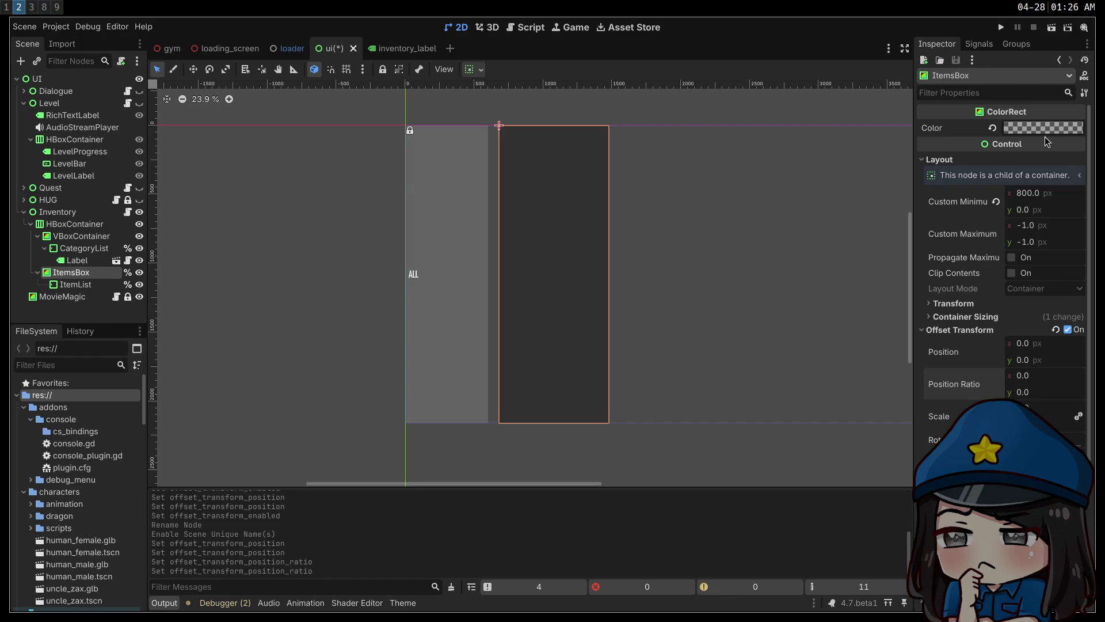
- Save the ui scene and open the Inventory node's script
mouse_move(1041, 128)
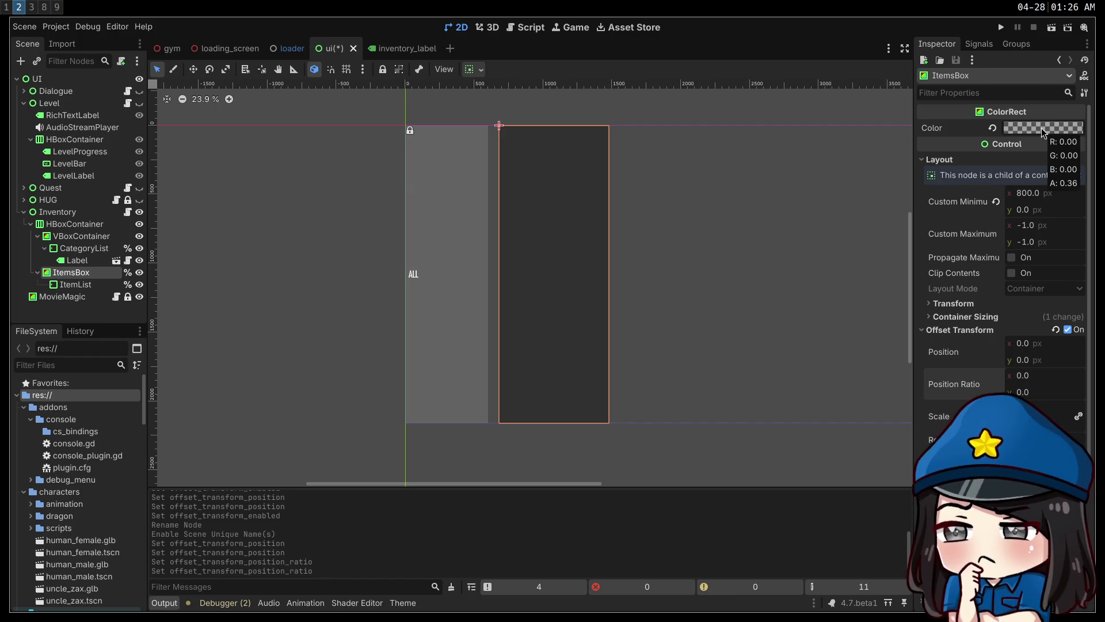
scroll(957, 401, down, 3)
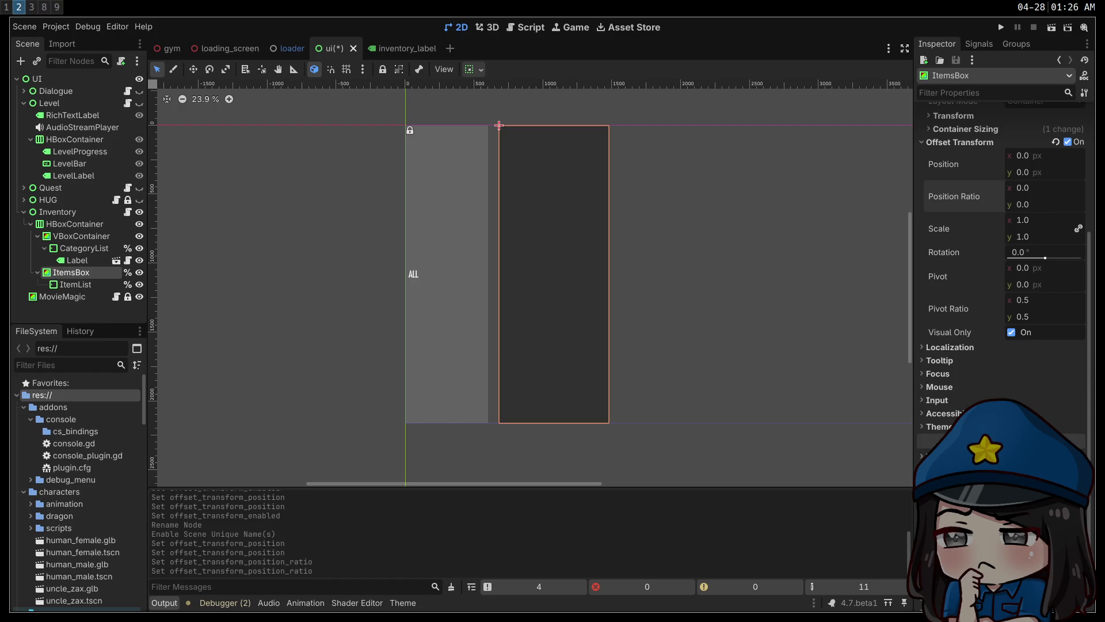
key(ctrl+s)
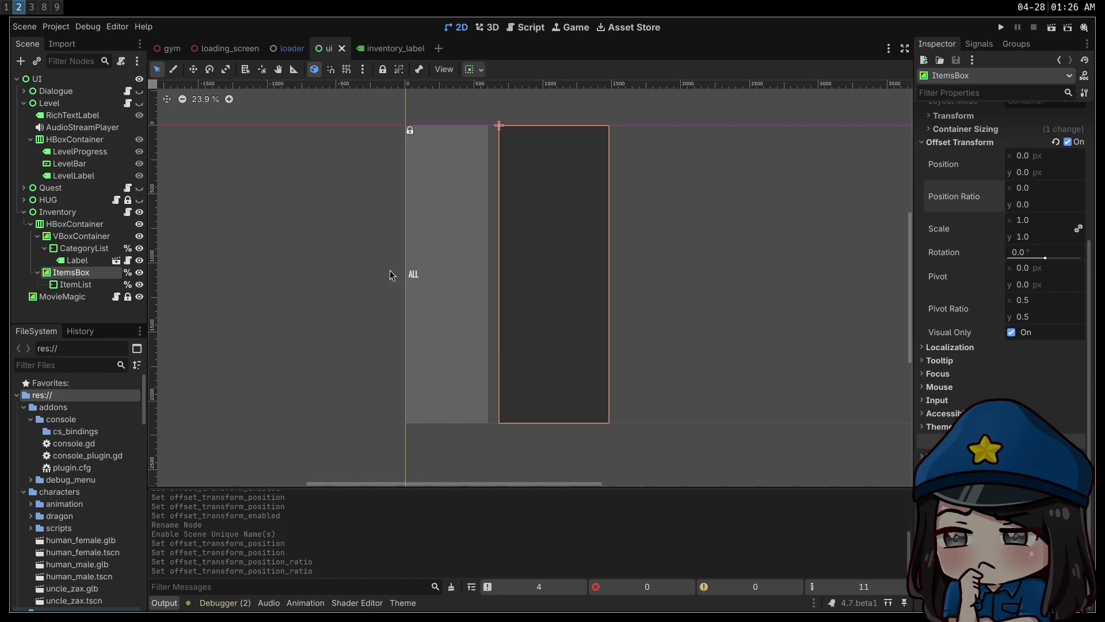
click(129, 211)
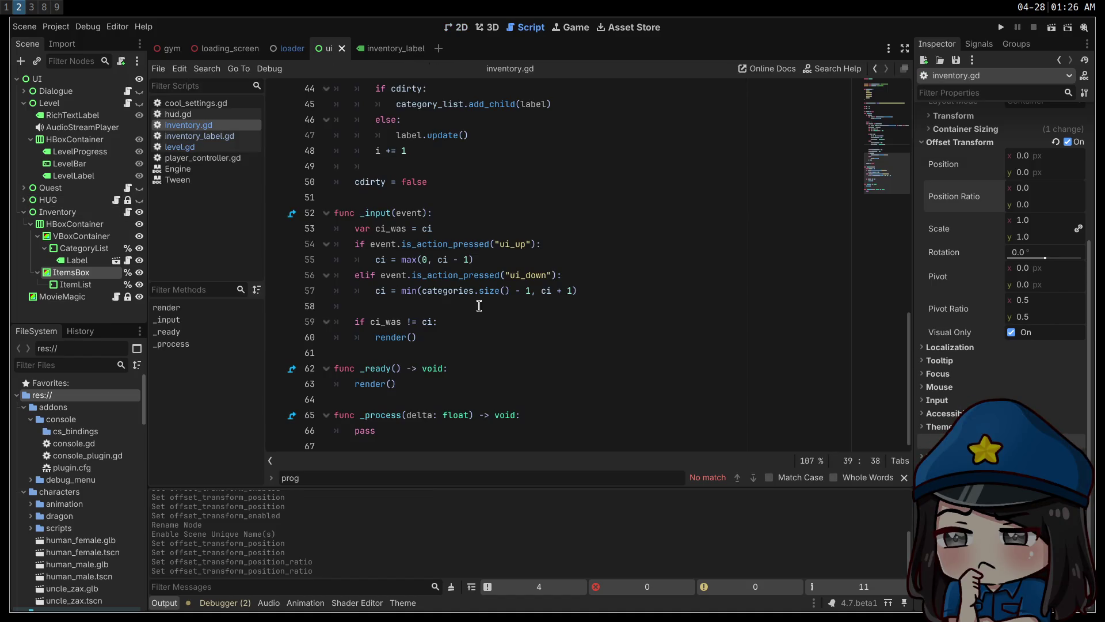
- Add 'var idirty = true' on a new line after the cdirty variable
scroll(462, 301, up, 2)
scroll(462, 301, down, 2)
scroll(482, 329, up, 9)
scroll(483, 329, up, 4)
scroll(454, 323, down, 1)
click(452, 278)
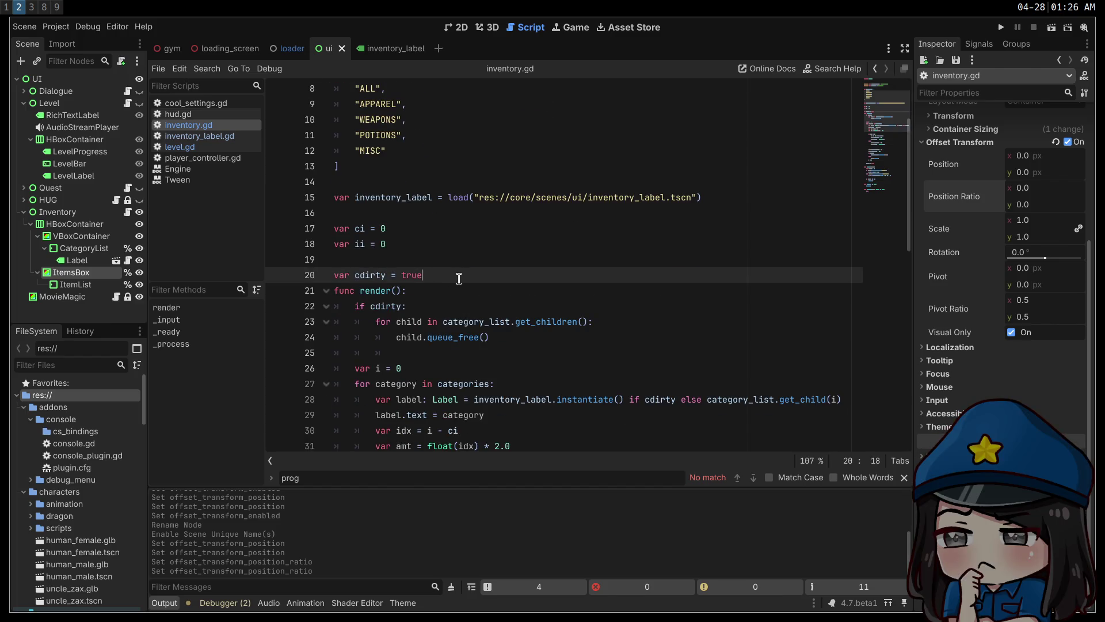
key(Return)
text(var idirty =)
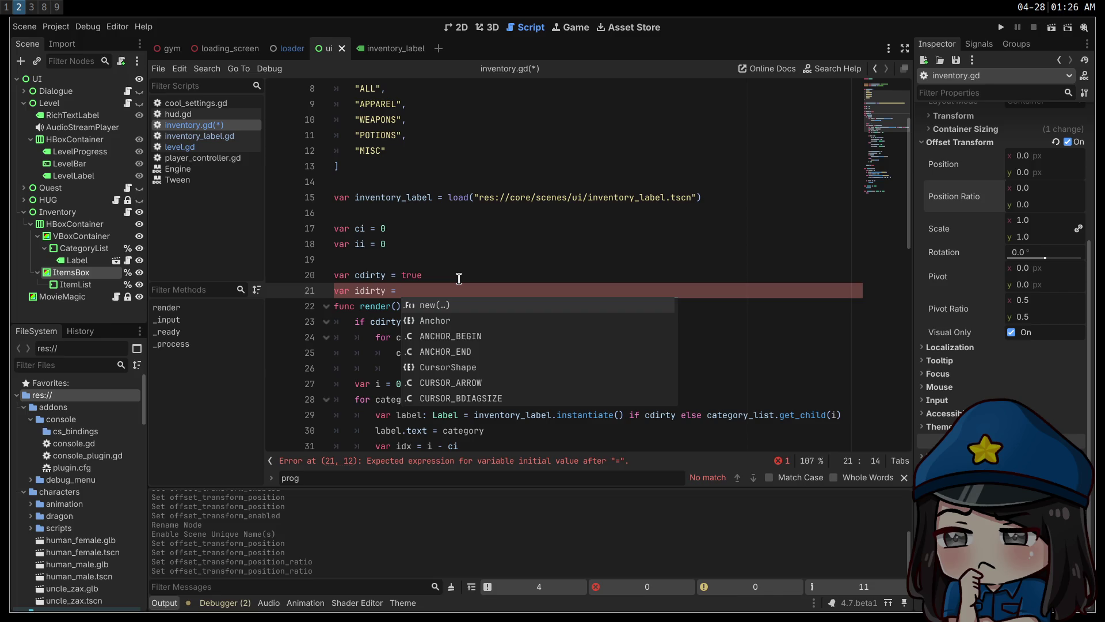
text(true)
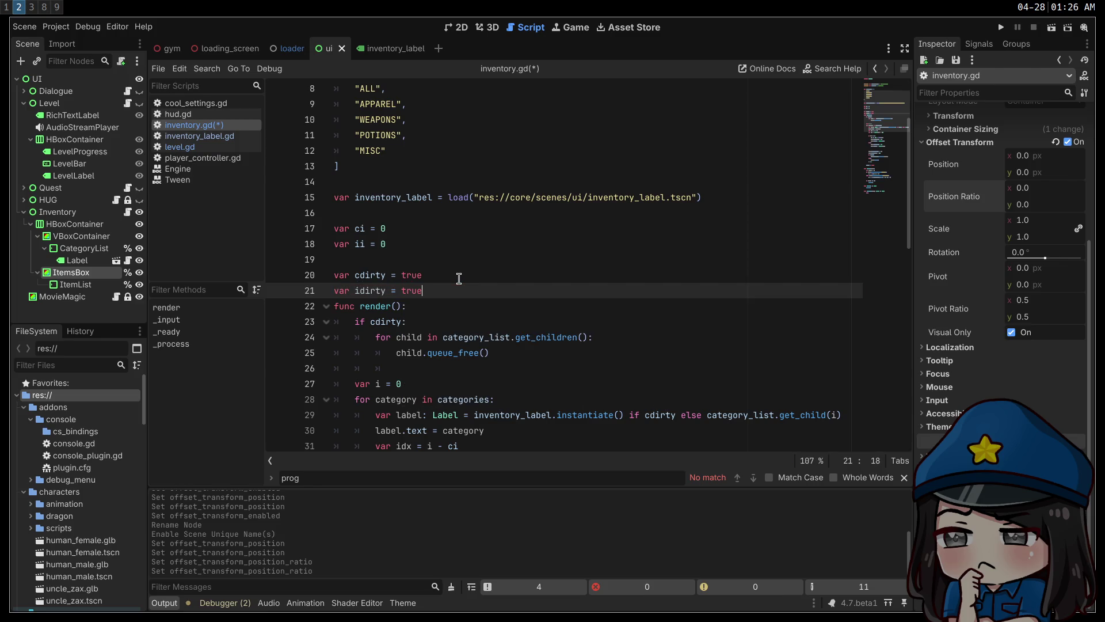
click(463, 271)
click(469, 286)
- Declare 'var iopen = false' below the idirty flag
key(Return)
scroll(471, 286, down, 1)
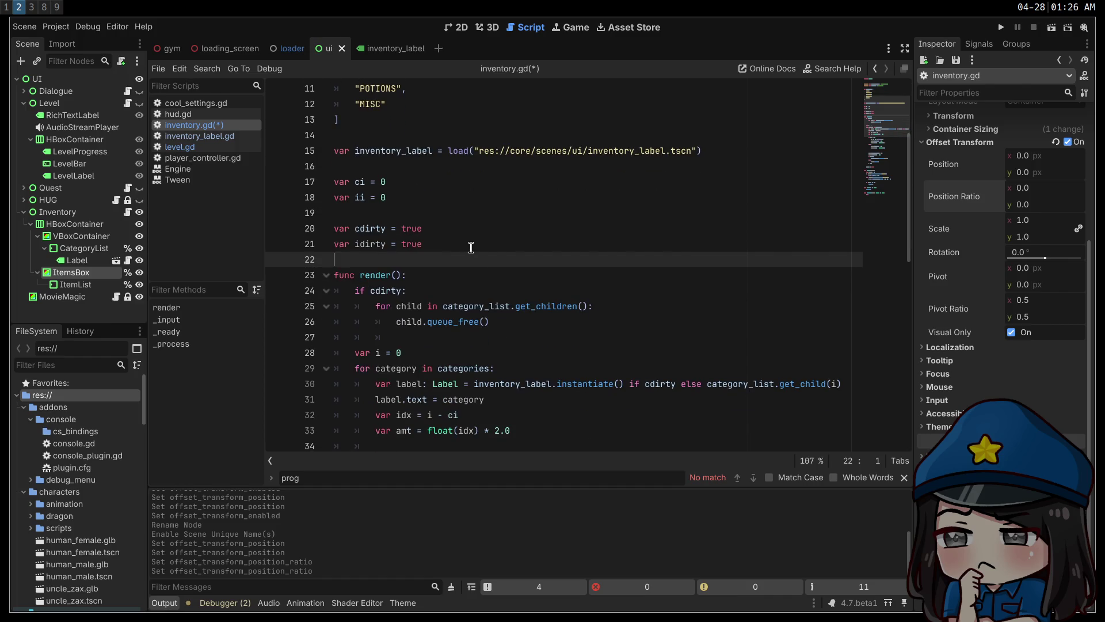
key(Return)
text(var iopen = fa)
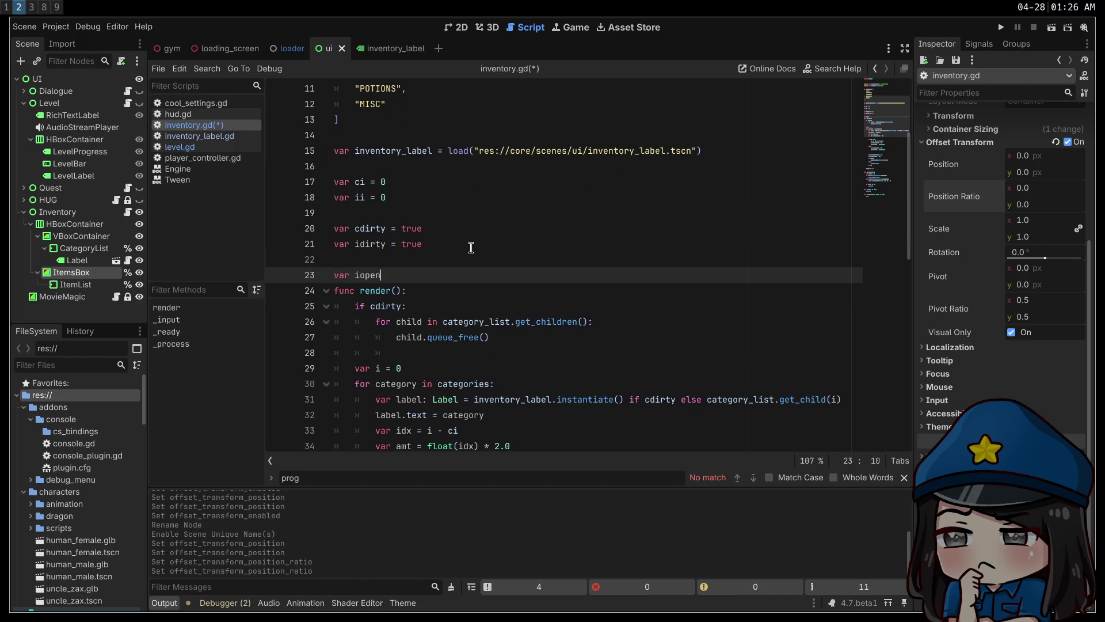
text(lse)
key(Return)
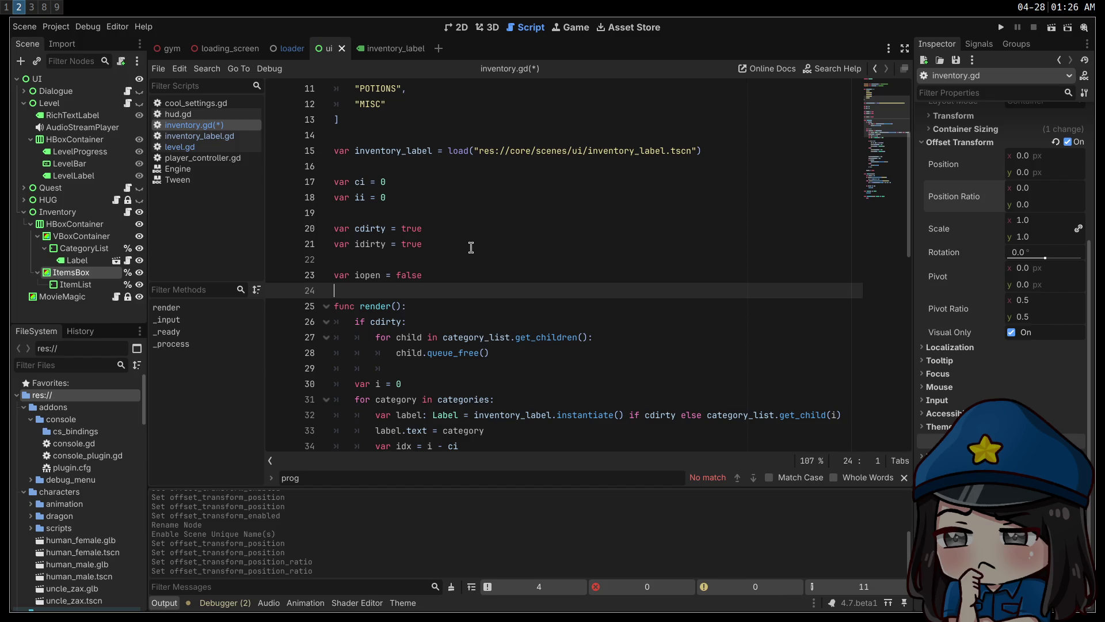
scroll(471, 251, up, 3)
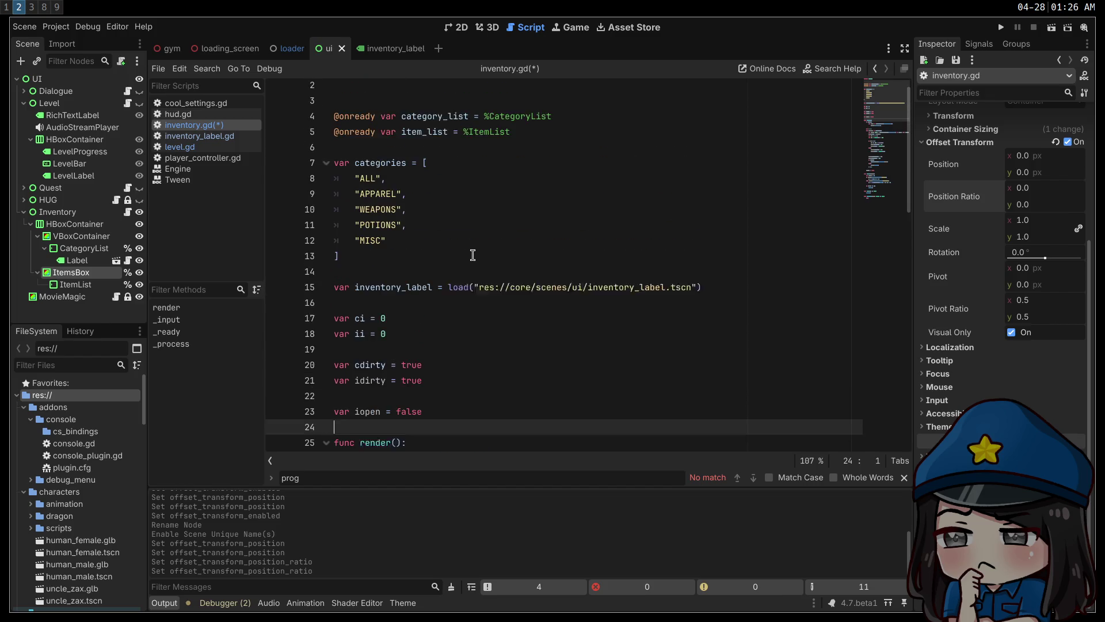
scroll(472, 255, down, 3)
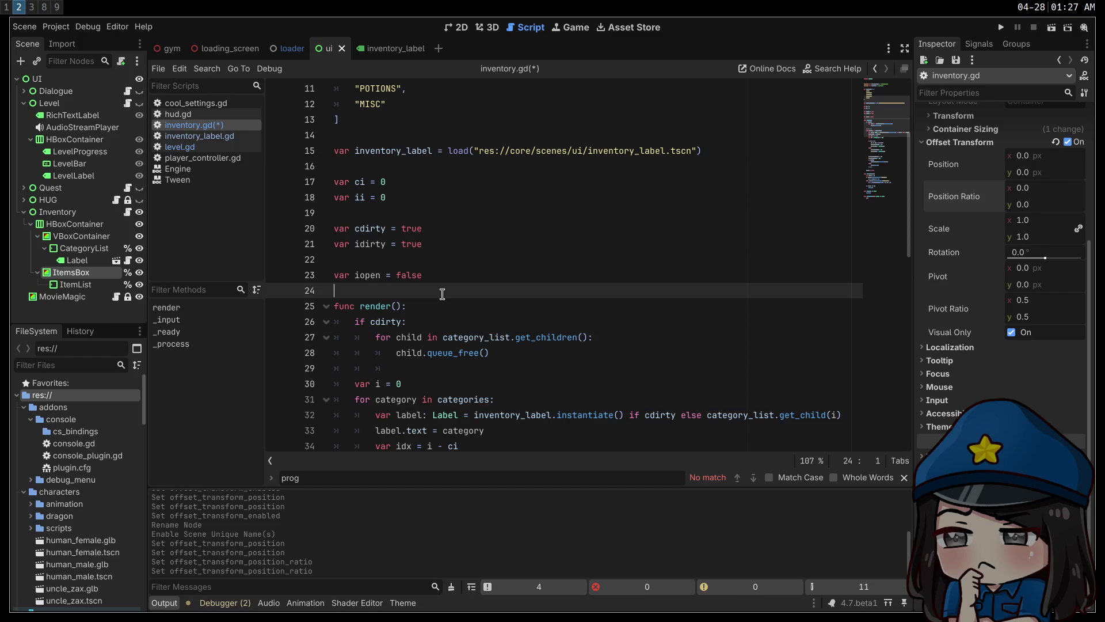
click(392, 300)
- Rename the render function to render_categories and update its calls in the input handler
text(_categories)
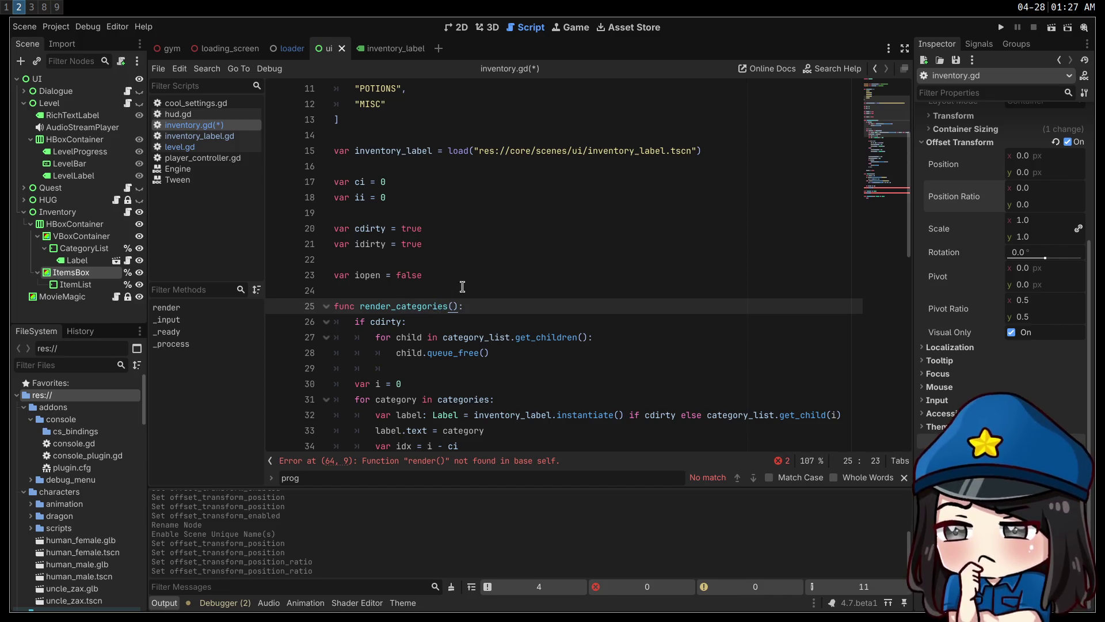
scroll(462, 287, down, 12)
click(394, 337)
double_click(394, 337)
text(_categories)
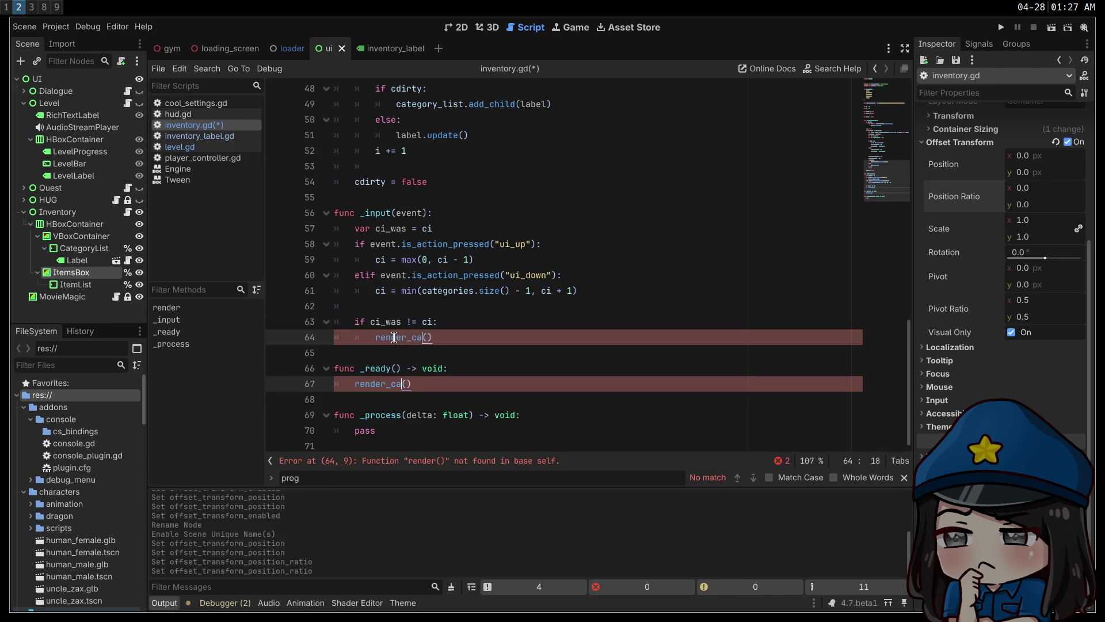
click(417, 324)
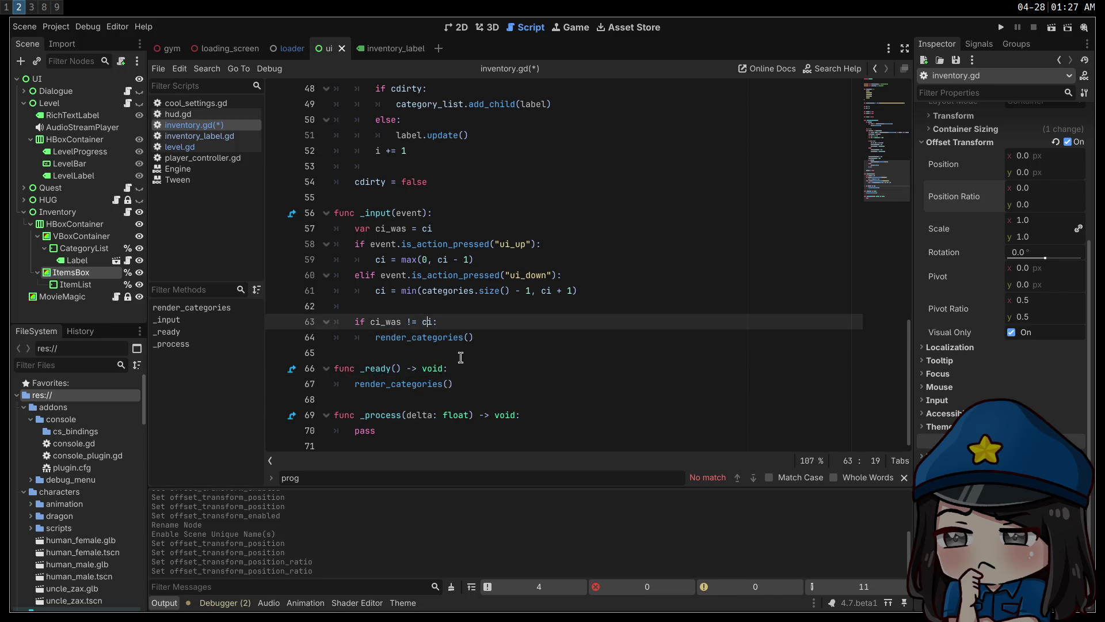
- Add a render_items() call below render_categories() in _ready
click(496, 379)
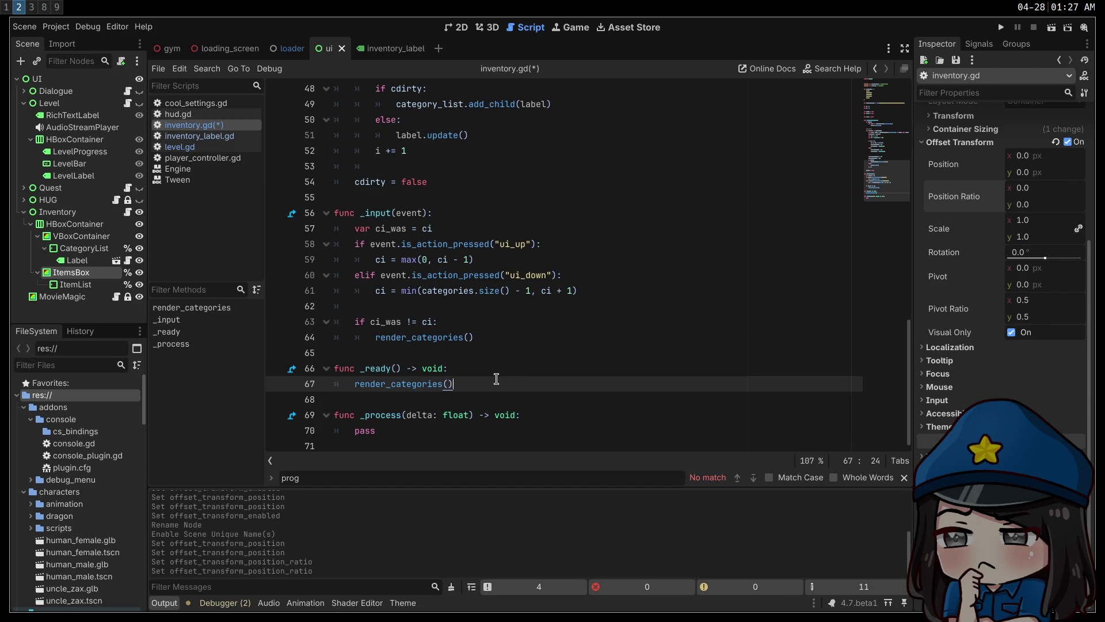
key(Return)
text(render_items)
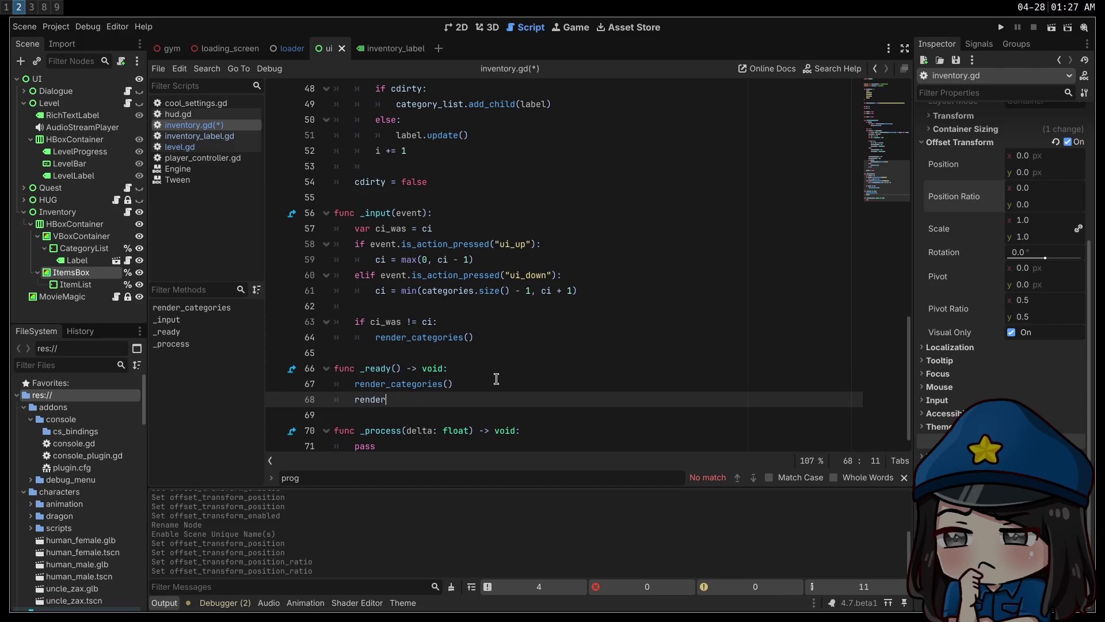
text(())
scroll(483, 378, up, 8)
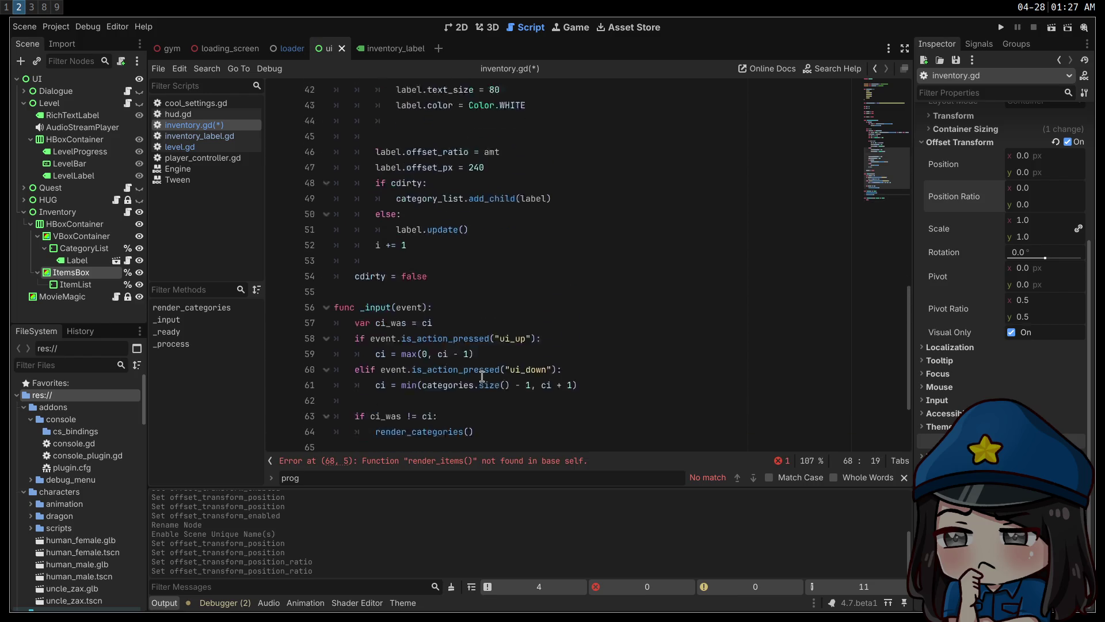
- Copy the render_categories function and paste a duplicate below the iopen declaration
scroll(435, 368, down, 5)
click(462, 326)
mouse_move(462, 324)
mouse_down()
mouse_move(335, 352)
mouse_move(365, 337)
mouse_move(329, 337)
mouse_up()
key(ctrl+c)
click(454, 312)
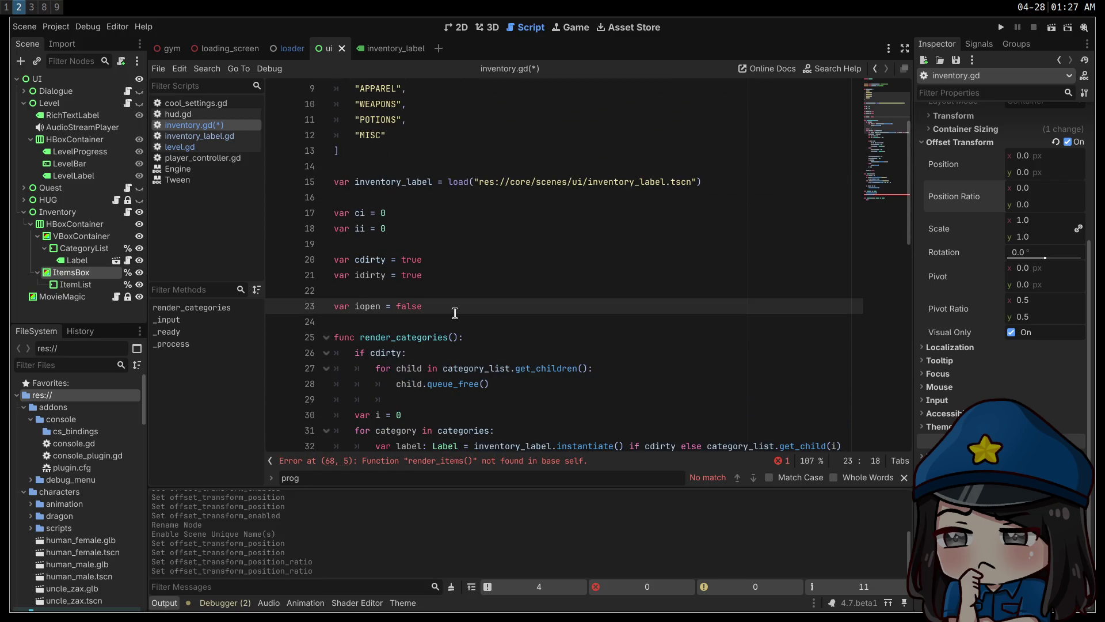
key(Return)
key(Return)
key(ctrl+v)
- Rename the duplicated function to render_items
scroll(406, 271, up, 6)
click(406, 270)
double_click(406, 270)
text(render_items)
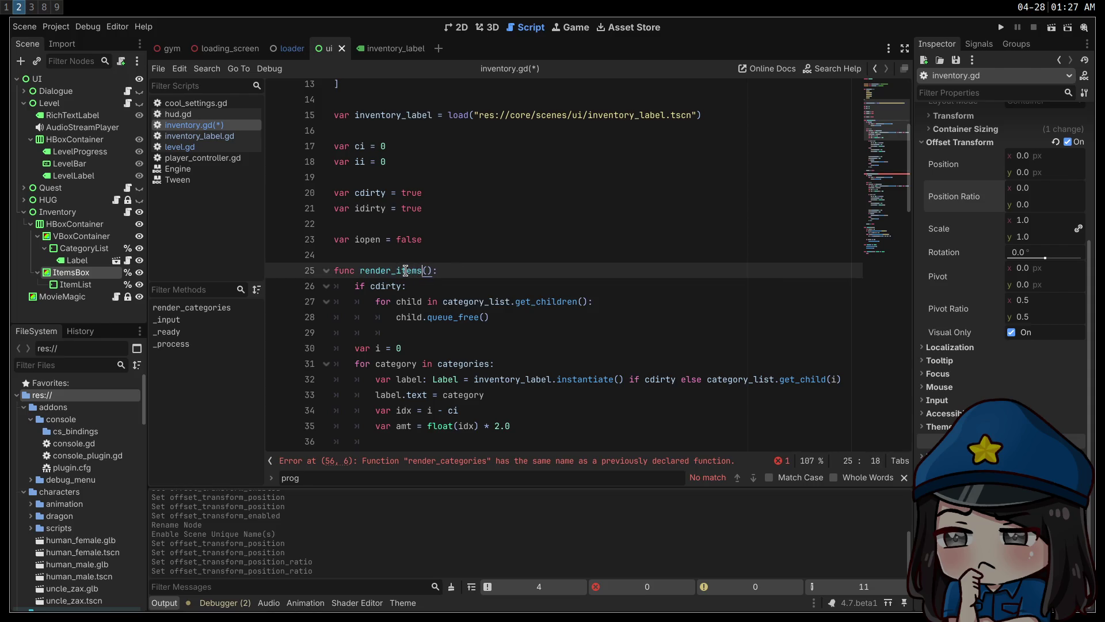
- Replace every cdirty in render_items with idirty using multi-cursor selection
double_click(392, 286)
scroll(512, 276, down, 6)
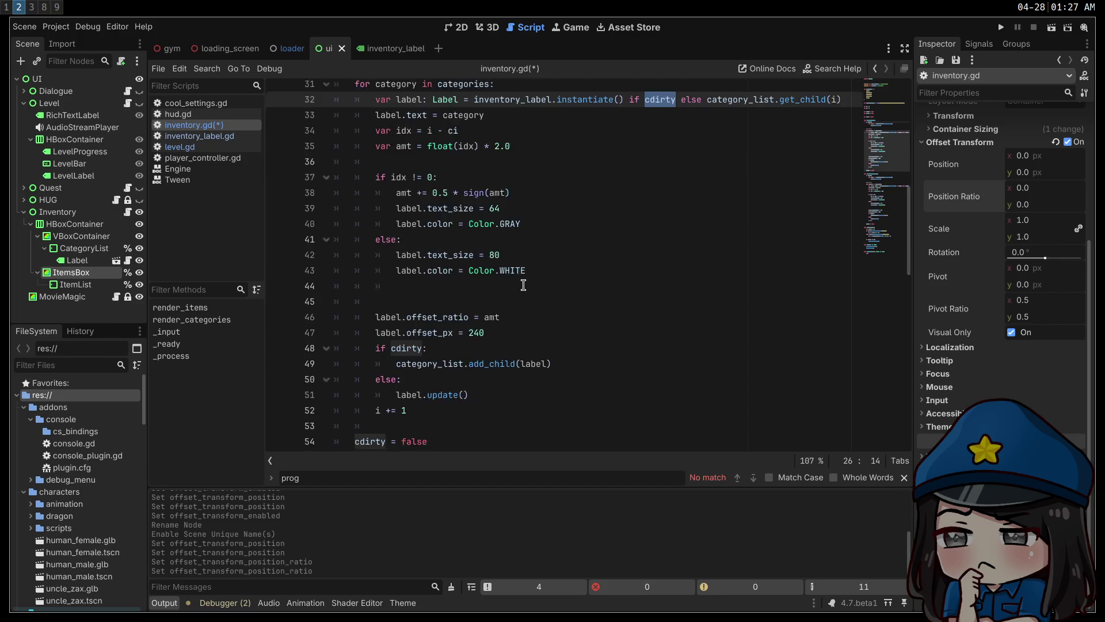
scroll(524, 285, down, 2)
key(ctrl+d)
key(ctrl+d)
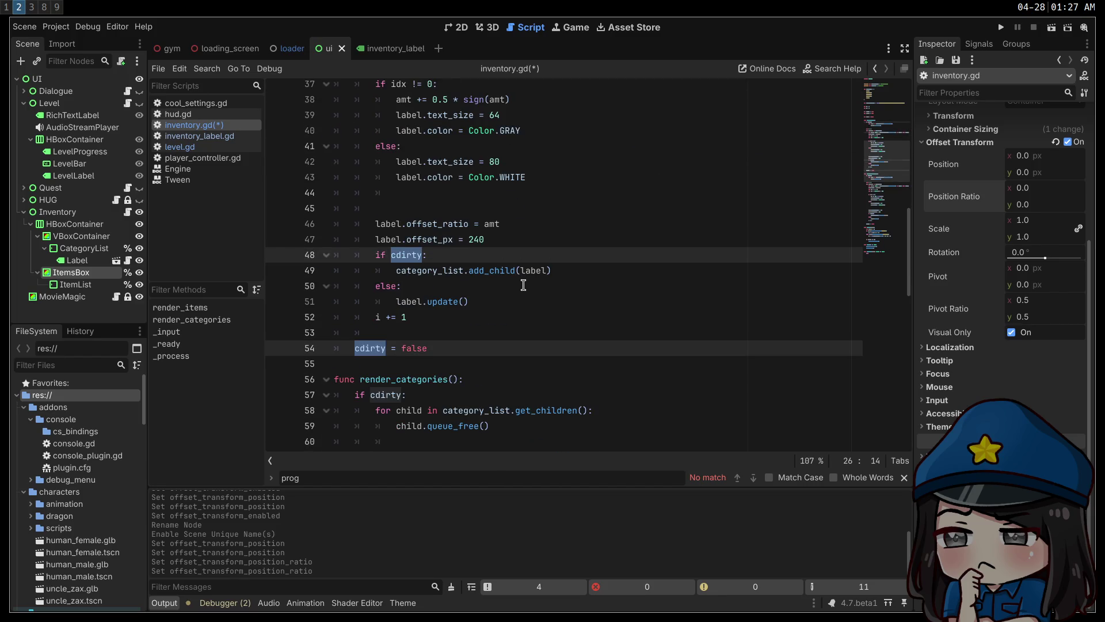
text(idirty:)
click(734, 275)
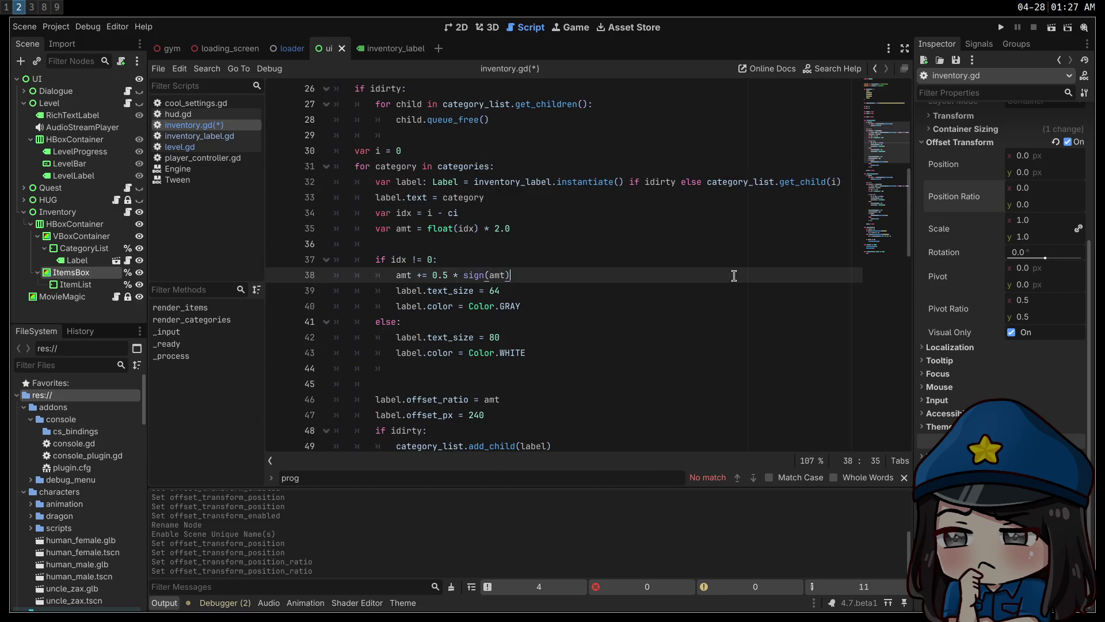
- Replace every category_list in render_items with item_list
scroll(603, 252, up, 4)
click(466, 287)
scroll(506, 264, up, 5)
scroll(506, 264, down, 7)
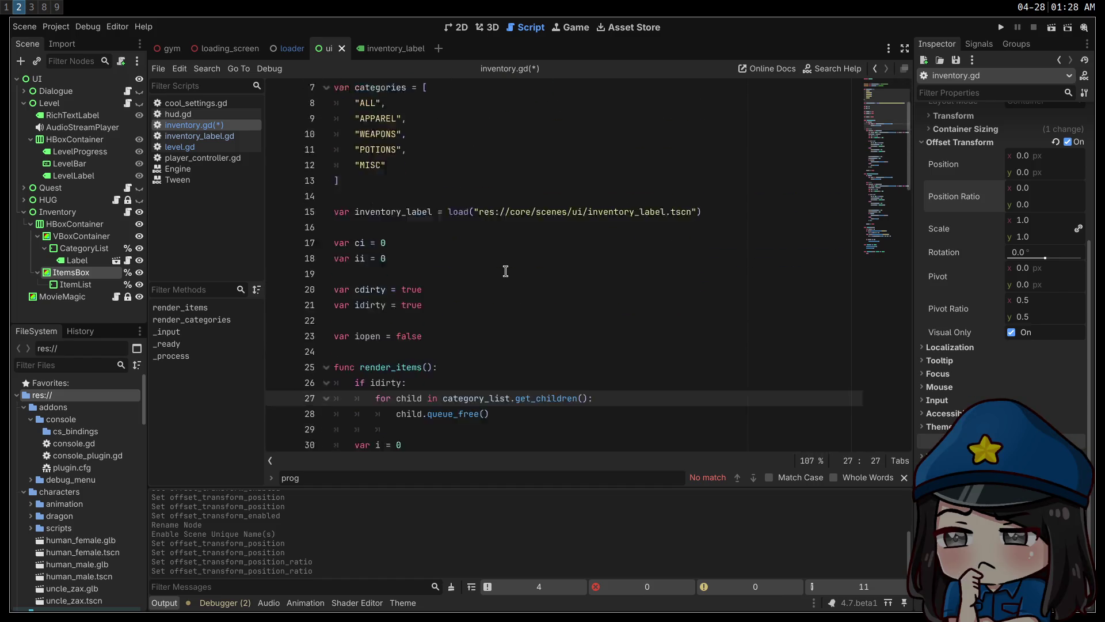
double_click(469, 167)
scroll(528, 262, down, 6)
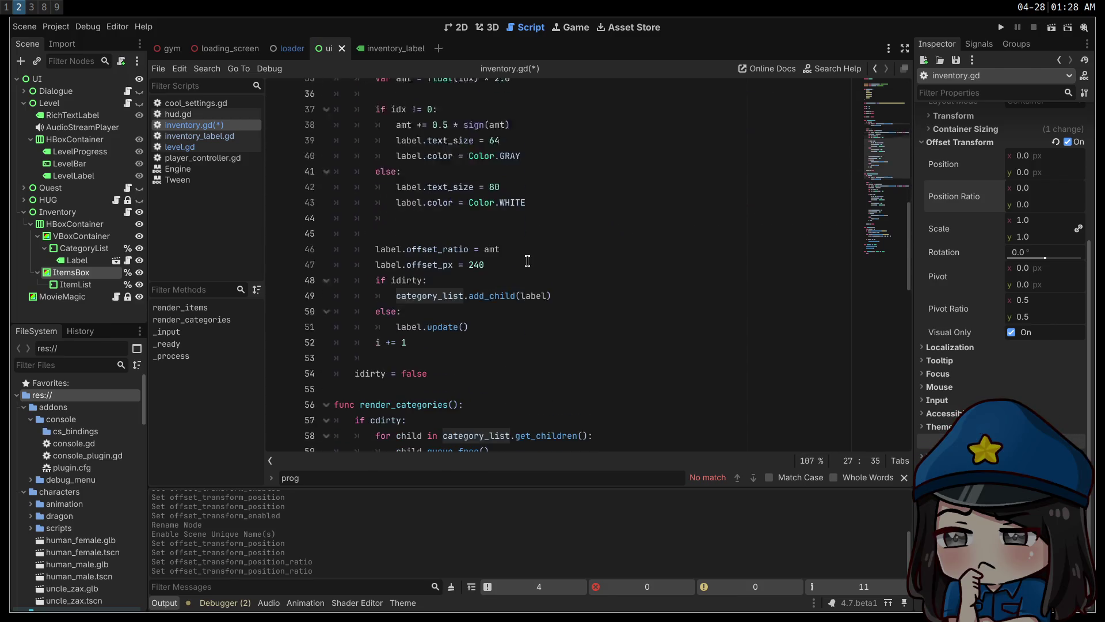
scroll(543, 262, up, 5)
key(ctrl+d)
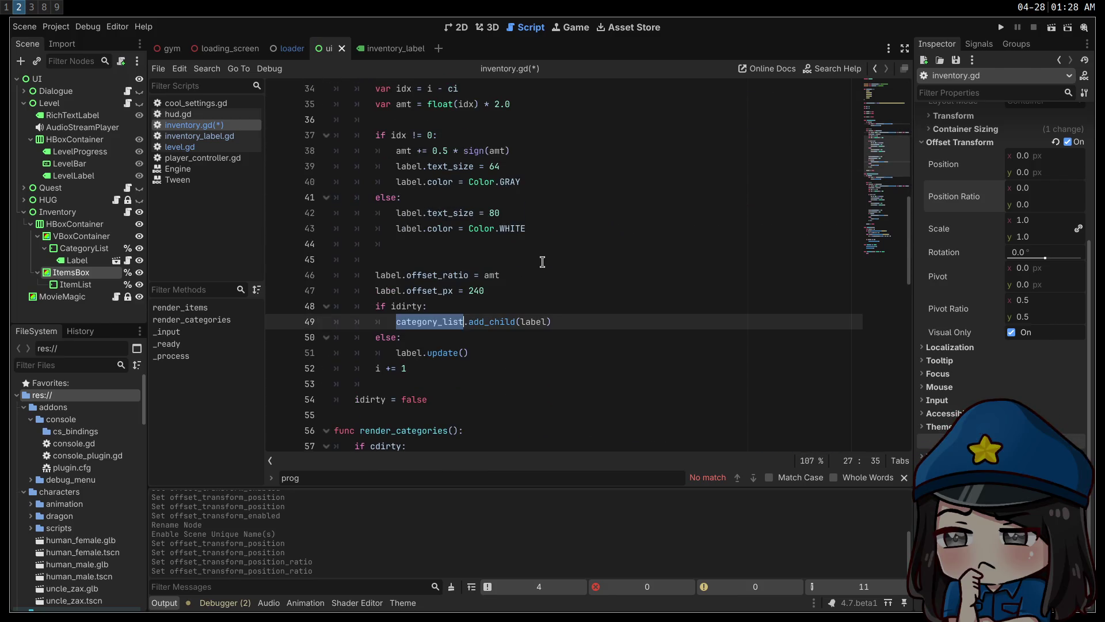
text(item_list.get_children():)
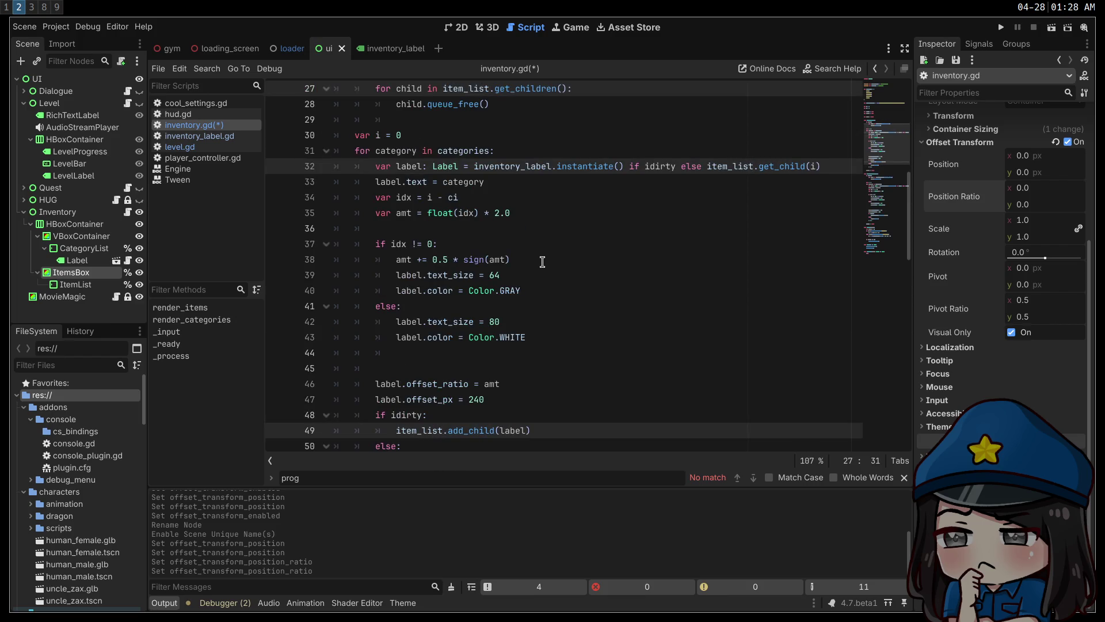
click(542, 262)
- Start a 'var items = [' array below the categories array
scroll(542, 265, up, 10)
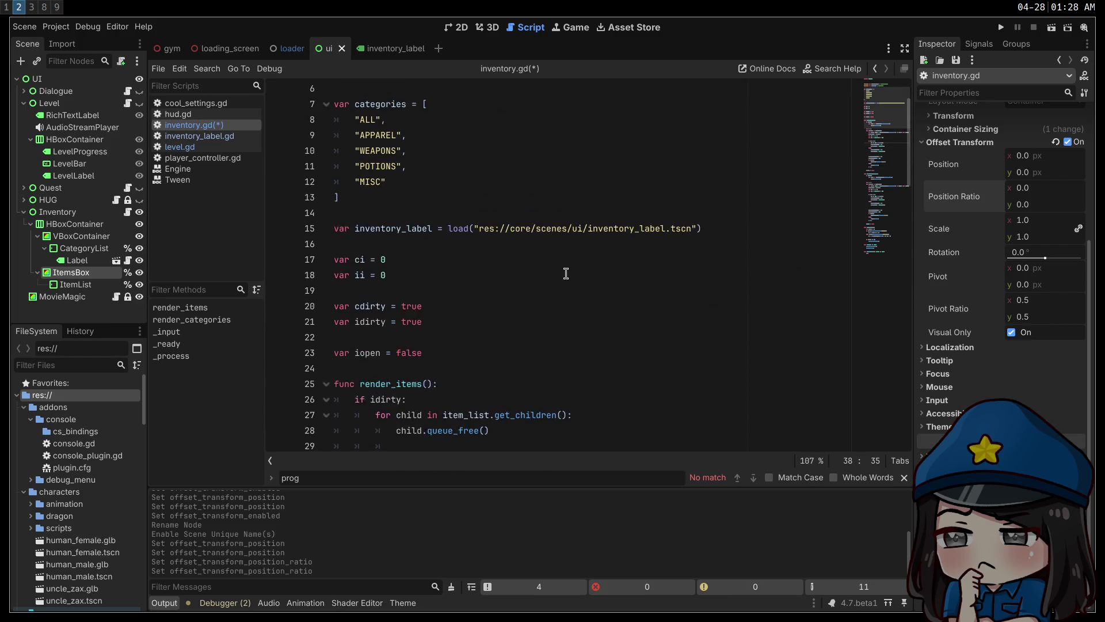
scroll(482, 282, down, 1)
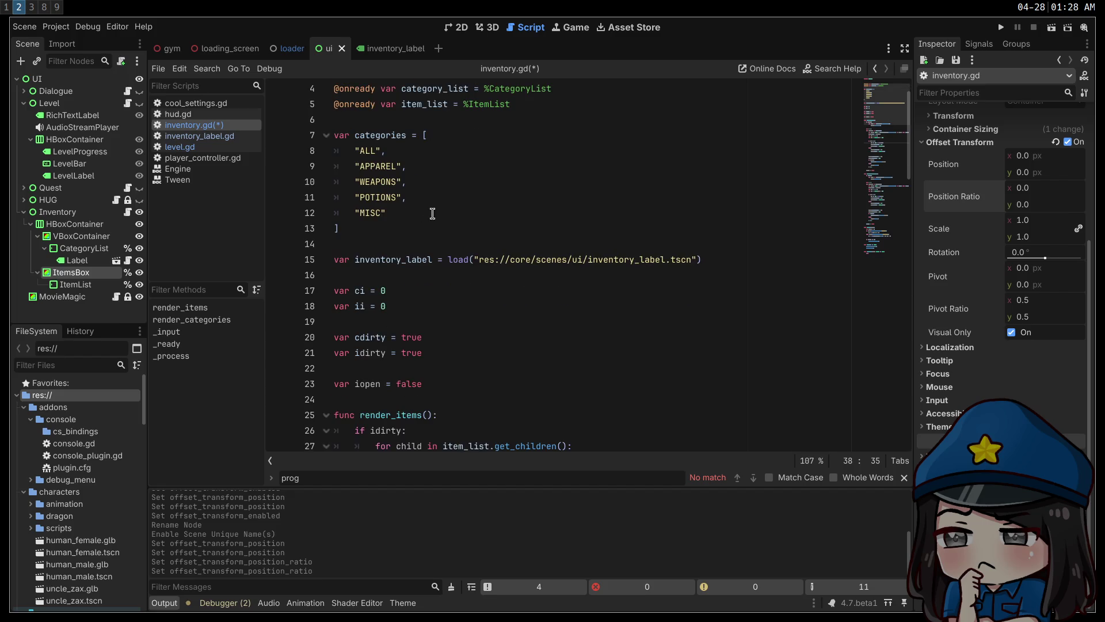
click(446, 228)
key(Return)
key(Return)
text(var items = [)
key(Escape)
key(Return)
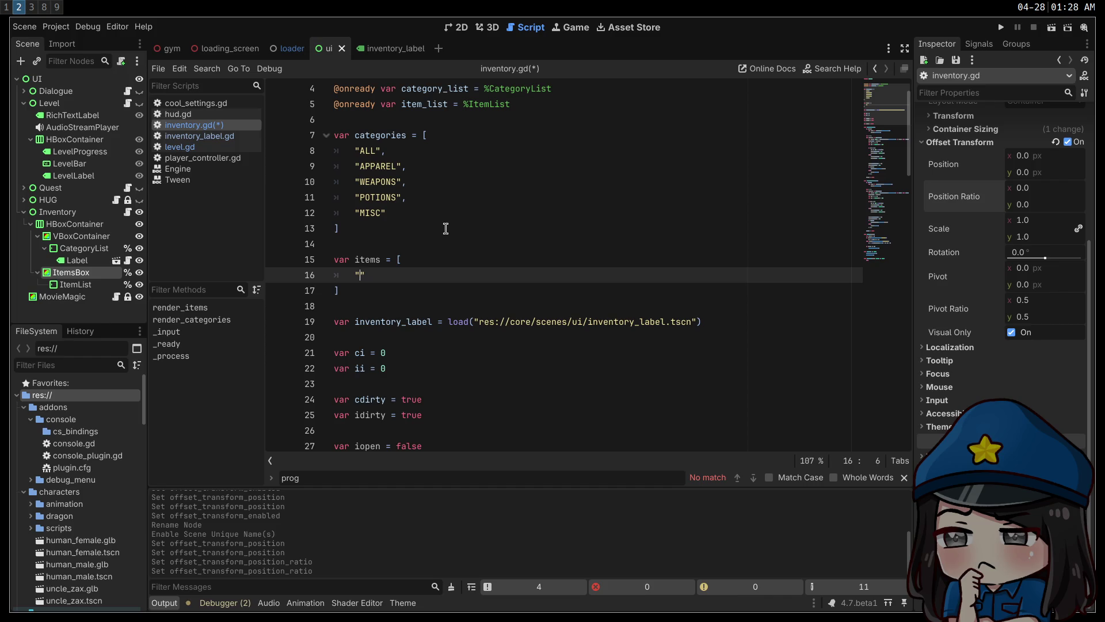
- Fill the items array with "Meatball", "Sword" and "Fishing rod"
text(Meatball",)
key(Return)
text("Sword",)
key(Return)
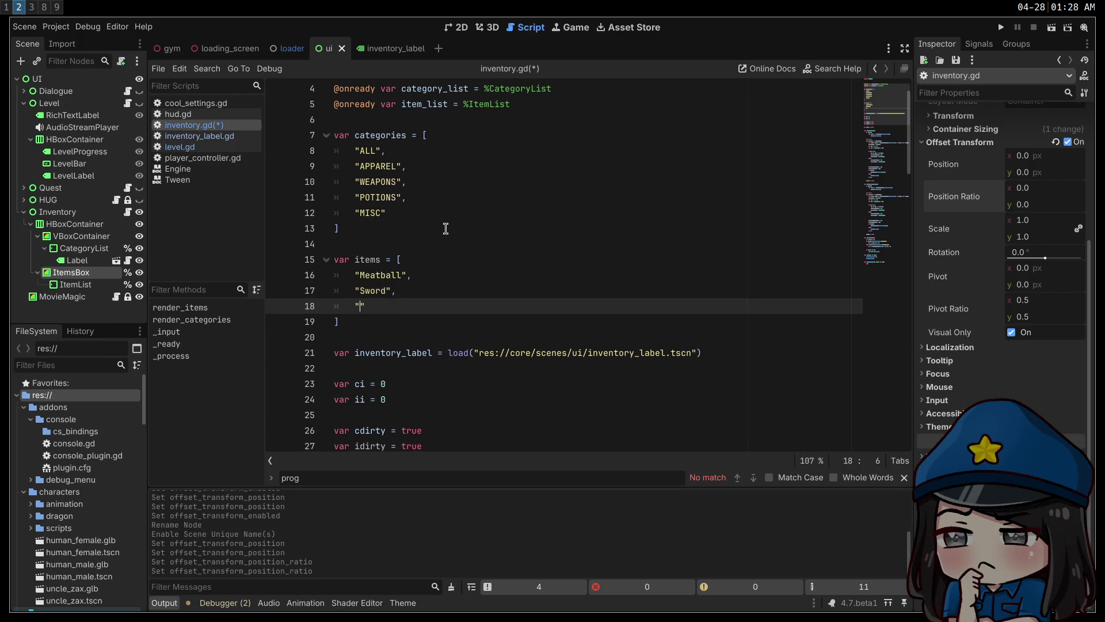
text(ishing rod)
click(456, 290)
- Make render_items loop with variable item over items instead of category over categories
scroll(374, 273, down, 10)
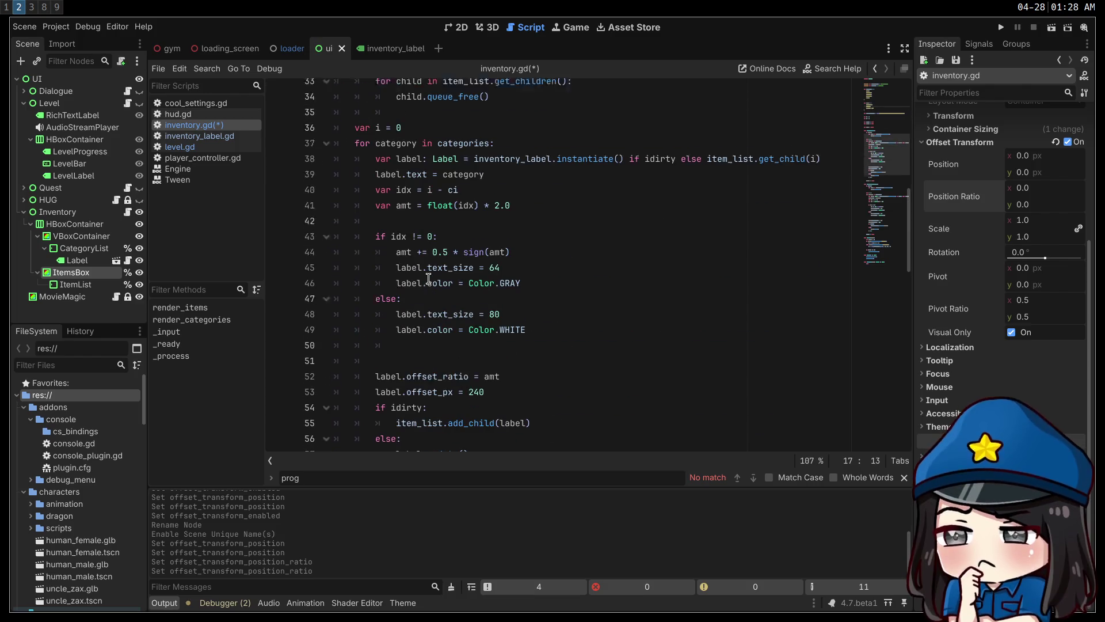
scroll(428, 279, up, 2)
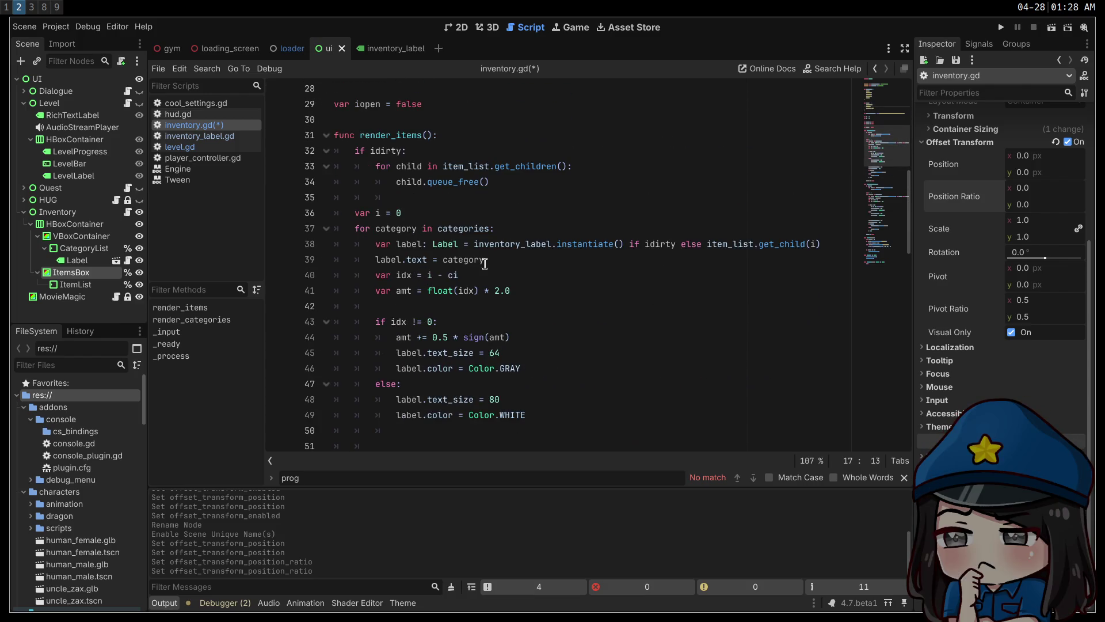
double_click(448, 229)
double_click(383, 228)
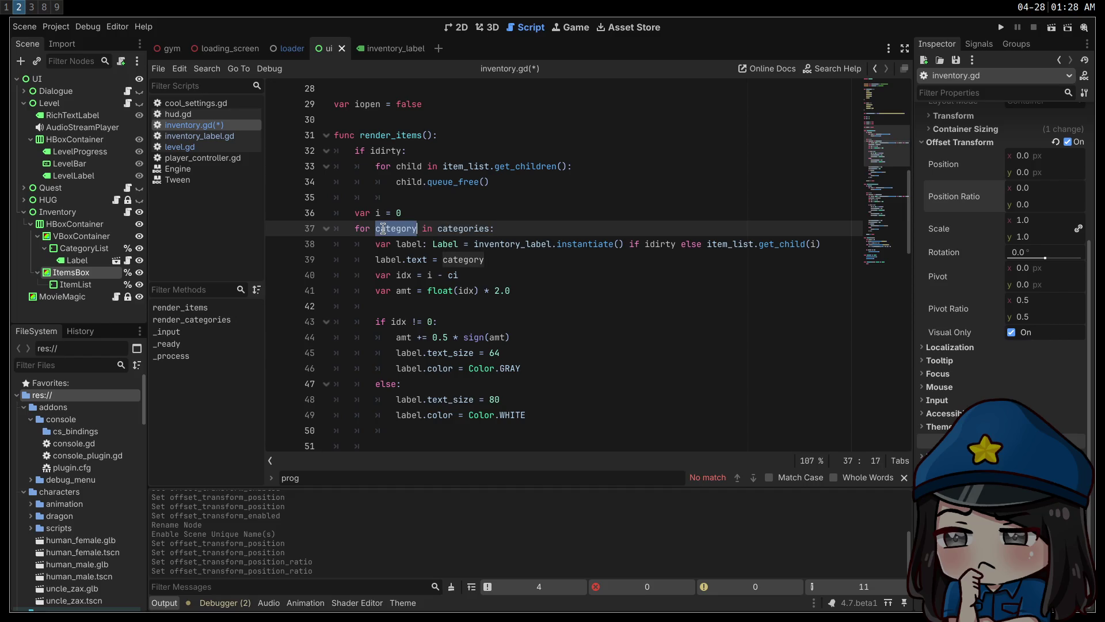
key(ctrl+d)
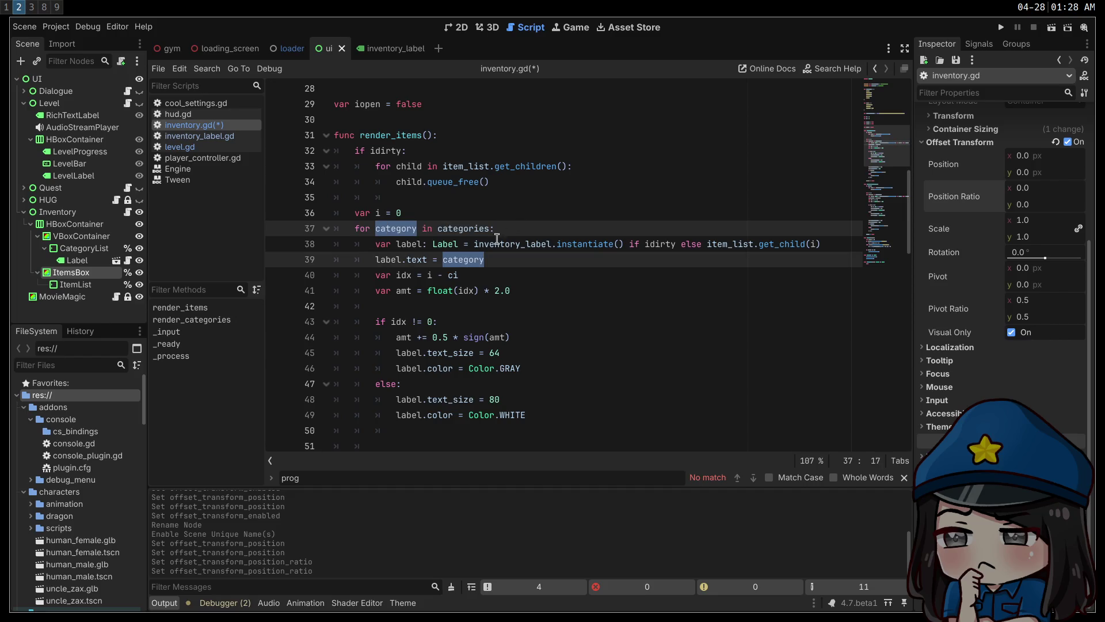
scroll(497, 238, down, 4)
scroll(490, 276, up, 2)
mouse_move(489, 276)
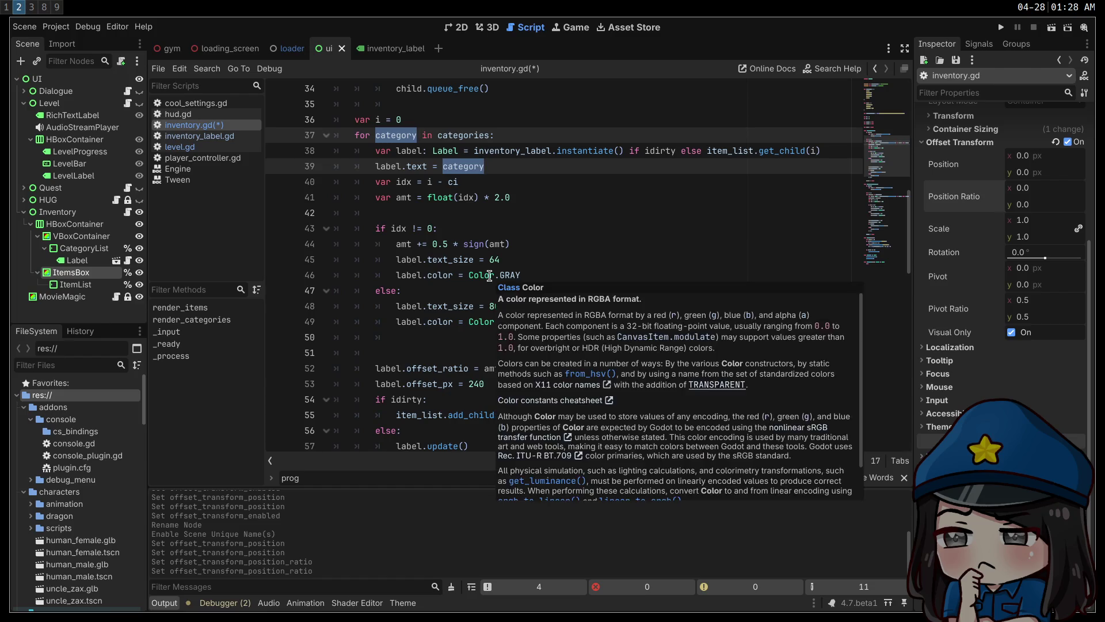
text(item)
double_click(458, 139)
text(items)
click(750, 227)
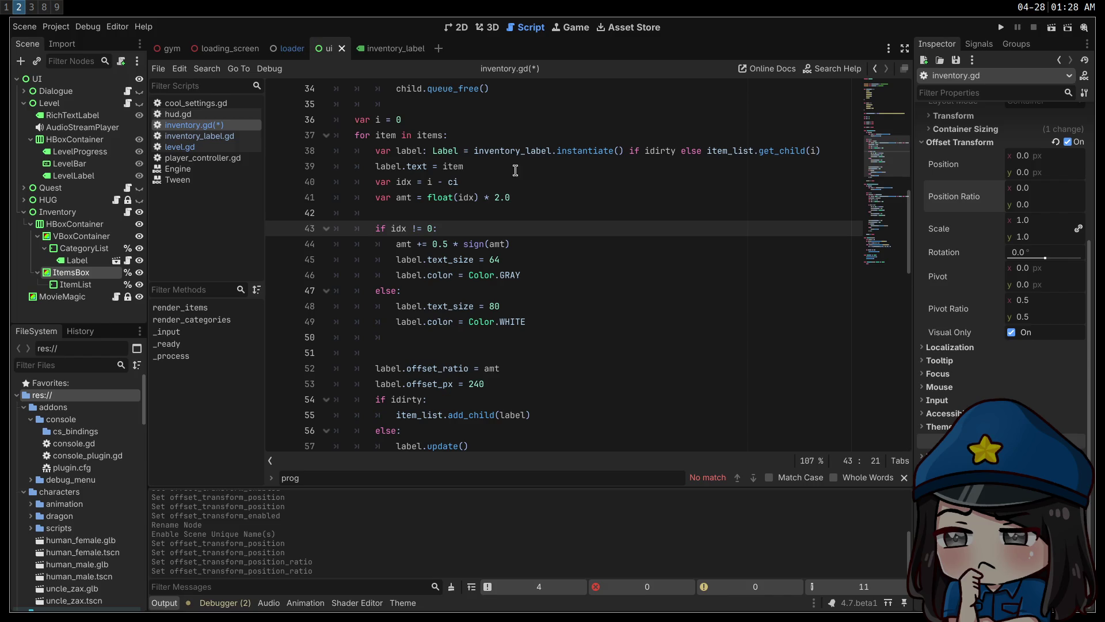
- Save inventory.gd and run the project with F5
scroll(661, 305, down, 1)
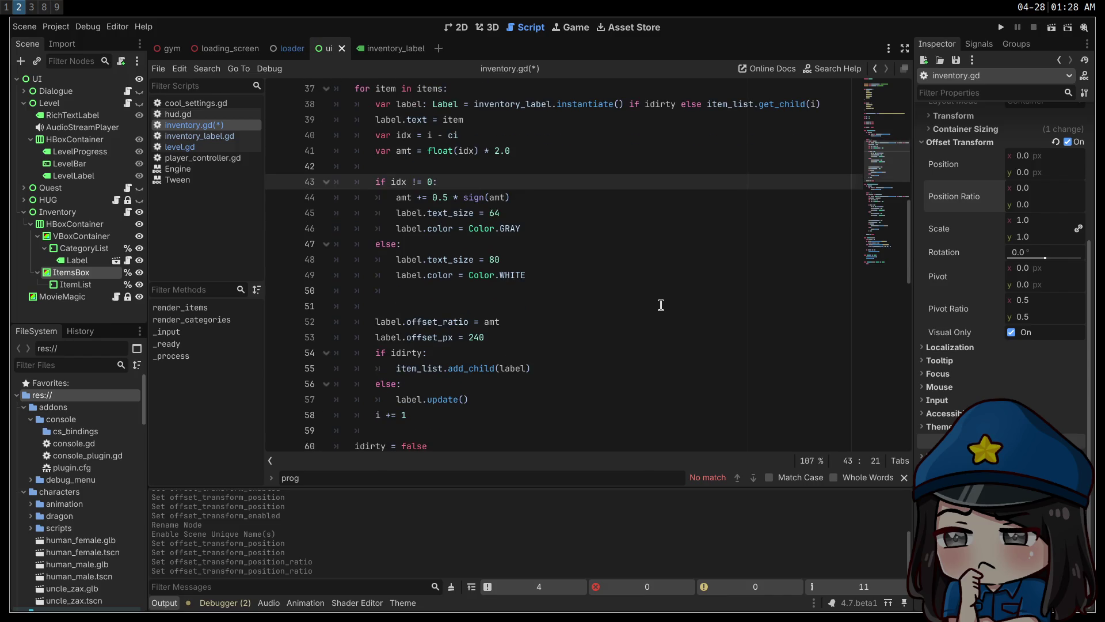
scroll(641, 308, down, 3)
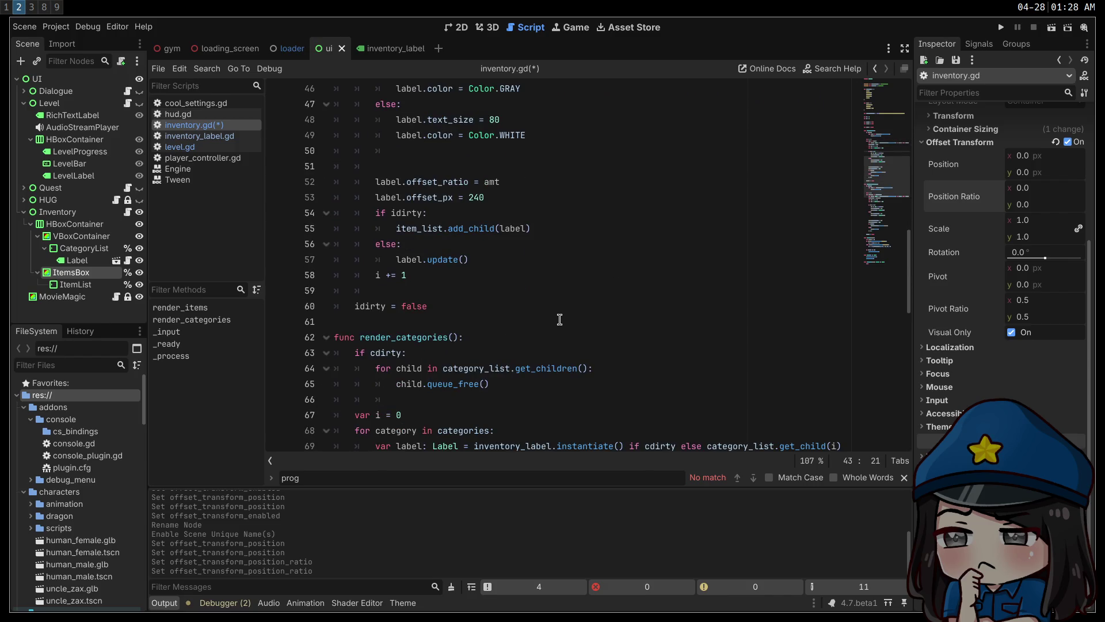
scroll(559, 319, up, 4)
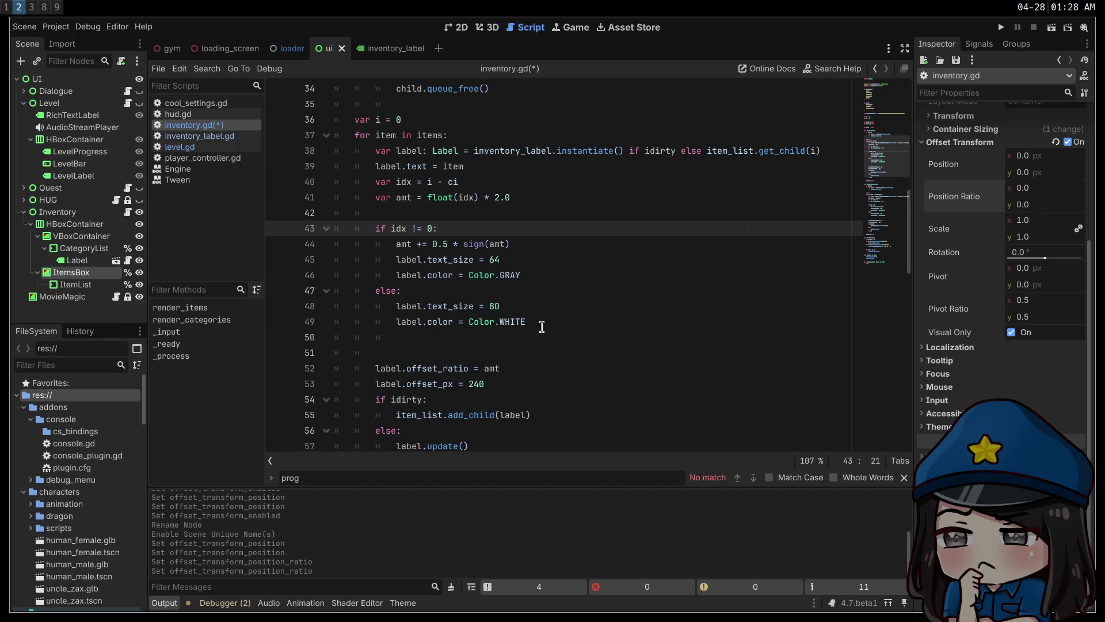
click(546, 265)
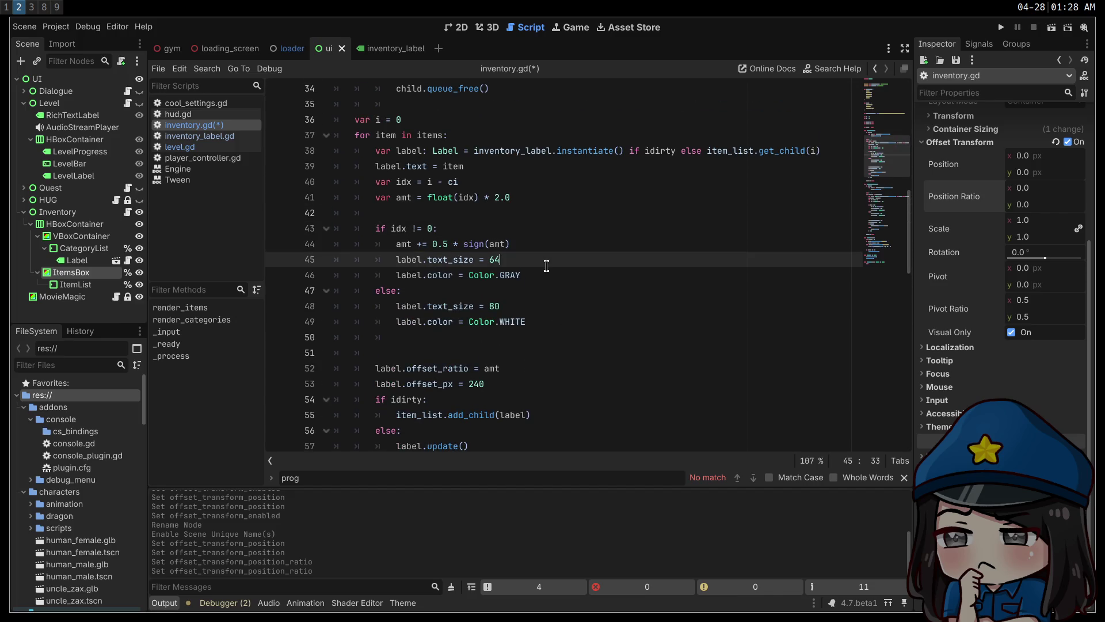
key(ctrl+s)
scroll(552, 266, up, 3)
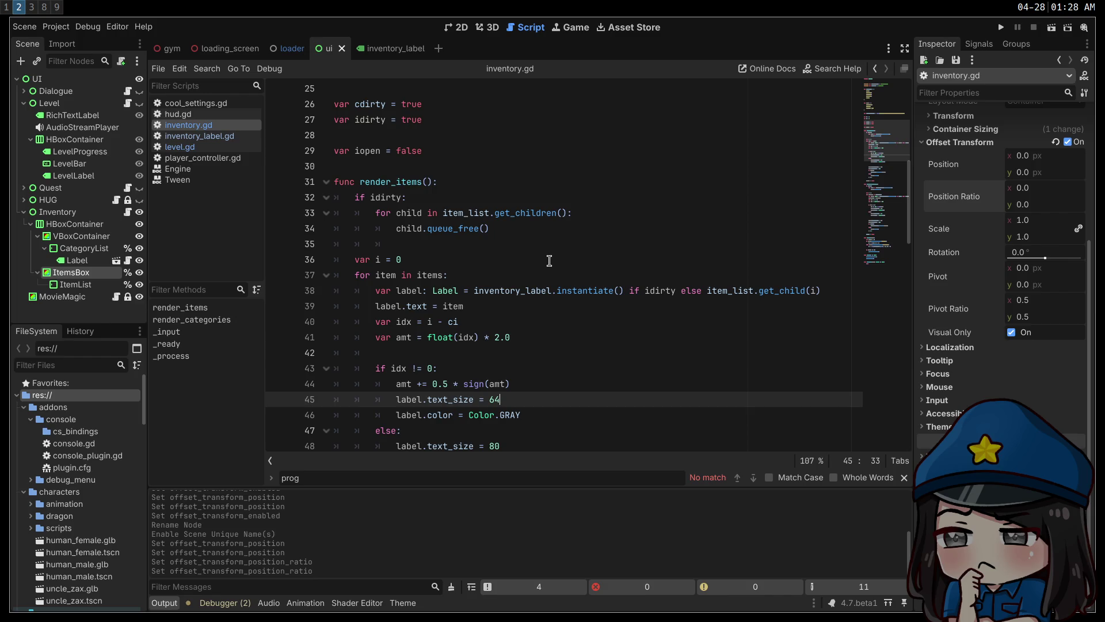
key(F5)
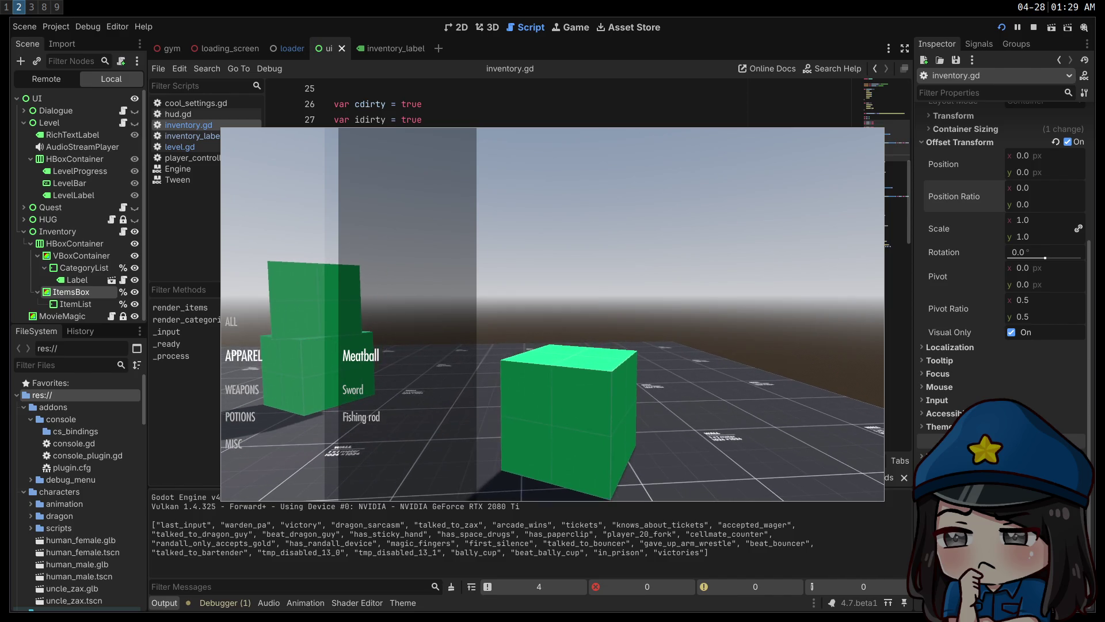
- Move the category highlight up to ALL, then down to MISC, and stop the game
key(Up)
key(Up)
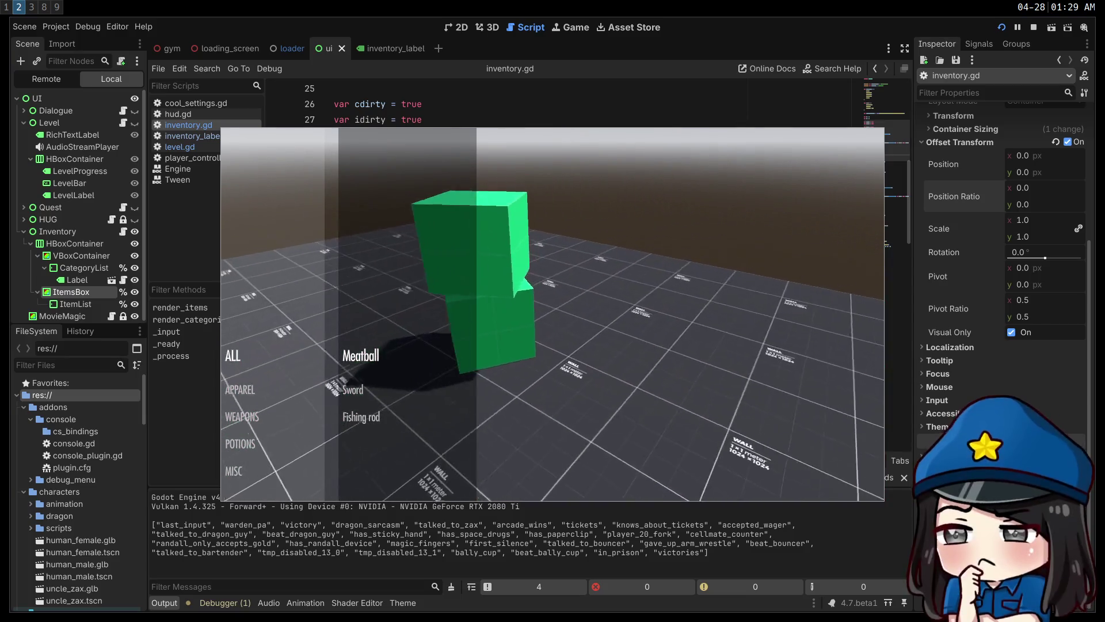
key(Down)
key(Down)
key(Down)
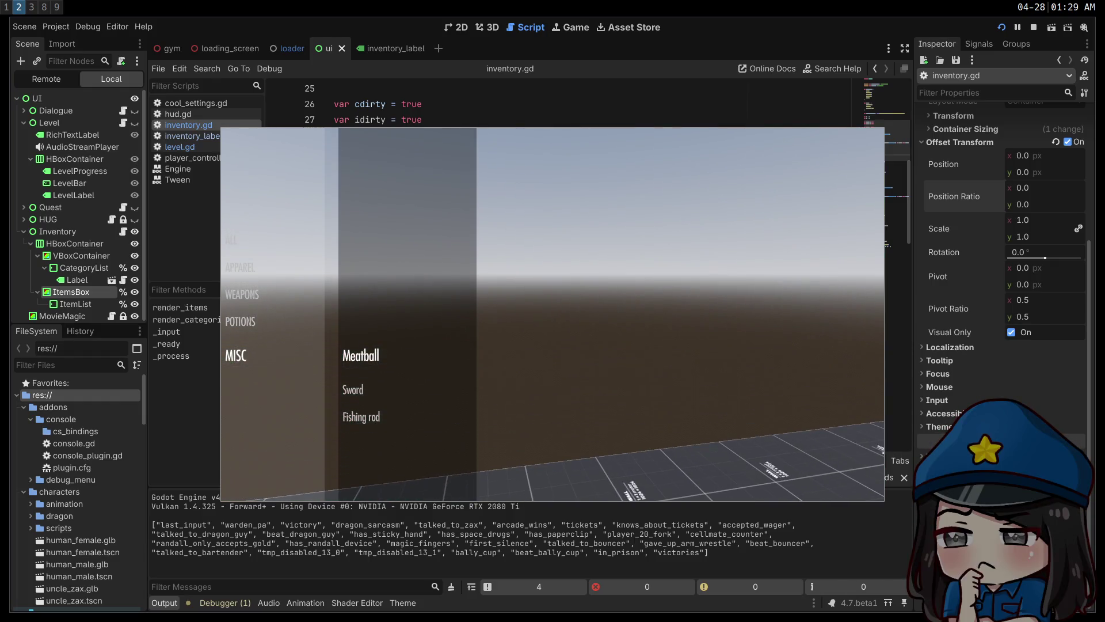
click(1035, 29)
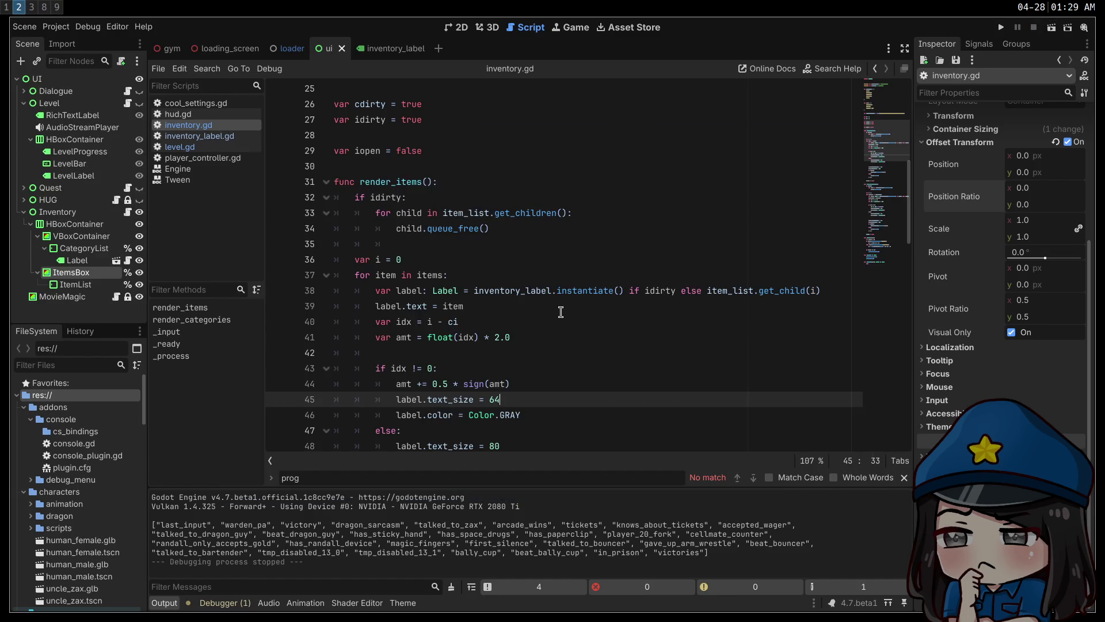
scroll(561, 312, down, 10)
scroll(561, 309, down, 3)
scroll(561, 310, up, 5)
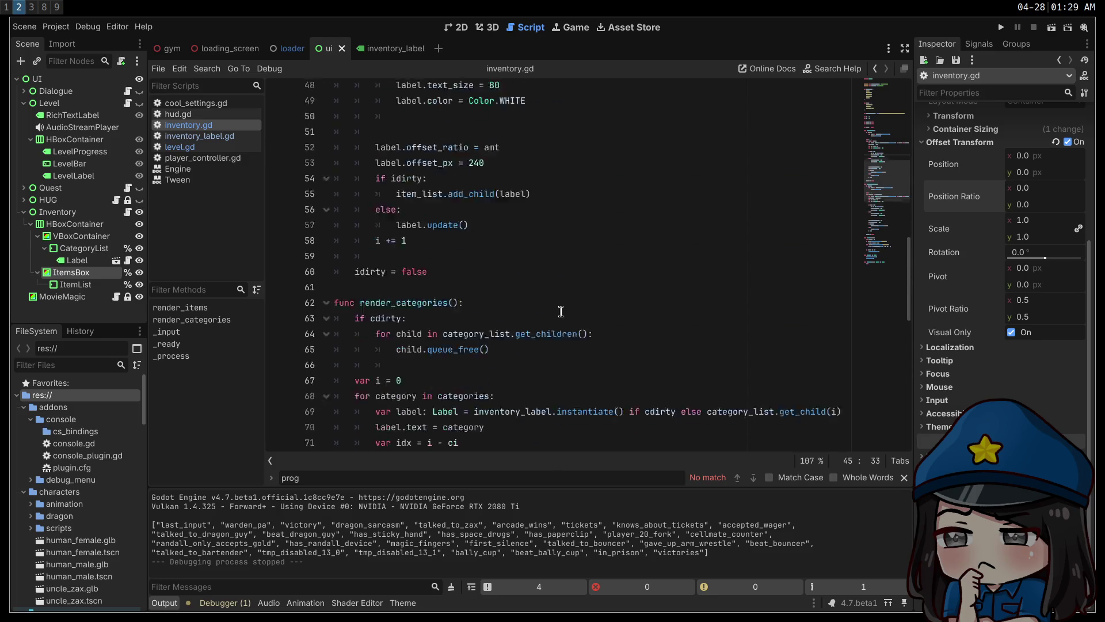
scroll(561, 312, down, 12)
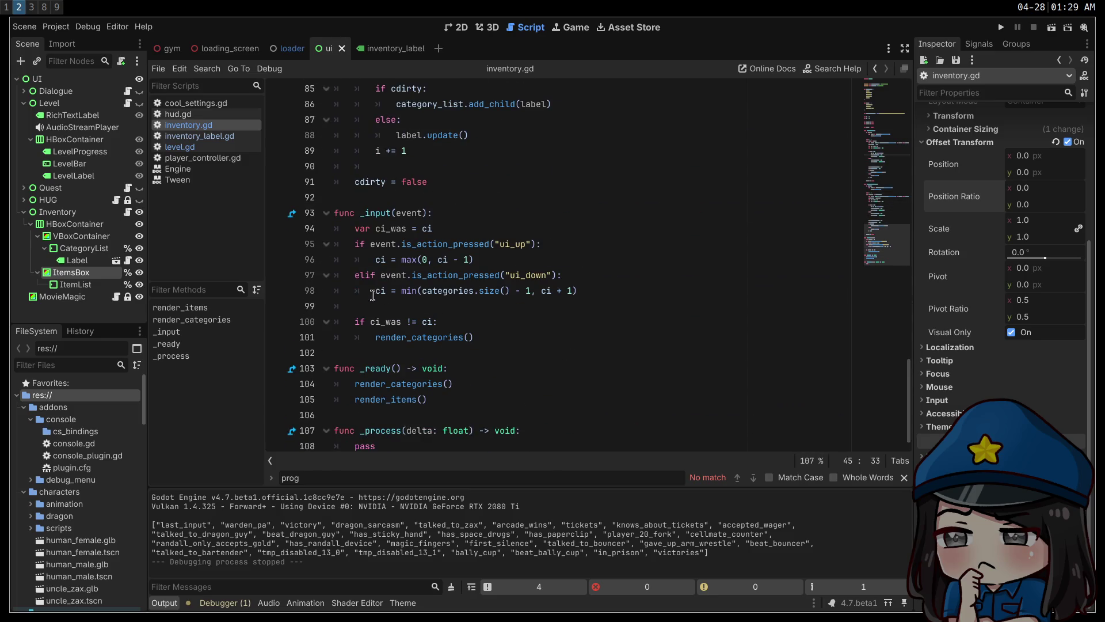
drag(886, 262, 892, 148)
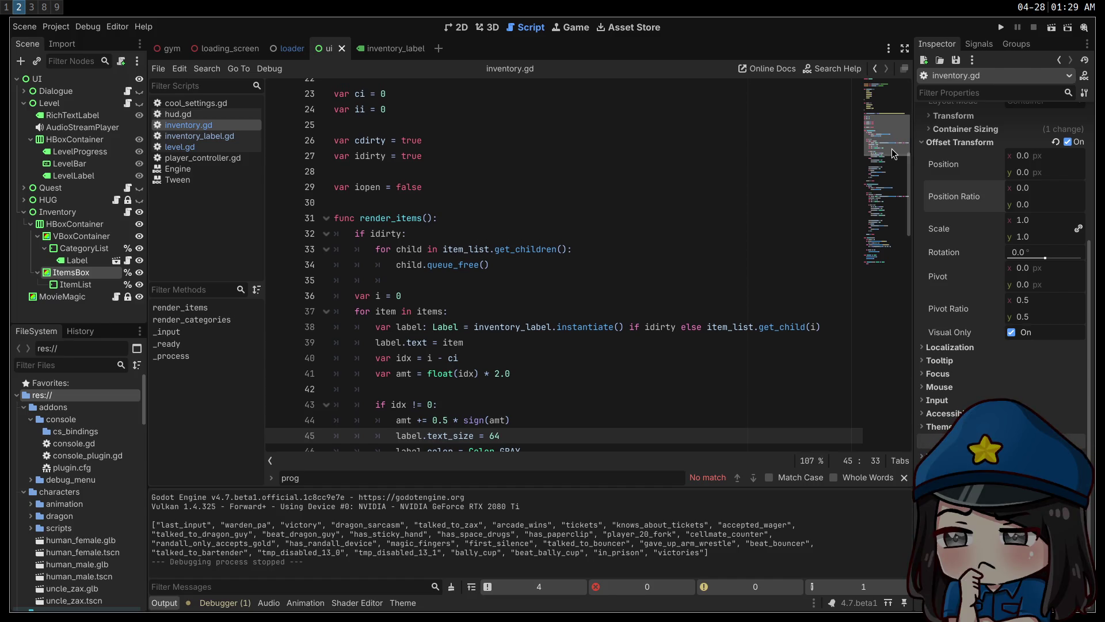
drag(893, 153, 907, 266)
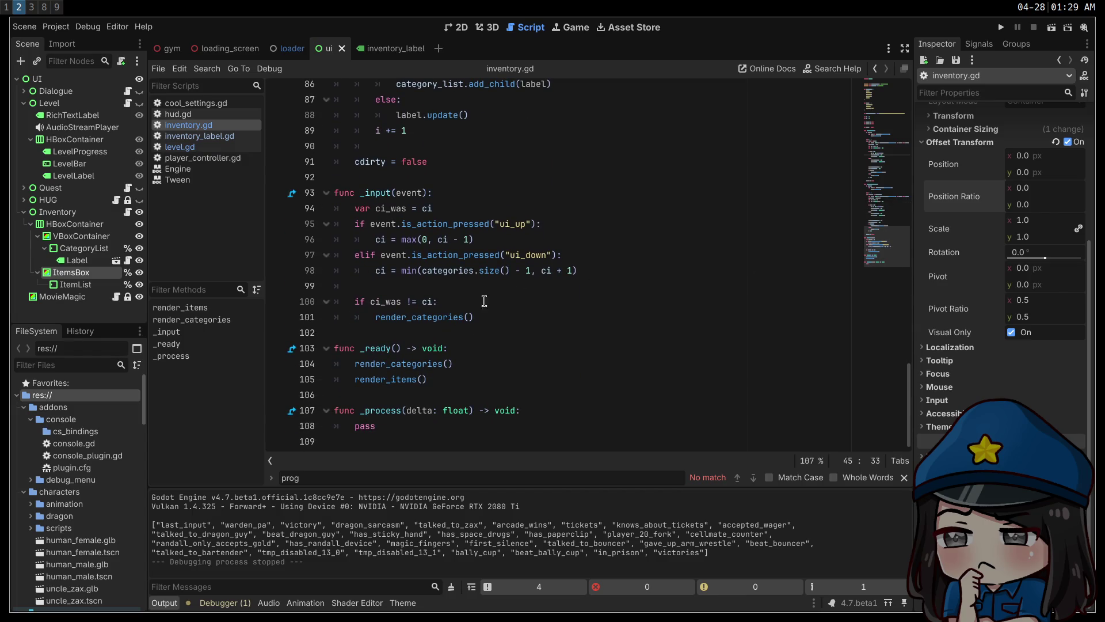
click(506, 322)
key(shift+Up)
key(shift+Home)
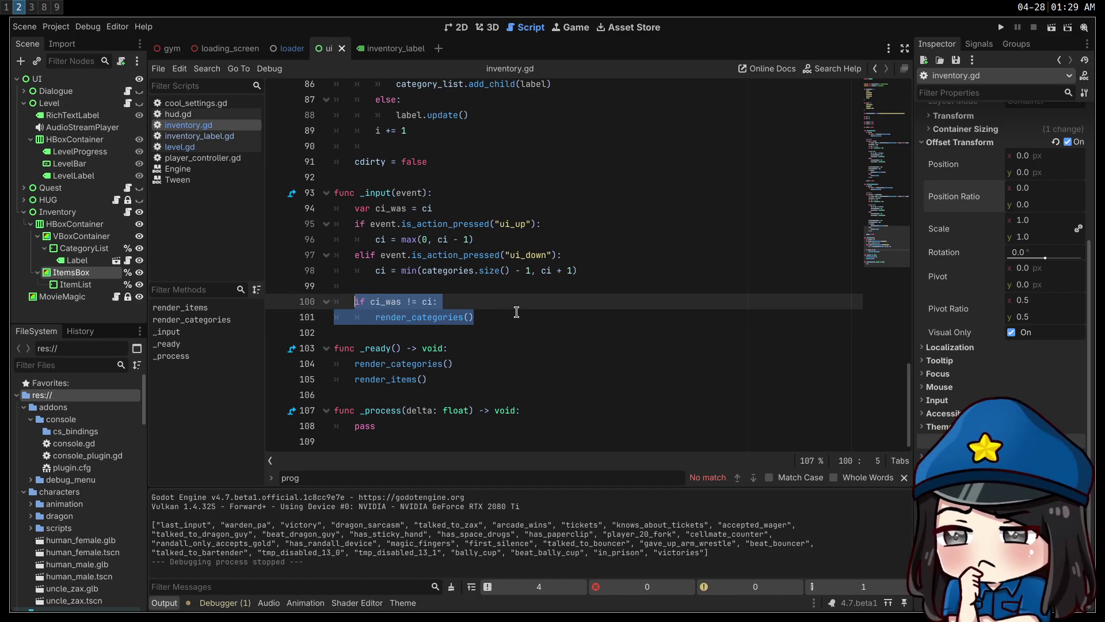
click(515, 318)
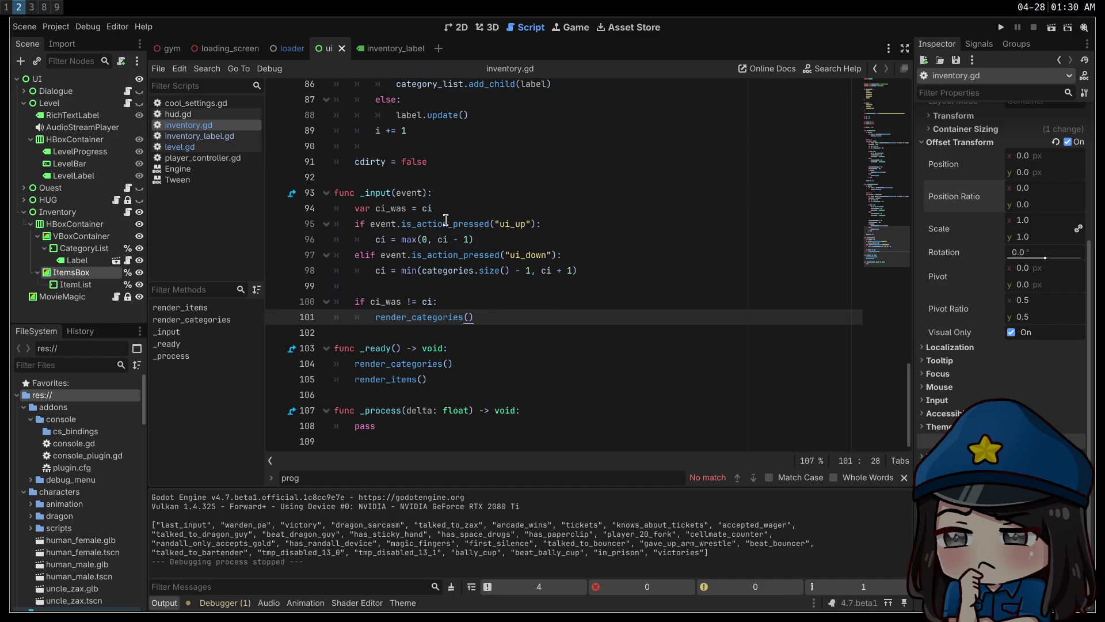
click(458, 194)
mouse_move(475, 216)
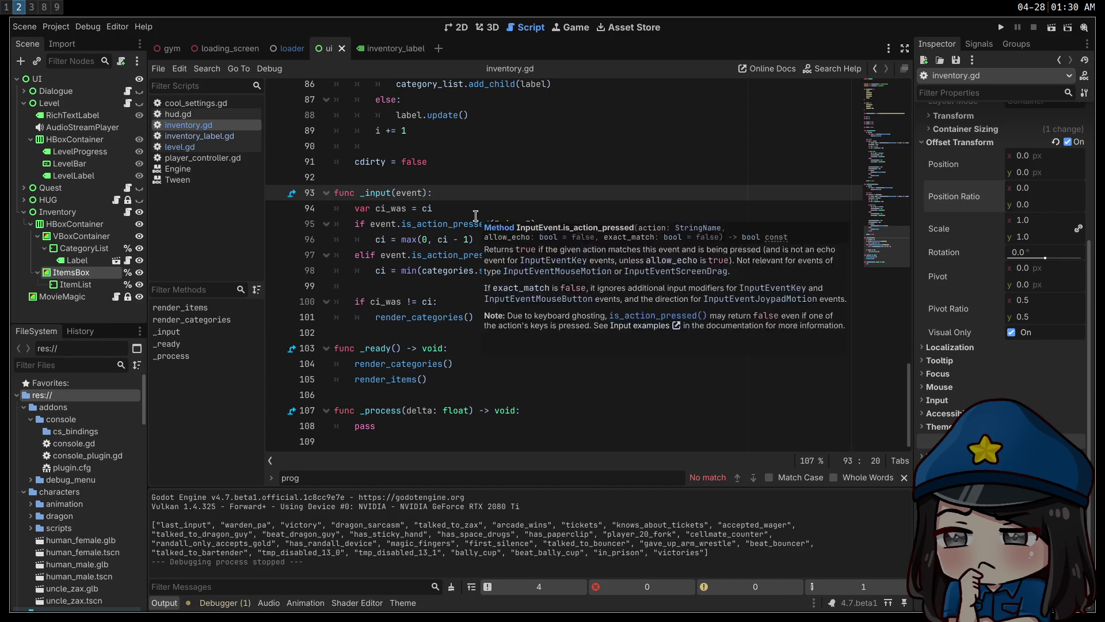
- Wrap the existing _input navigation body in a new 'if iopen:' condition
key(Return)
text(if i)
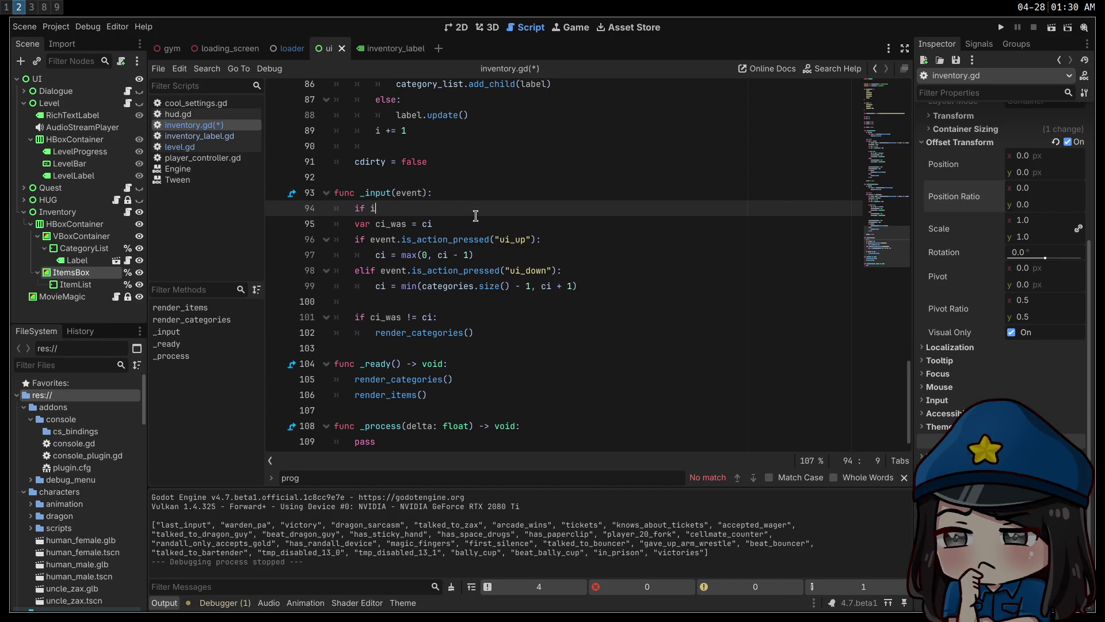
key(BackSpace)
text(!iopen:)
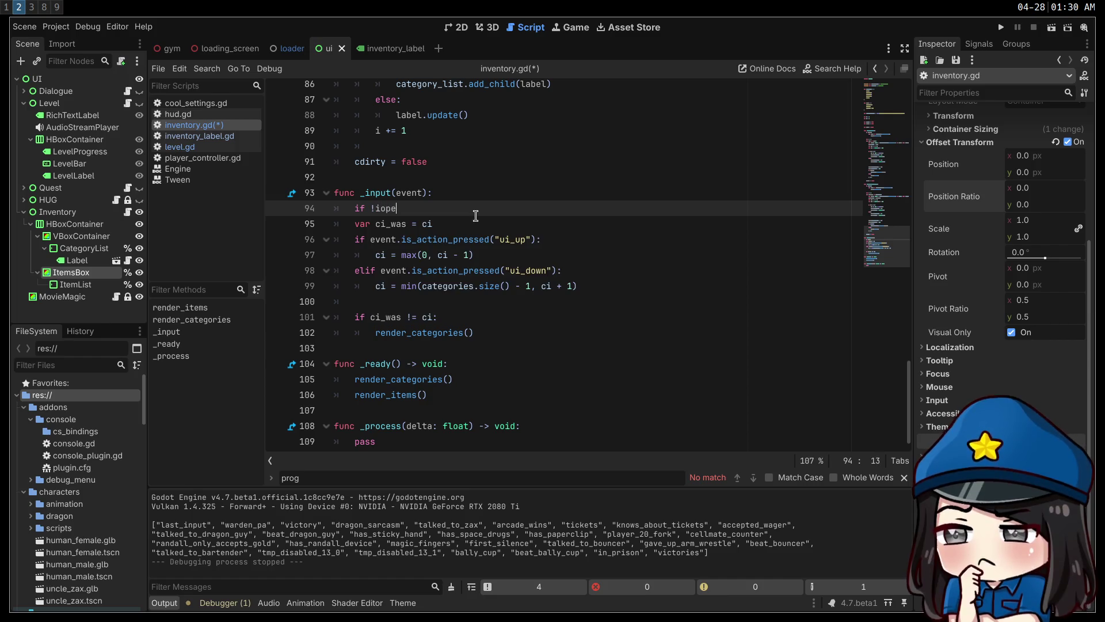
drag(494, 337, 218, 226)
key(ctrl+c)
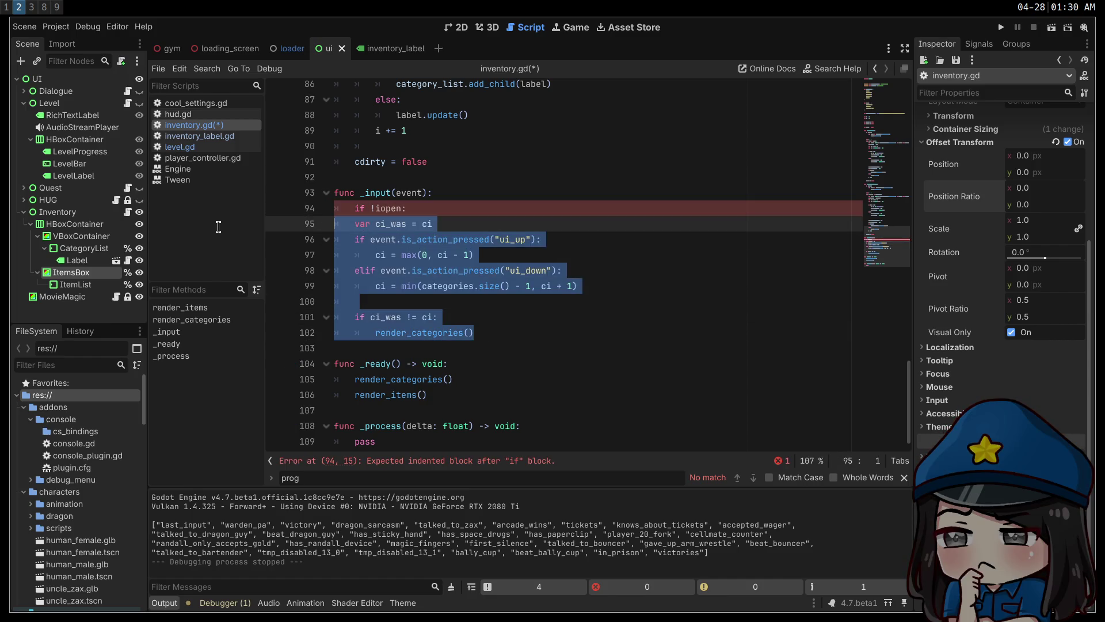
key(Tab)
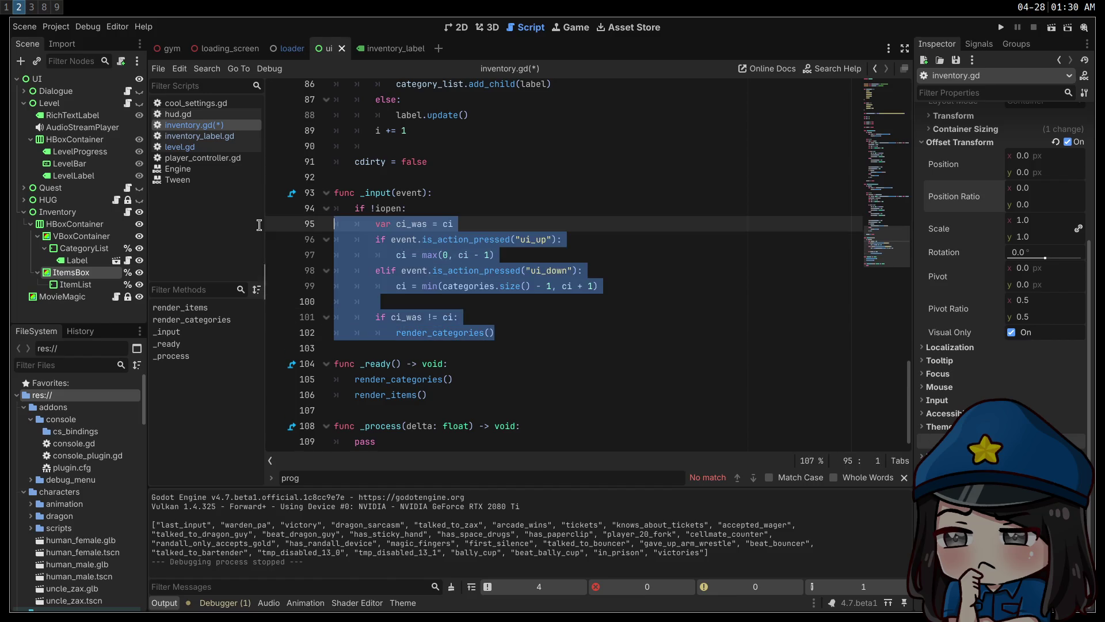
click(551, 320)
click(560, 333)
key(Return)
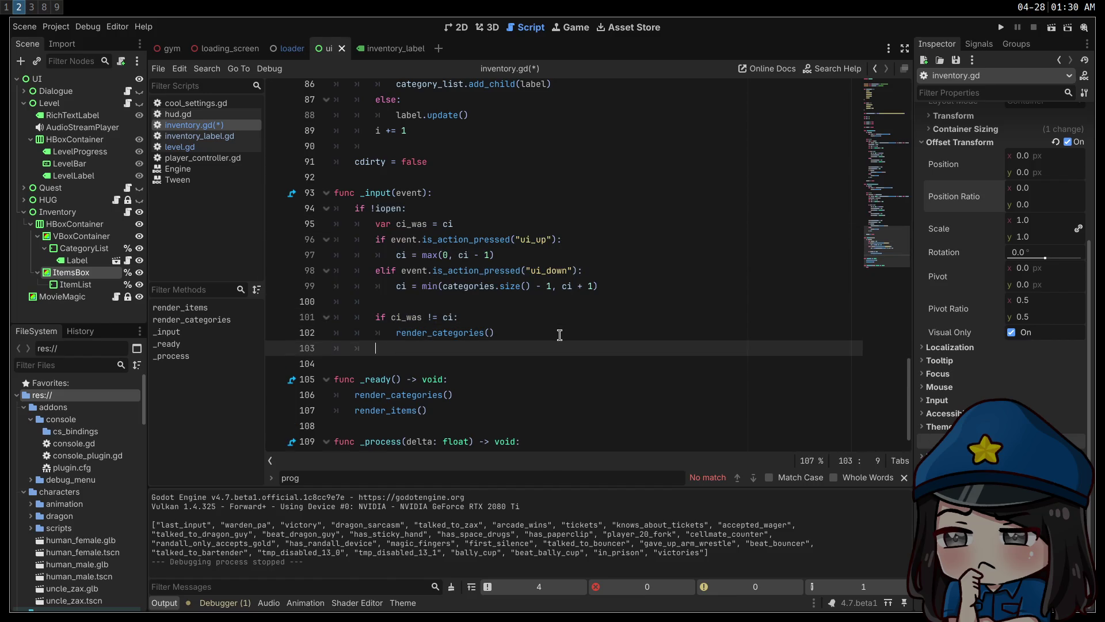
key(BackSpace)
key(BackSpace)
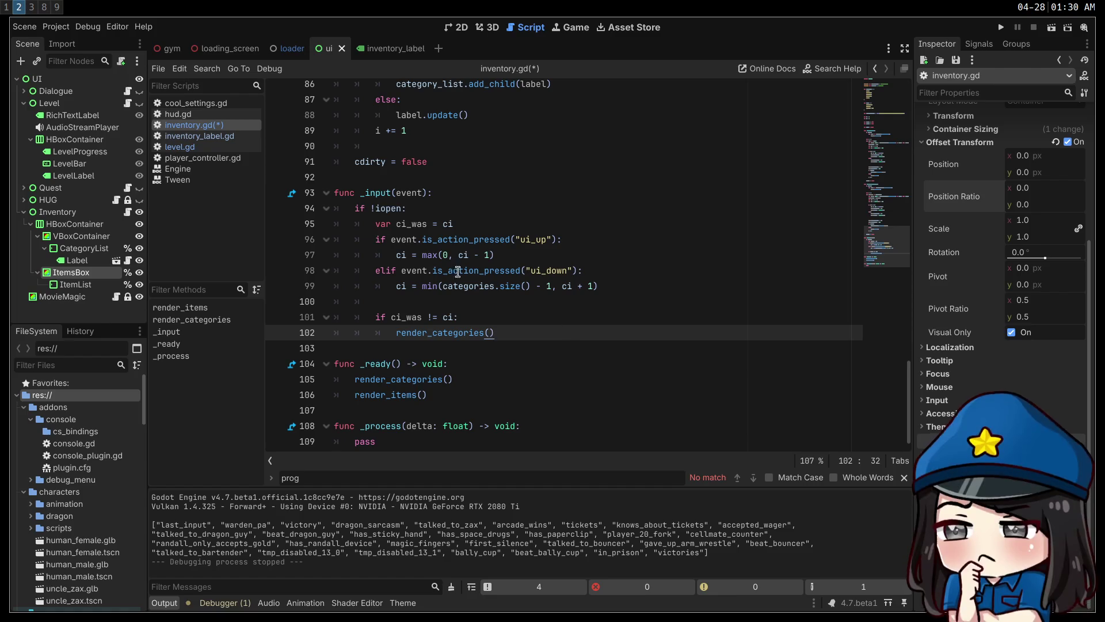
click(380, 209)
key(BackSpace)
- Add an else: branch and paste a copy of the navigation block under if iopen
click(415, 211)
key(Return)
key(BackSpace)
text(else:)
click(415, 211)
key(Return)
key(ctrl+v)
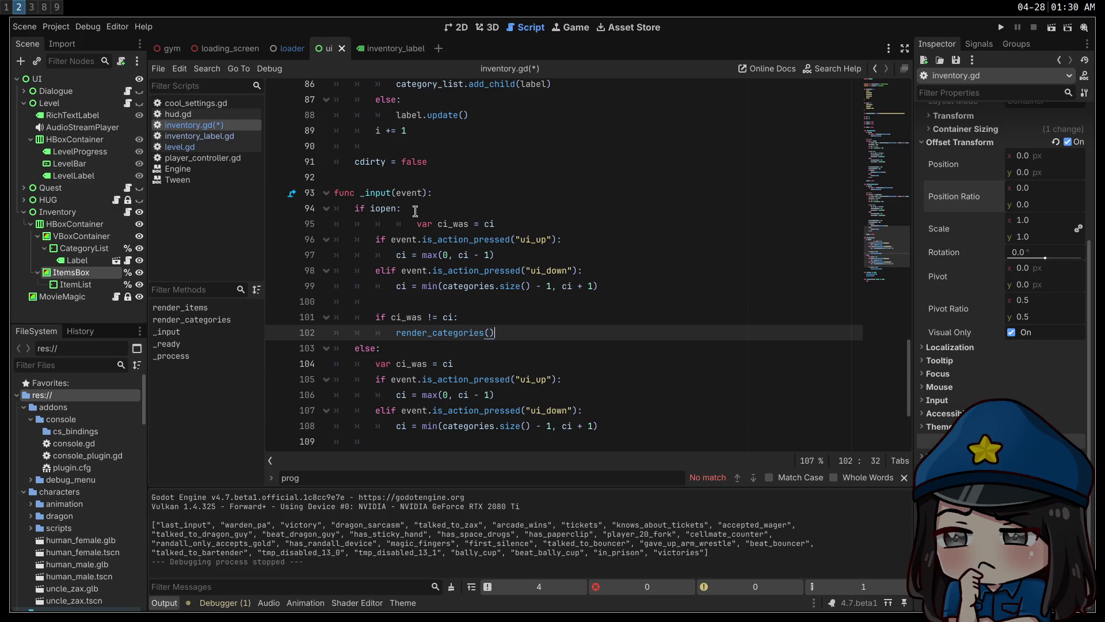
click(468, 228)
key(shift+Tab)
key(shift+Tab)
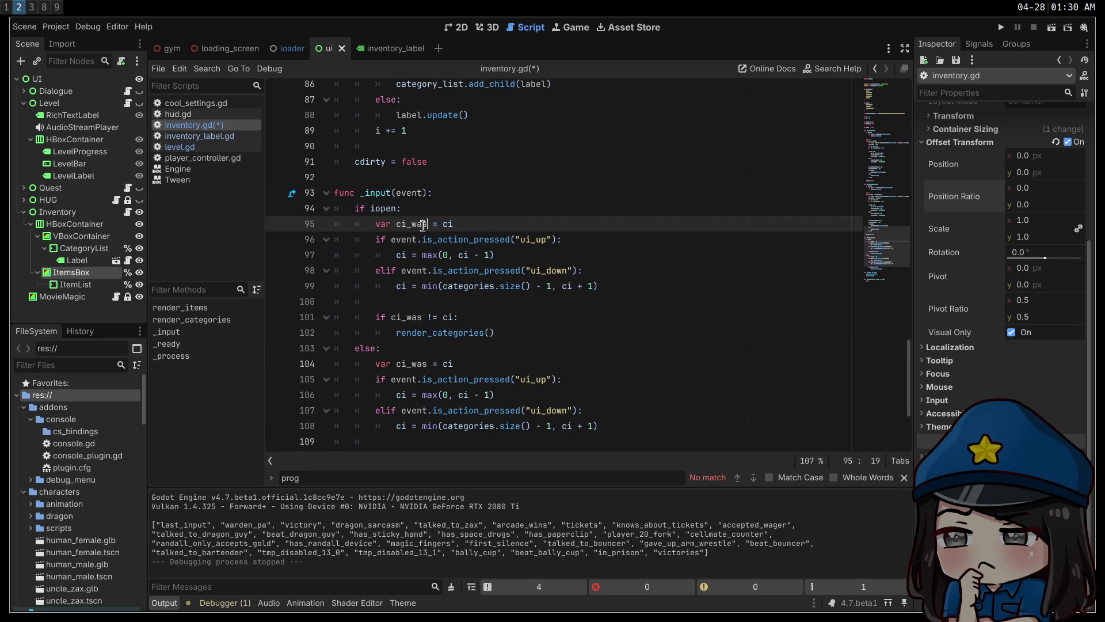
- Rename ci_was to ii_was and ci to ii in the copied block using multi-caret selection
double_click(423, 224)
click(446, 224)
double_click(416, 226)
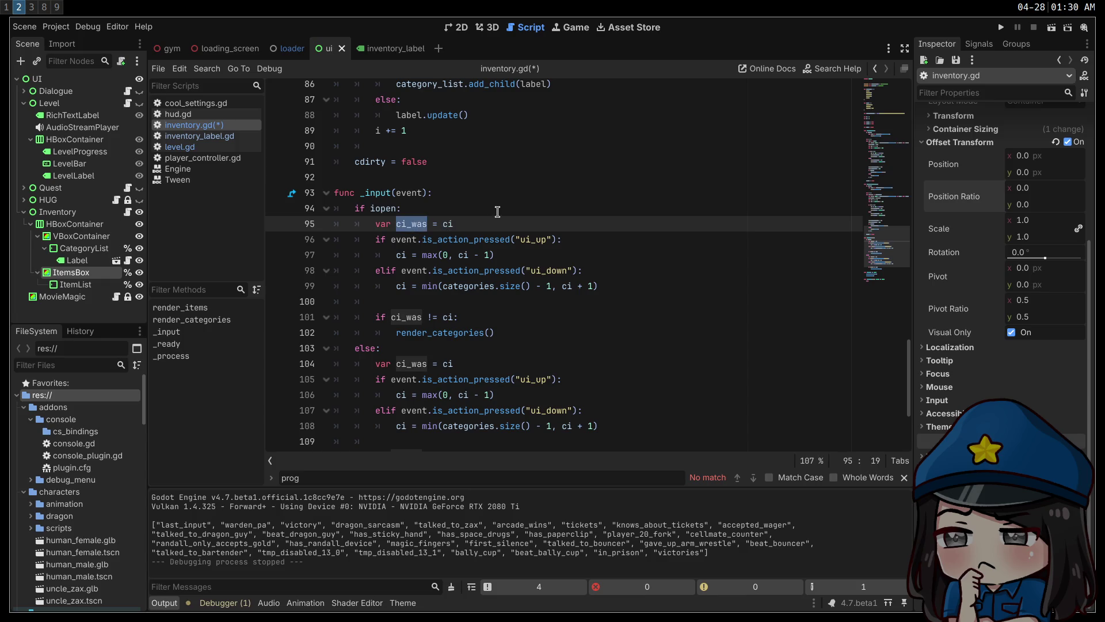
key(ctrl+d)
text(ii)
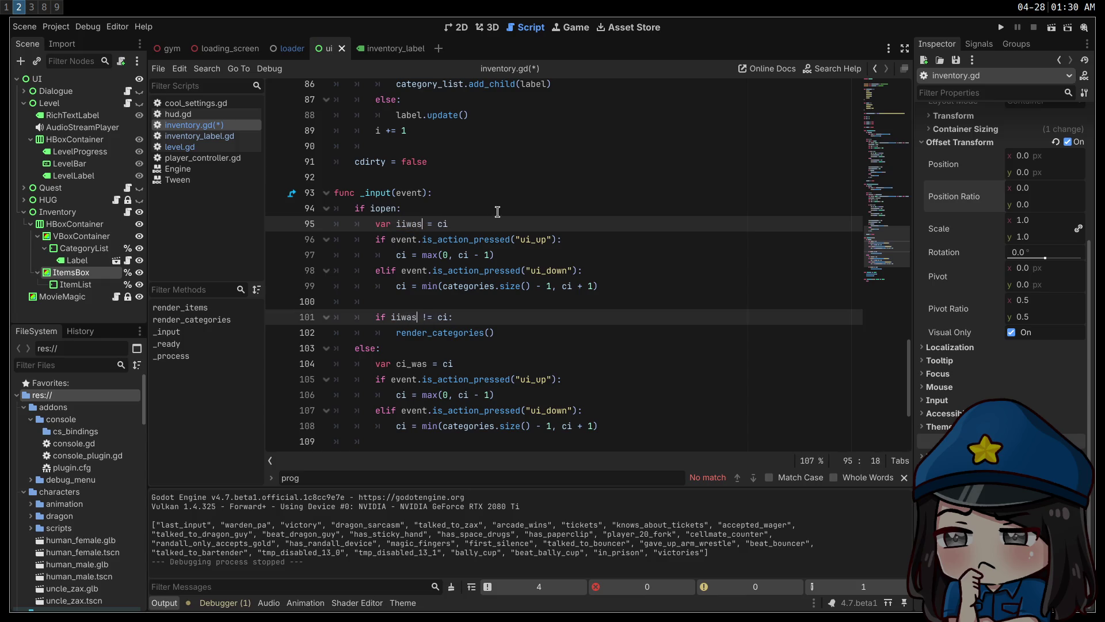
text(_was)
double_click(446, 225)
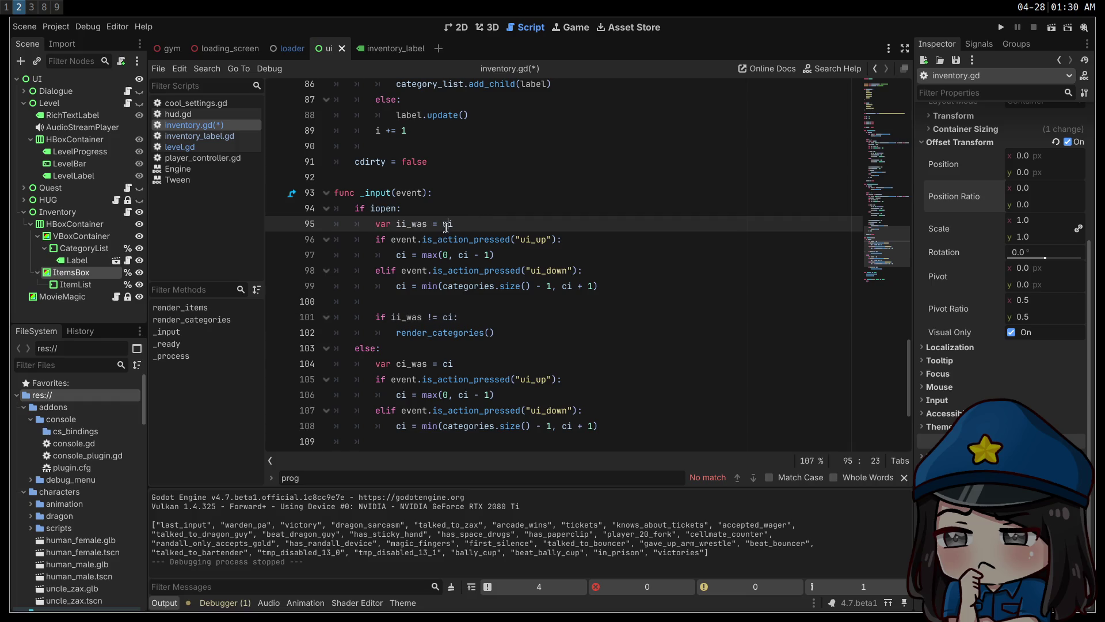
key(ctrl+d)
key(ctrl+d)
key(ctrl+d)
key(ctrl+d)
key(ctrl+d)
text(ii)
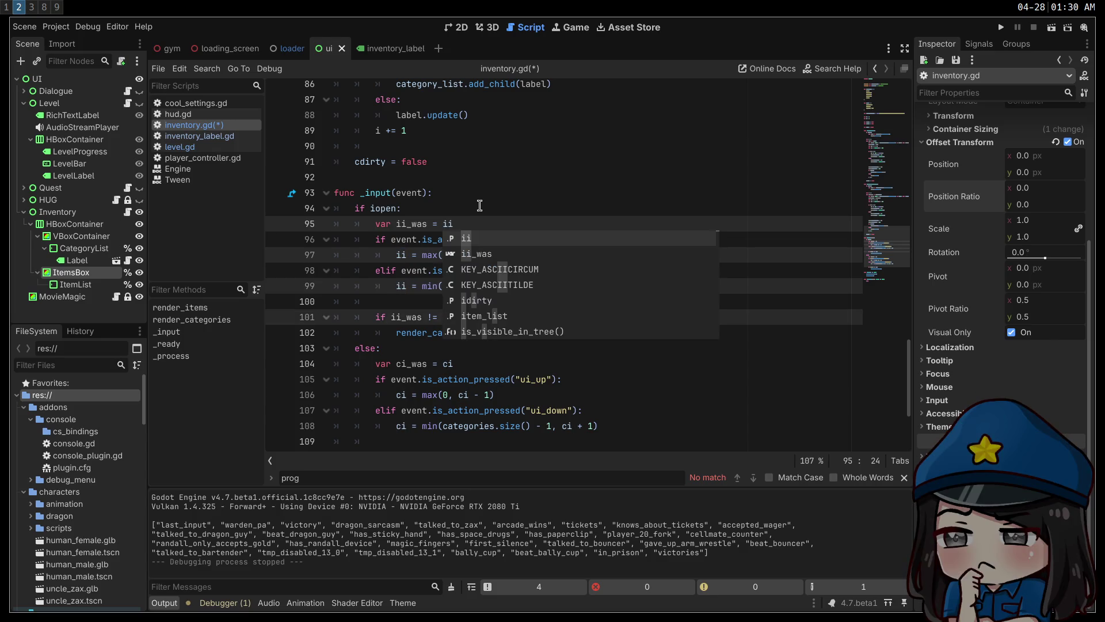
key(Escape)
- Change categories to items so the copied block clamps ii to items.size()
double_click(472, 287)
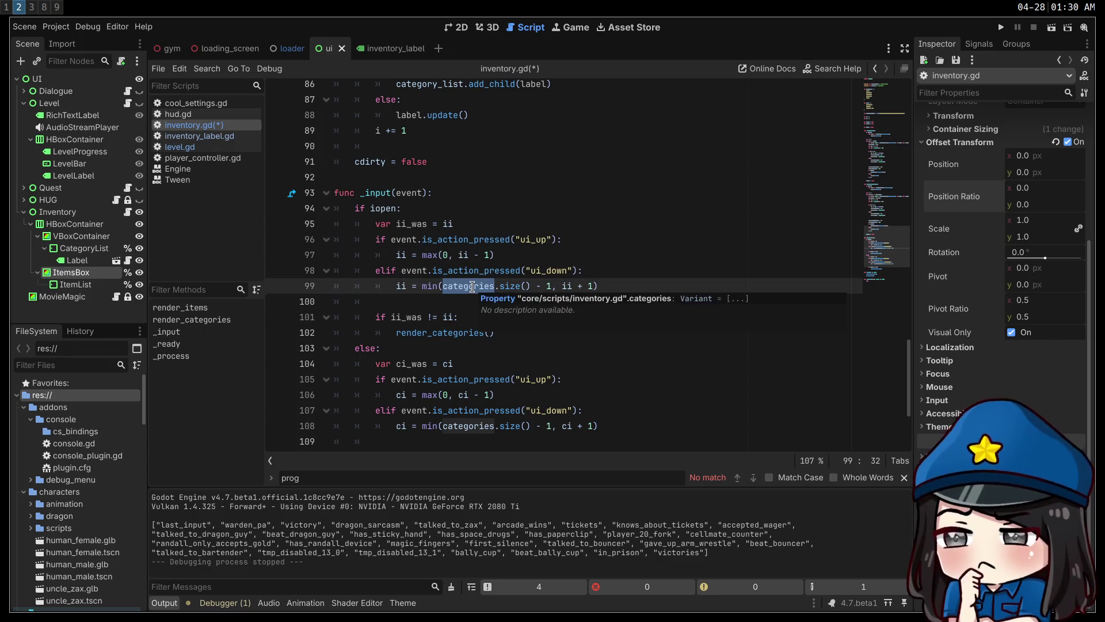
text(items)
click(625, 251)
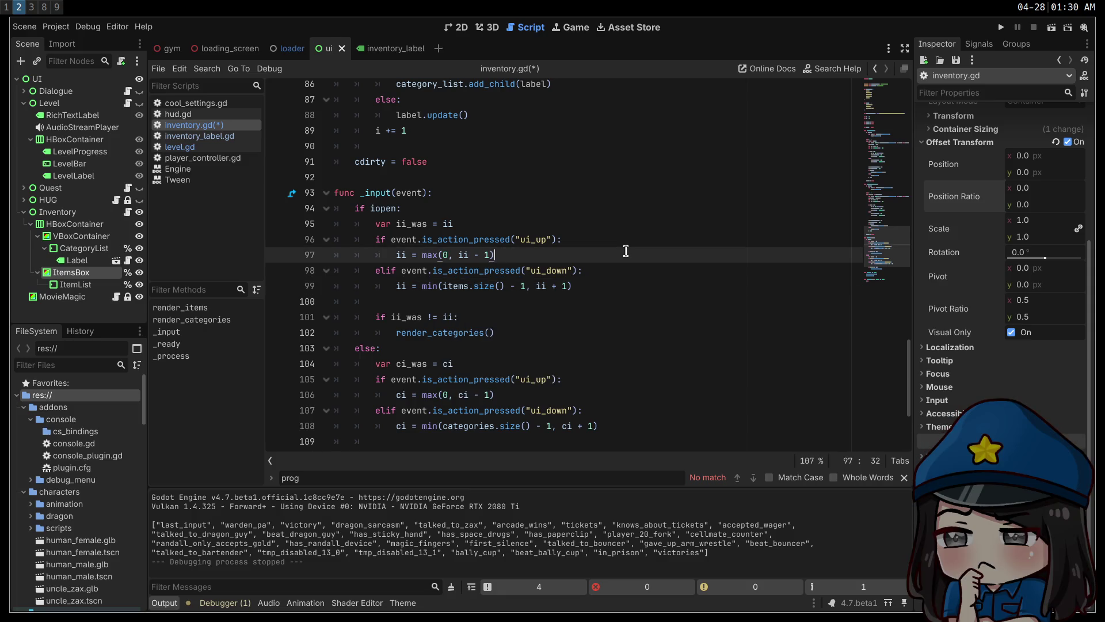
click(608, 302)
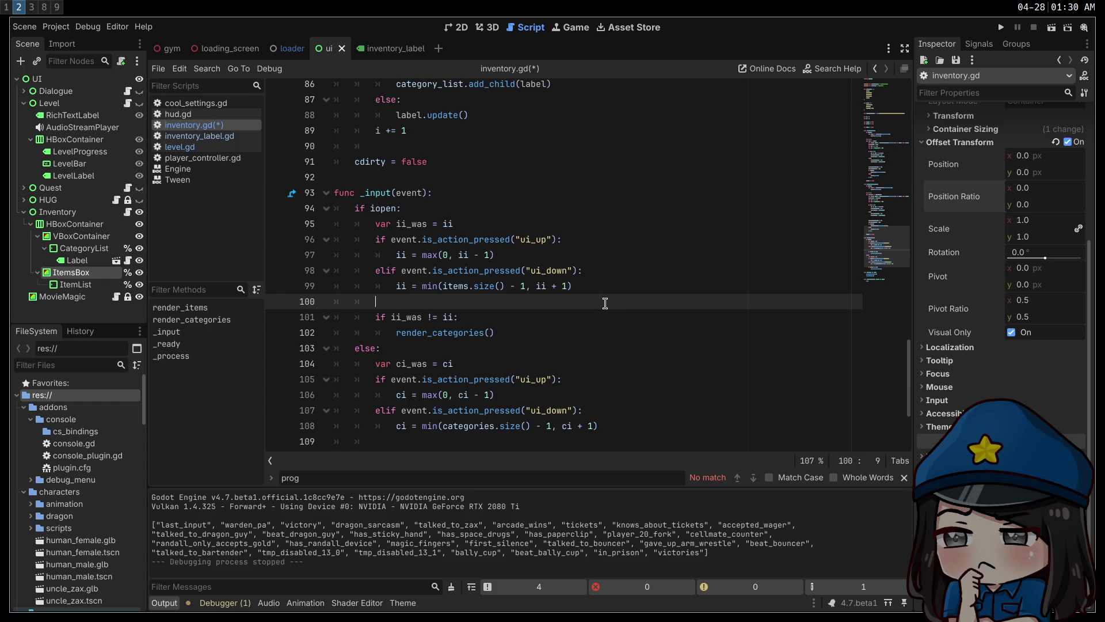
scroll(605, 304, down, 1)
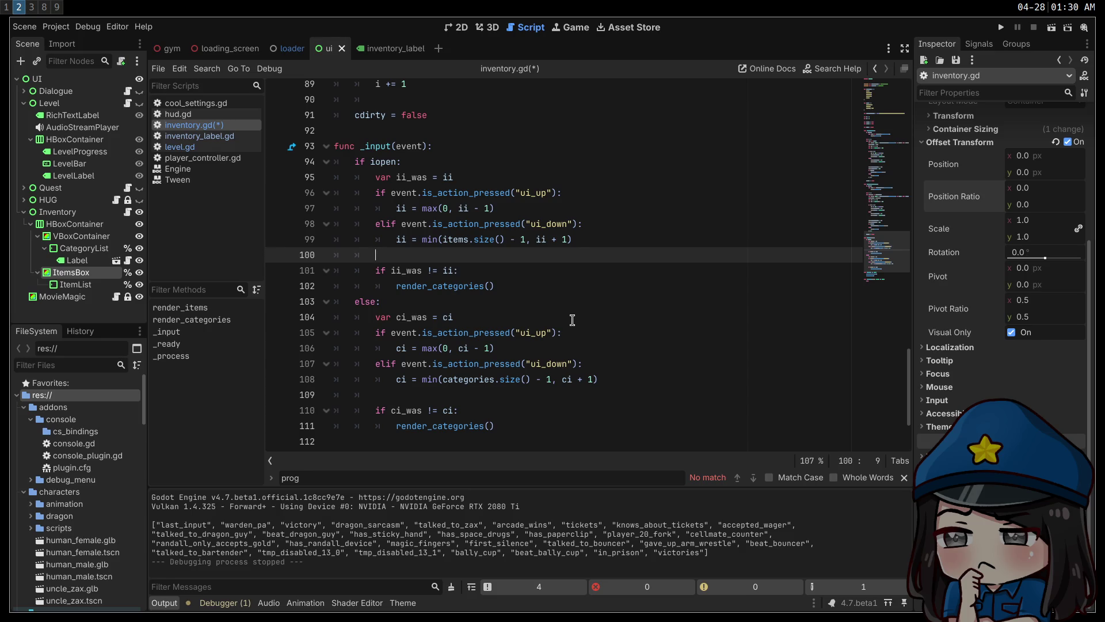
scroll(572, 319, down, 1)
click(516, 265)
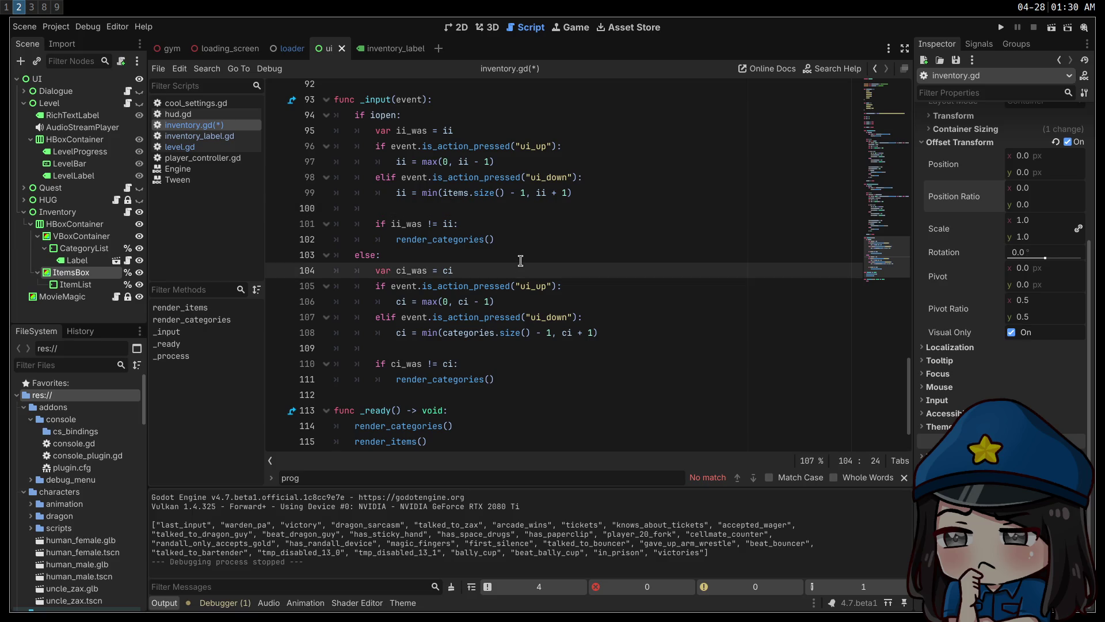
- Add an elif ui_right branch in the categories section setting iopen = true and calling render_items()
click(554, 344)
text(elif event.is_action_pressed("ui_up"))
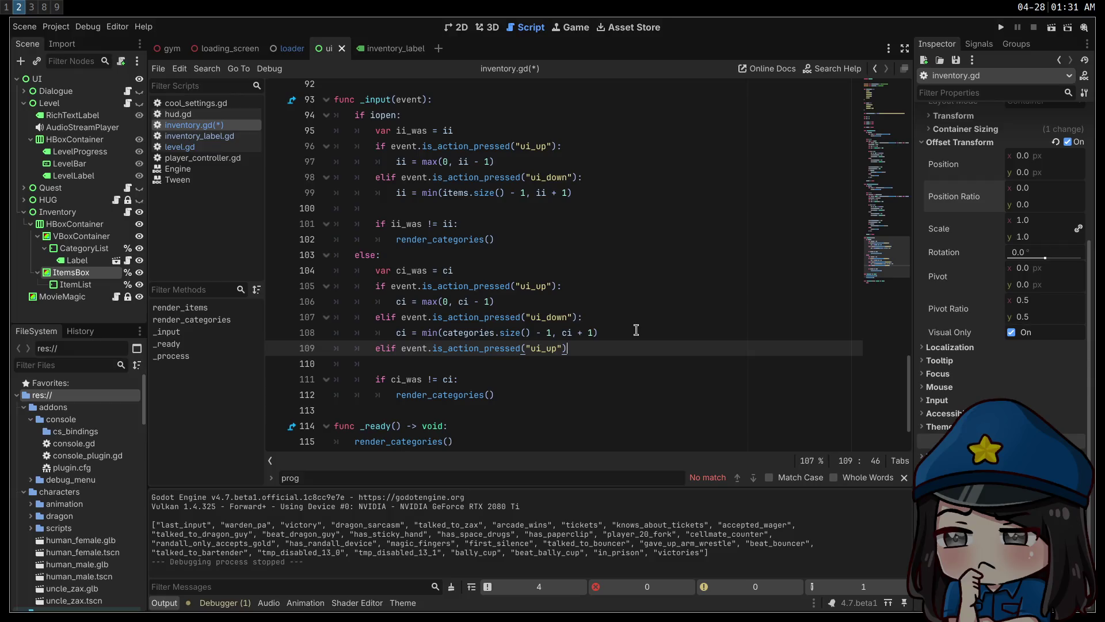
key(BackSpace)
key(BackSpace)
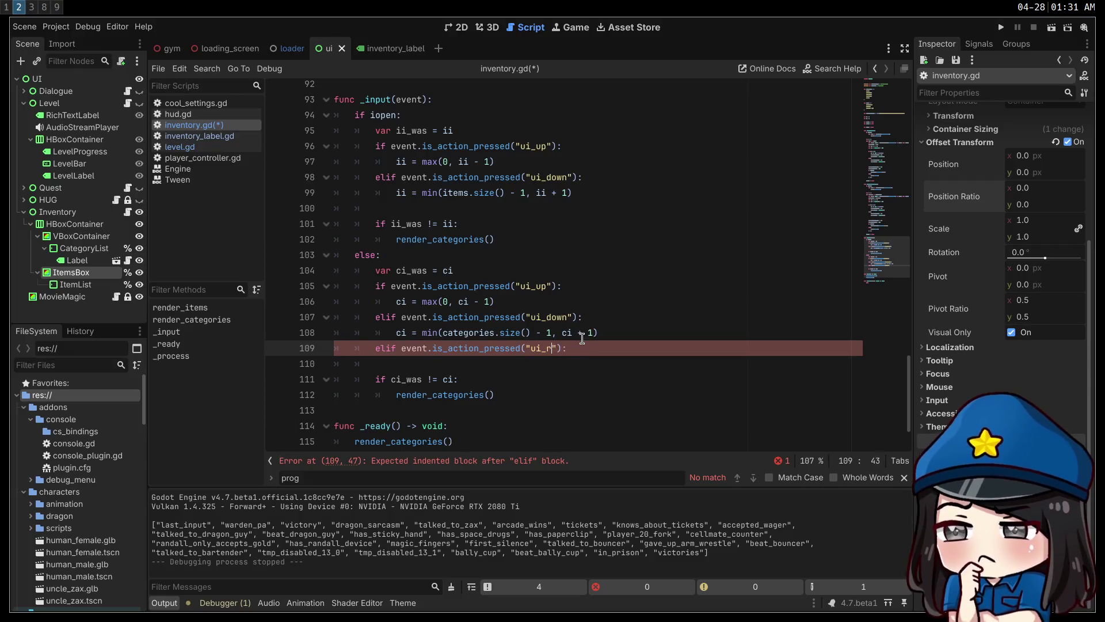
text(right)
click(597, 350)
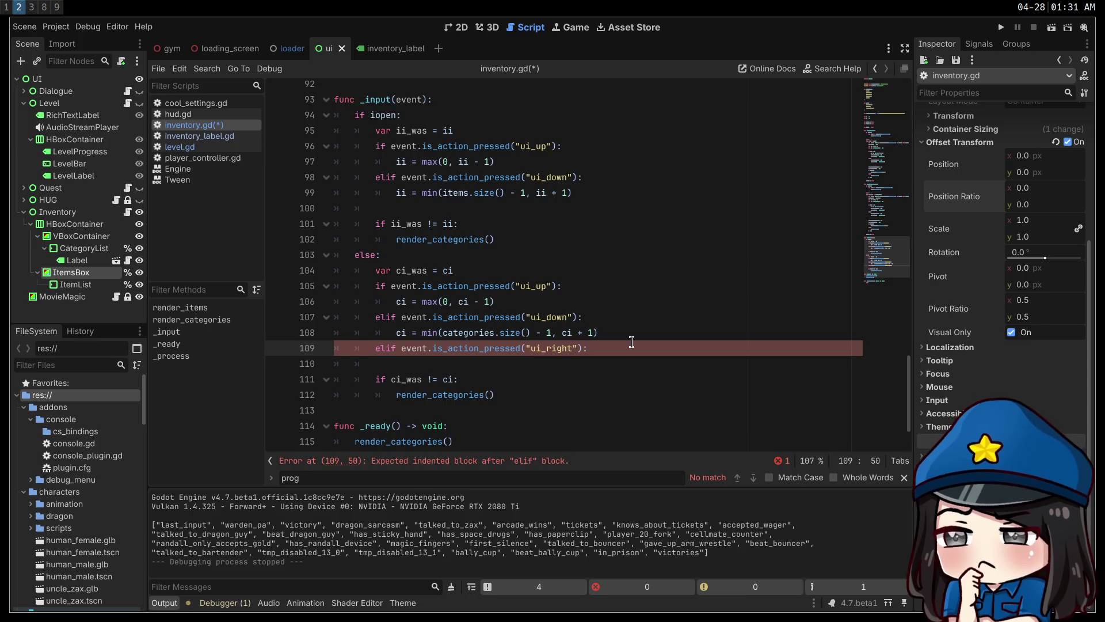
key(Return)
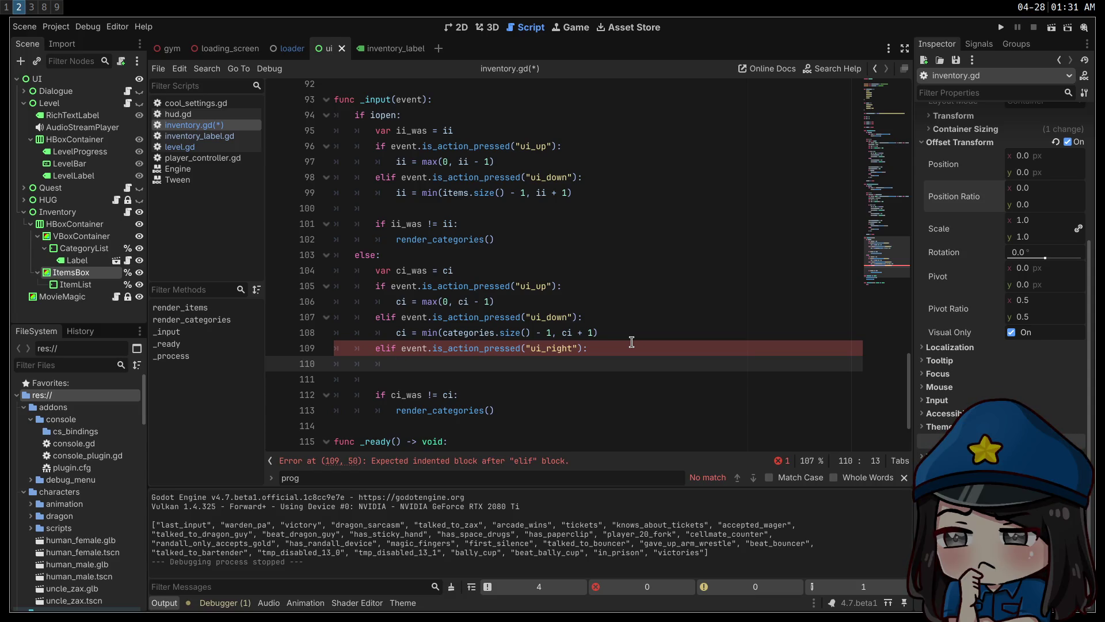
text(iopen = true)
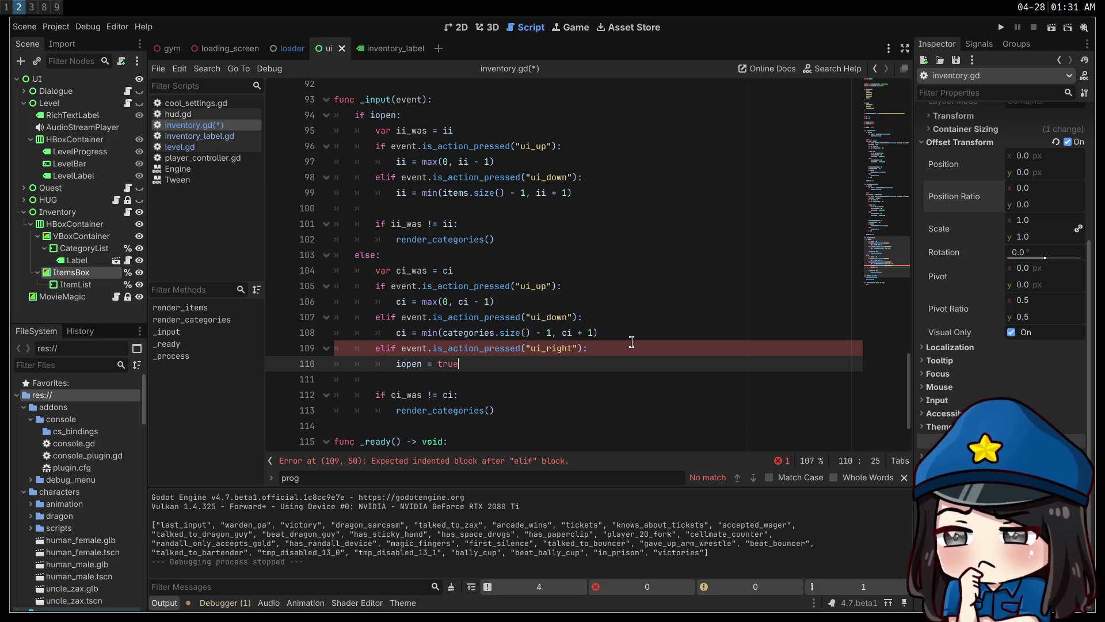
key(Return)
text(render-)
key(BackSpace)
text(_it)
key(Return)
- Copy that branch into the items section as a ui_left case setting iopen = false
click(632, 342)
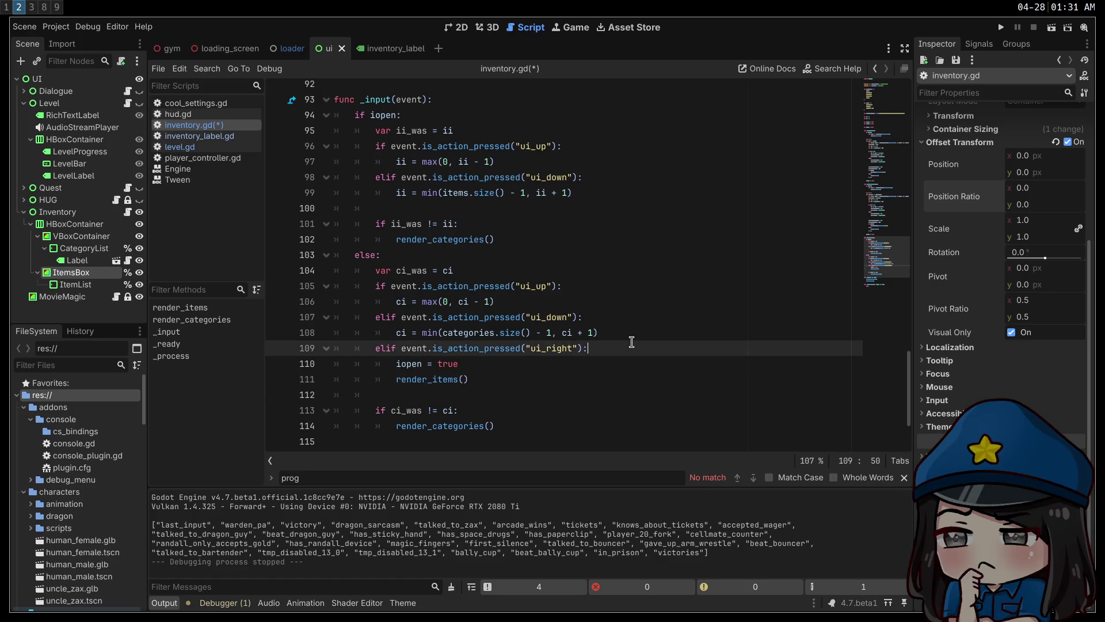
mouse_move(492, 379)
mouse_down()
mouse_move(437, 377)
mouse_move(374, 348)
mouse_up()
key(ctrl+c)
click(577, 192)
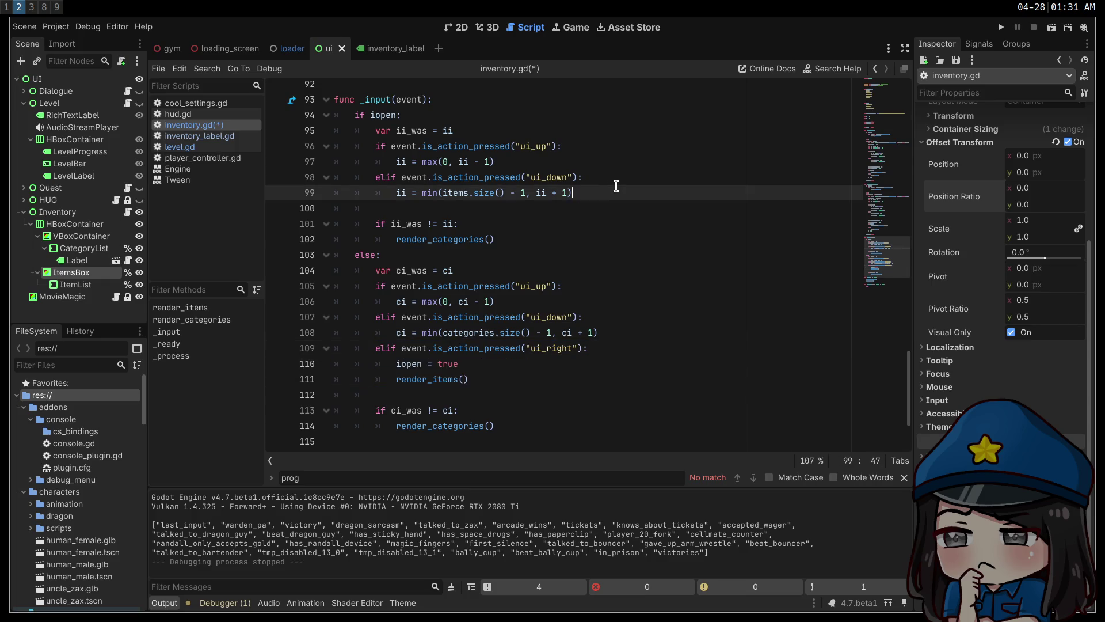
key(Return)
key(BackSpace)
key(ctrl+v)
drag(571, 208, 547, 207)
key(BackSpace)
text(left)
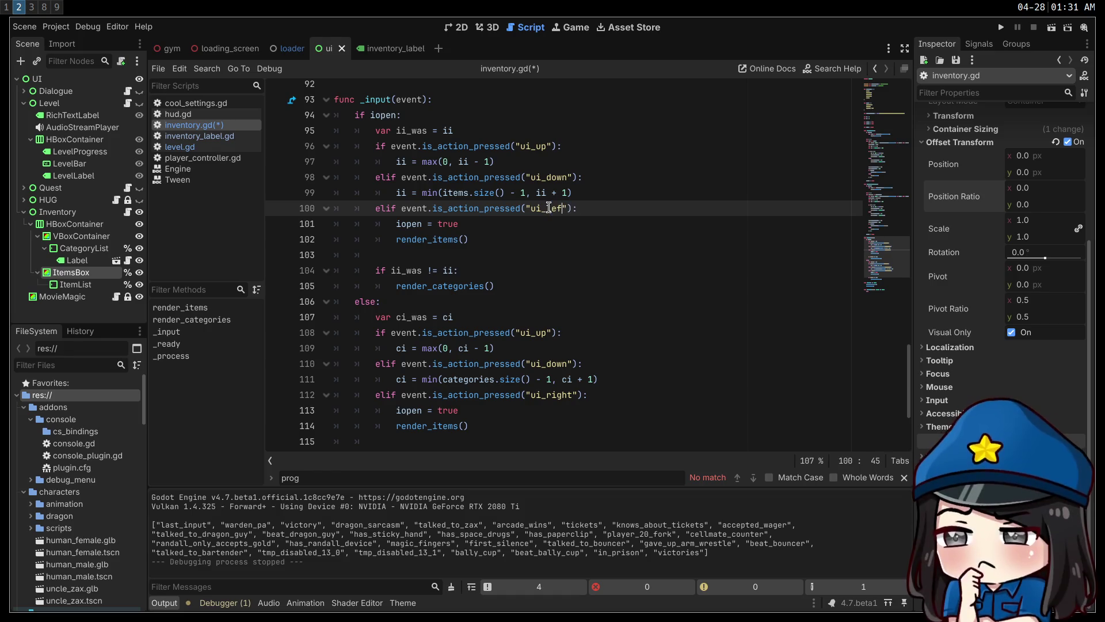
double_click(447, 224)
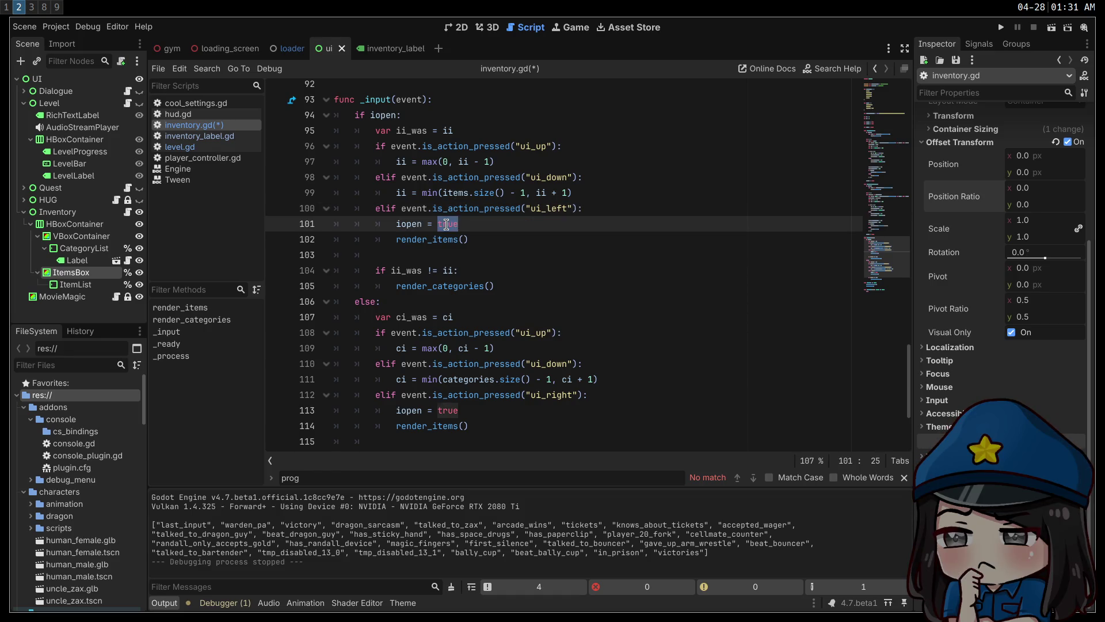
text(false)
- Replace the render_categories call with render_items and save inventory.gd
click(549, 244)
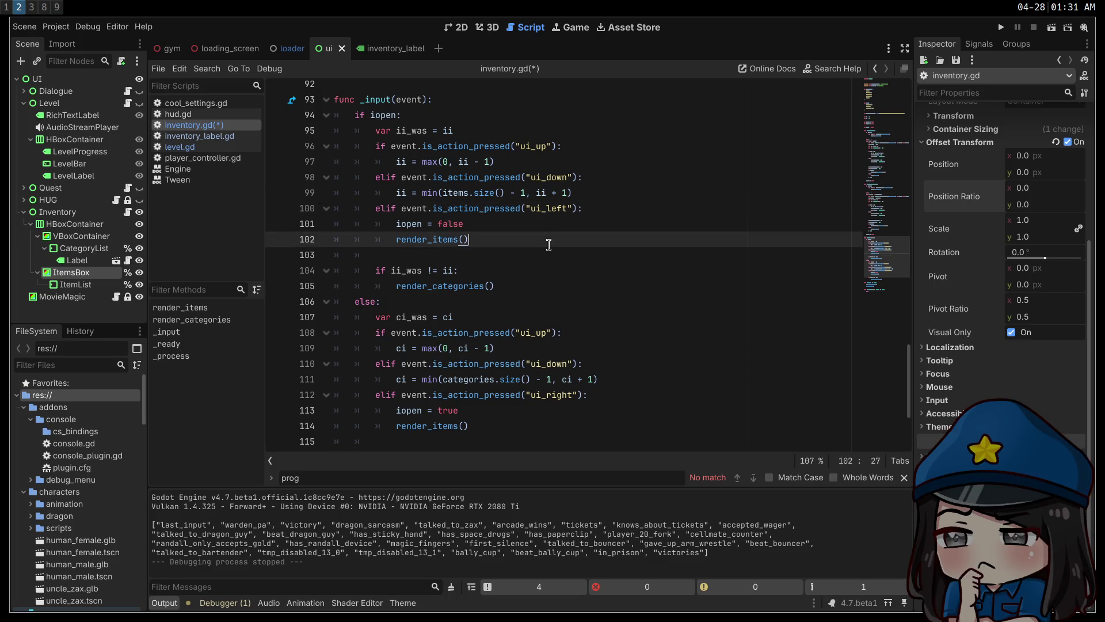
click(446, 286)
click(431, 237)
click(464, 286)
double_click(464, 286)
text(render_items)
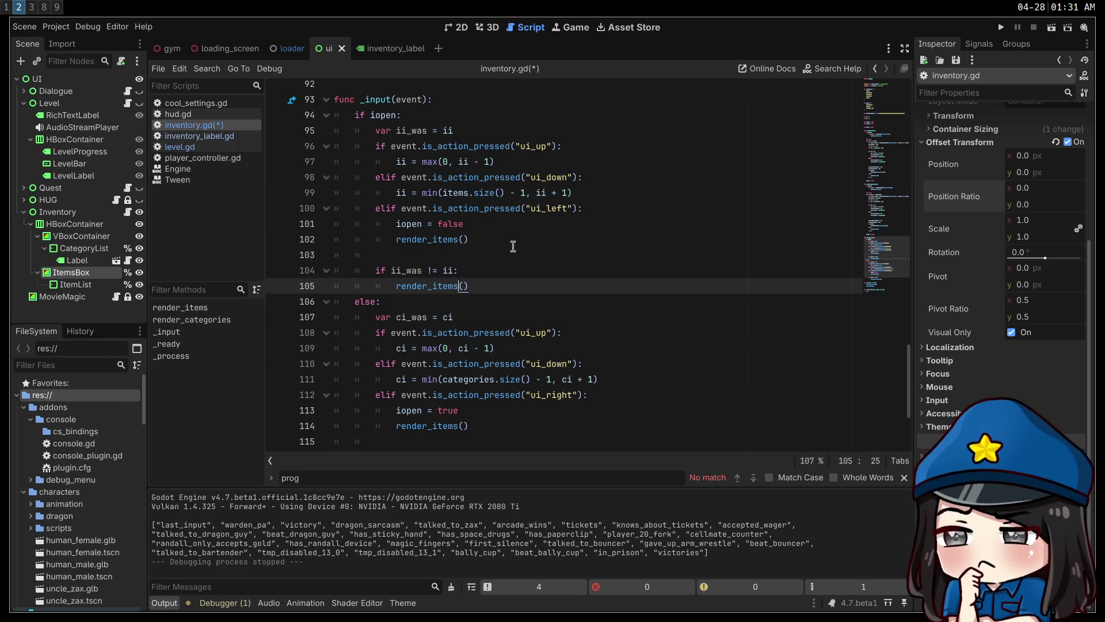
click(518, 245)
key(ctrl+s)
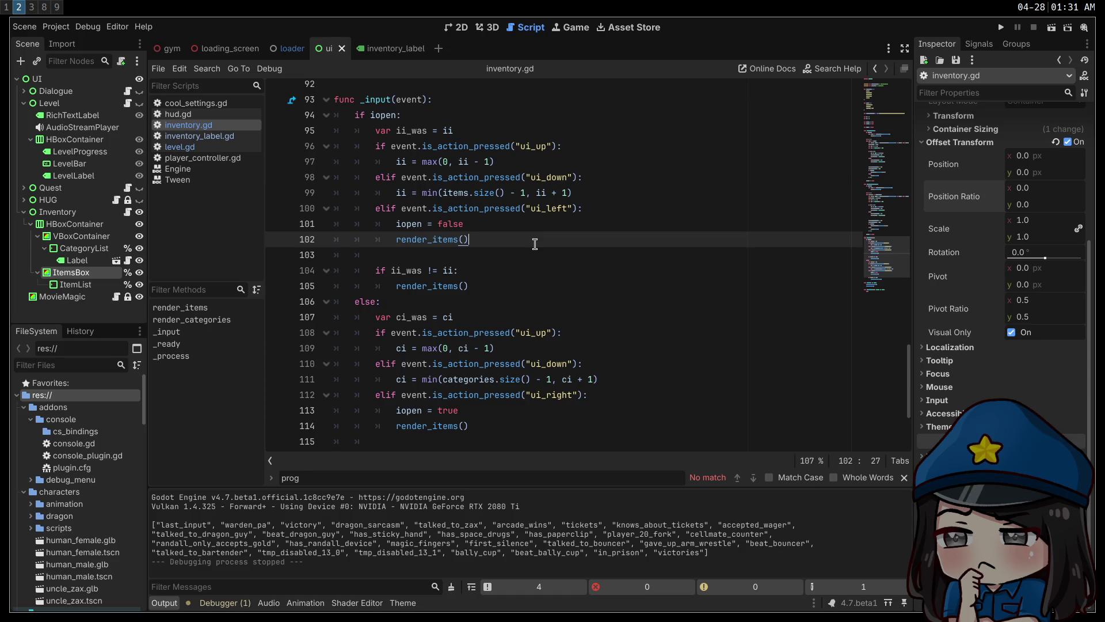
scroll(534, 243, down, 3)
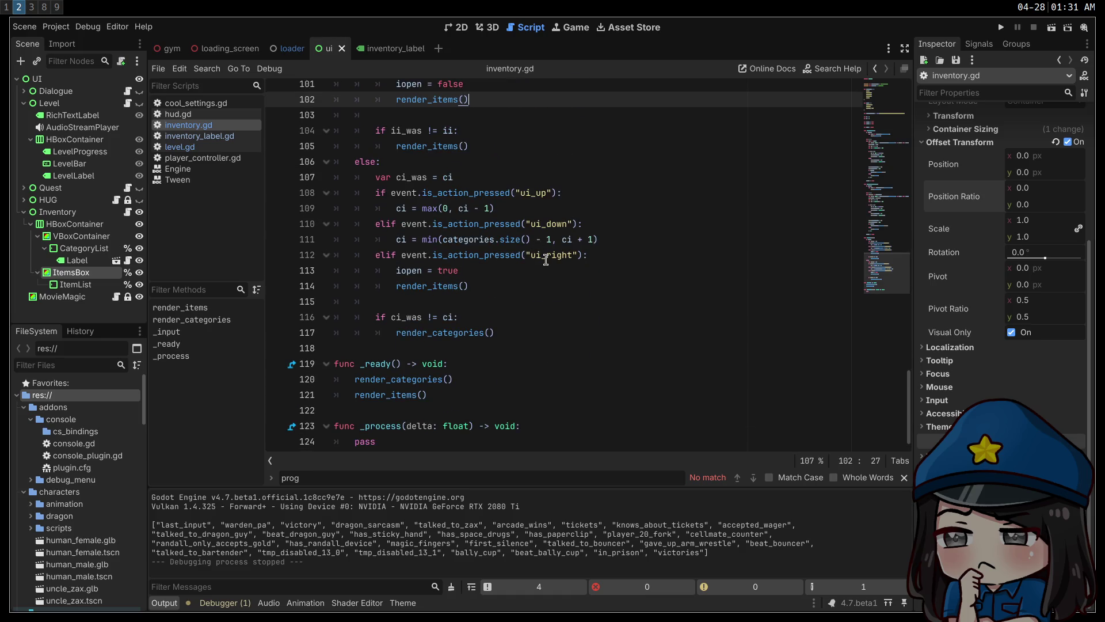
- Add 'var _iopen = false' below the iopen declaration at the top of the script
scroll(546, 259, up, 6)
scroll(545, 259, up, 6)
scroll(546, 259, down, 11)
click(546, 259)
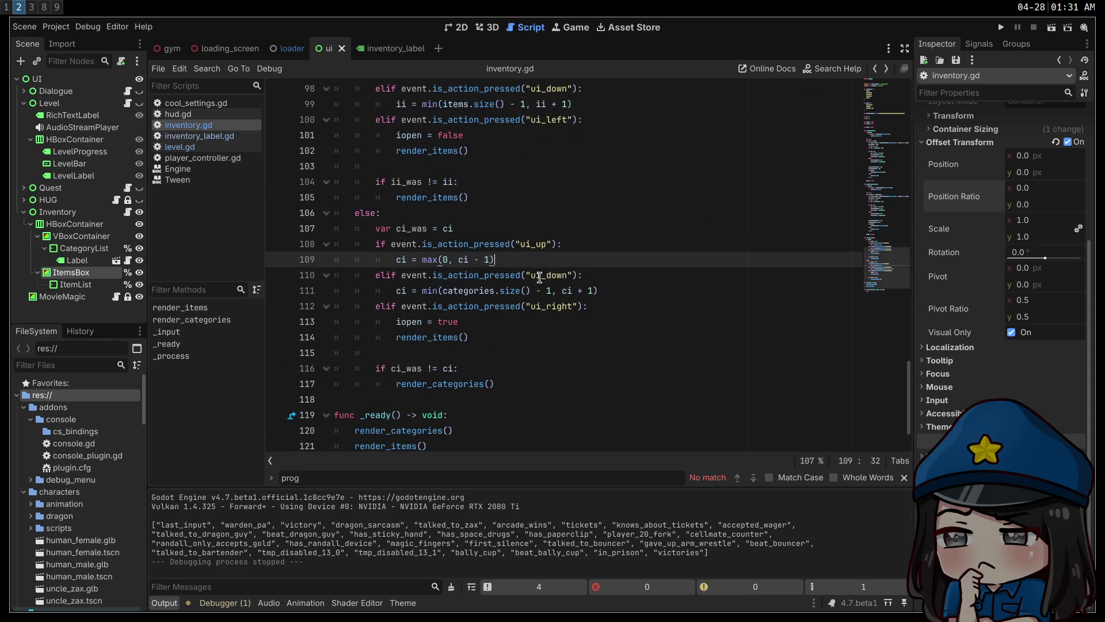
mouse_move(881, 268)
mouse_down()
mouse_move(878, 276)
mouse_move(862, 149)
mouse_up()
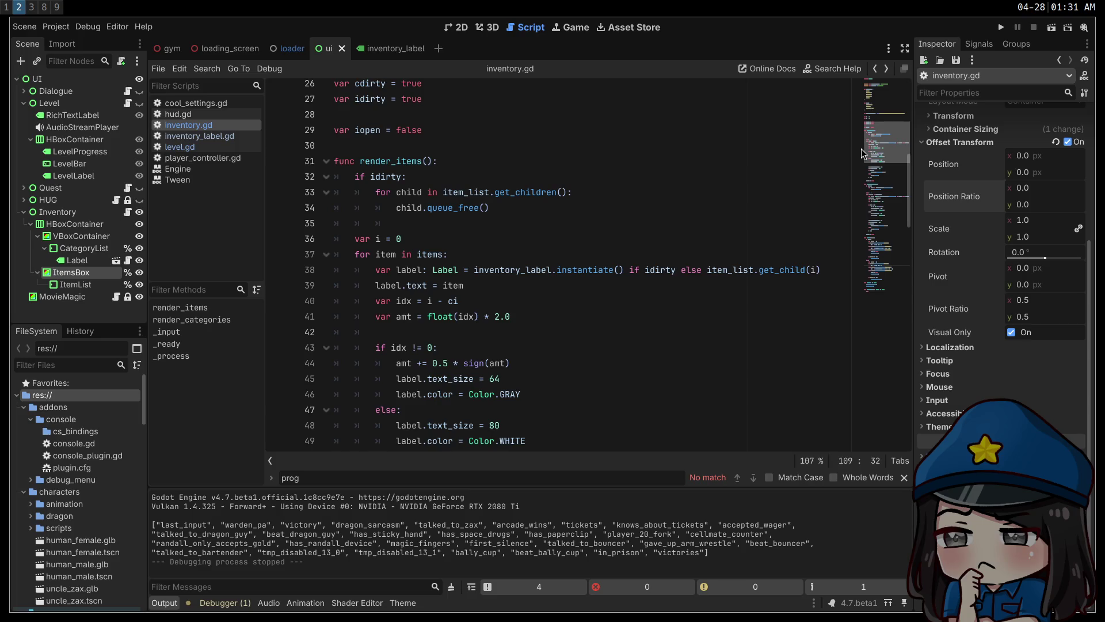
drag(862, 152, 856, 133)
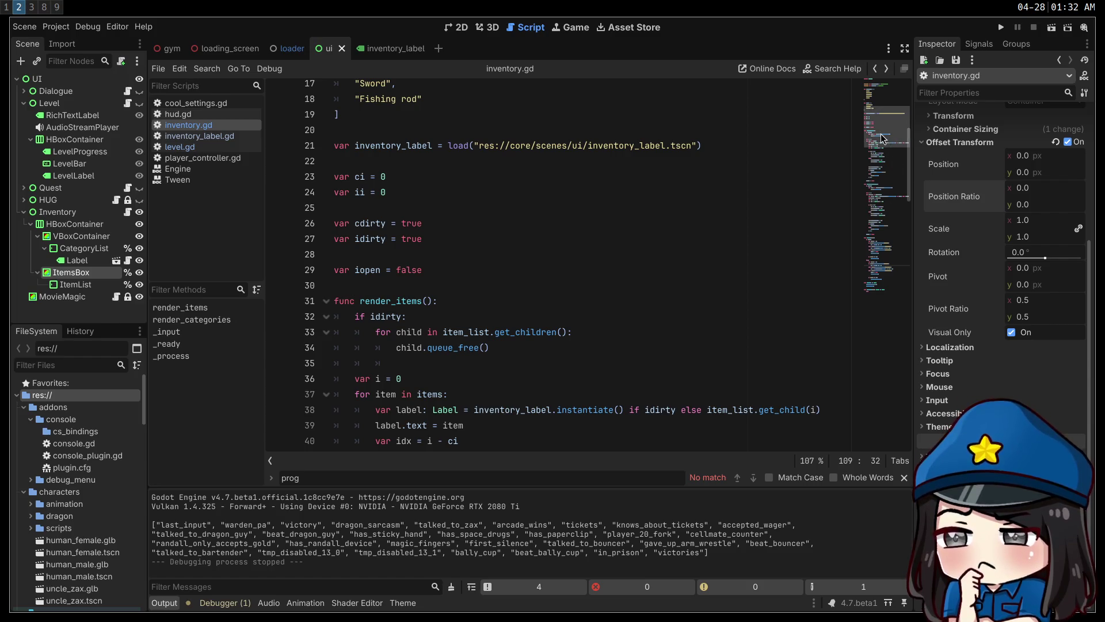
mouse_move(882, 138)
mouse_down()
mouse_move(898, 219)
mouse_move(885, 147)
mouse_up()
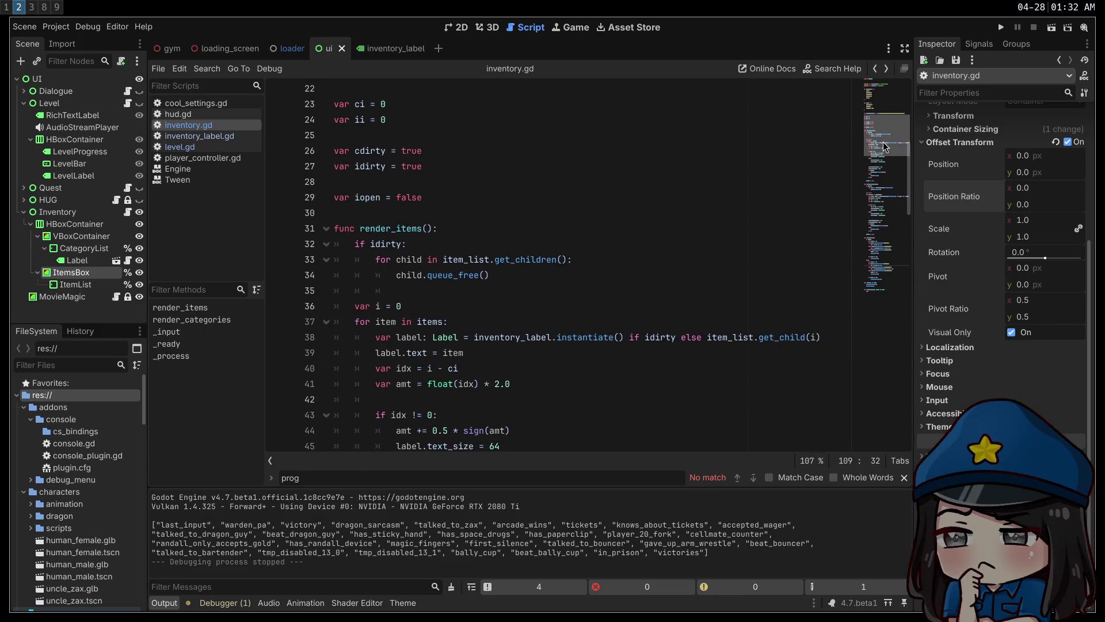
click(488, 197)
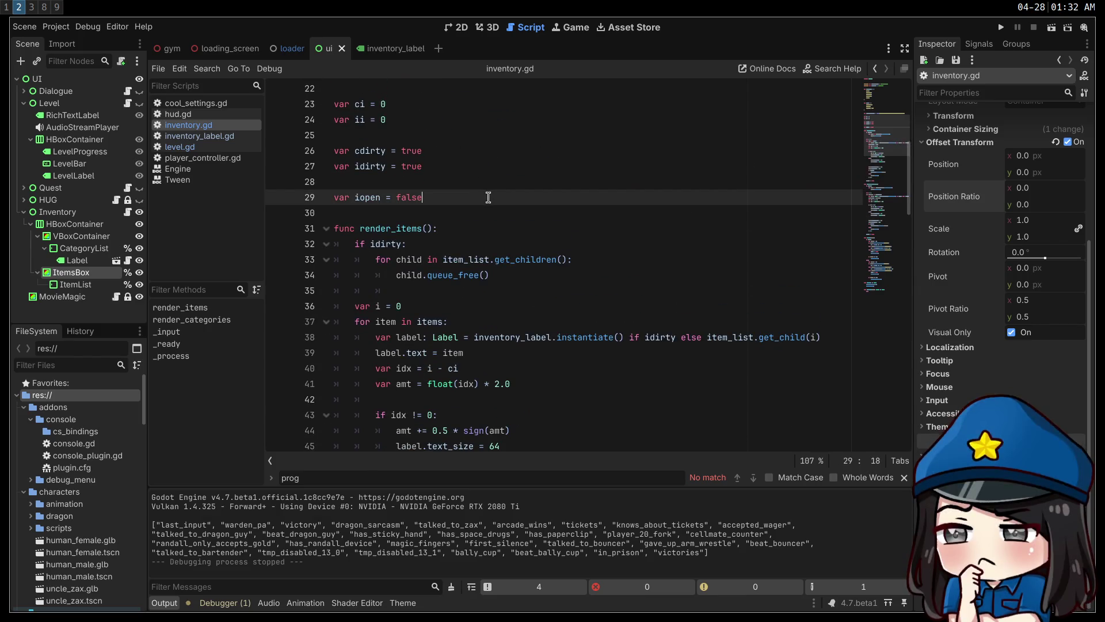
key(Return)
text(var _iopen = false)
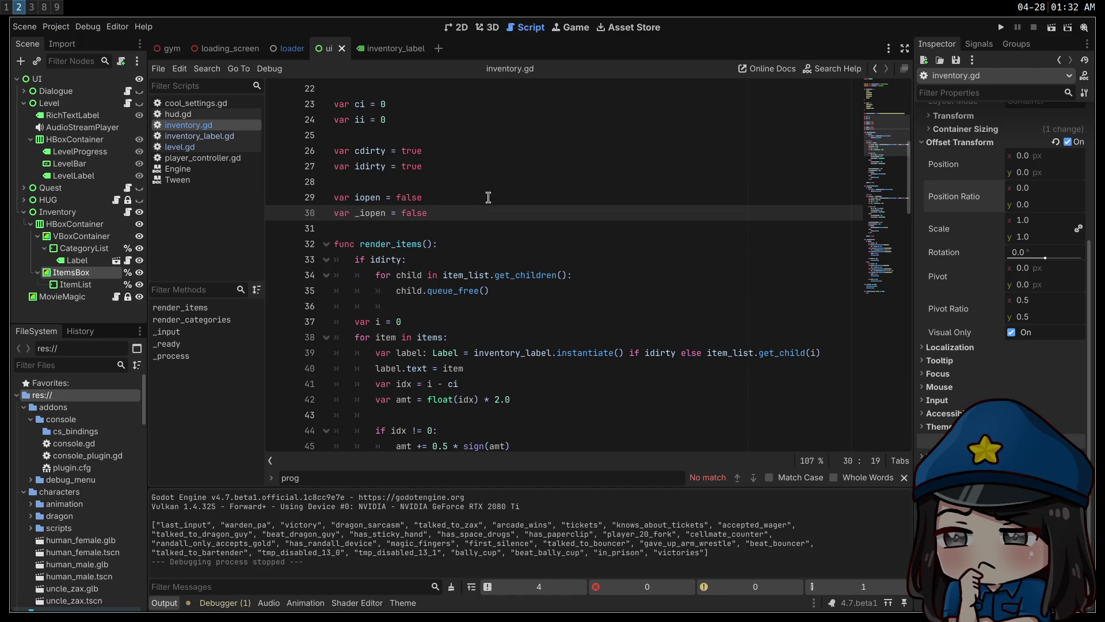
- Comment iopen as '# desired state' and _iopen as '# actual state', then save
click(488, 198)
text(# desired state)
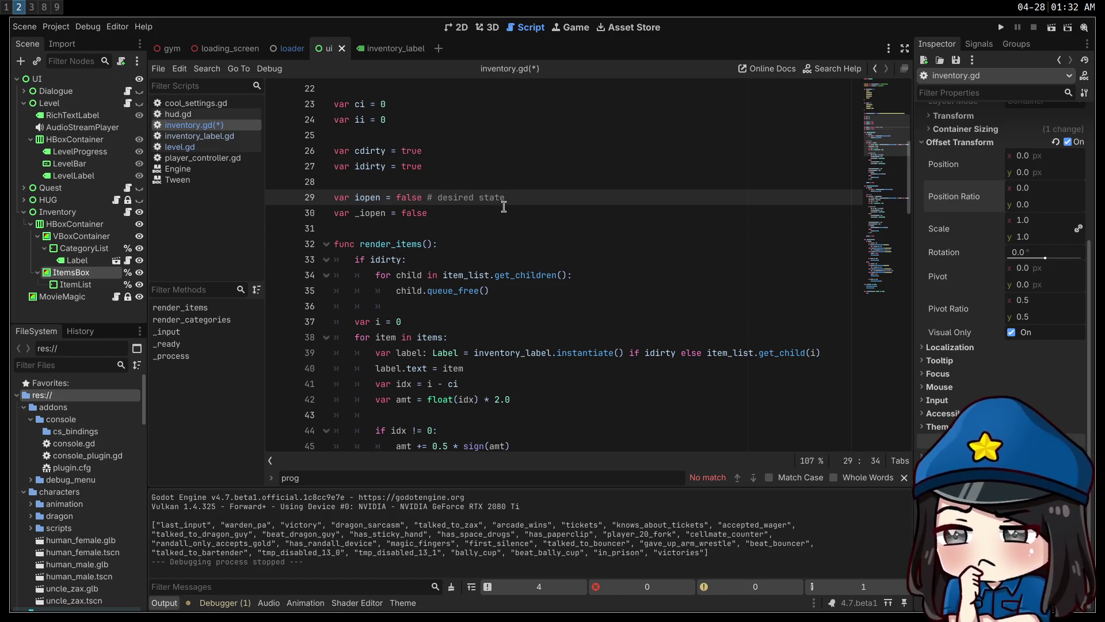
click(507, 209)
text(#)
key(BackSpace)
key(BackSpace)
key(BackSpace)
text(actual state)
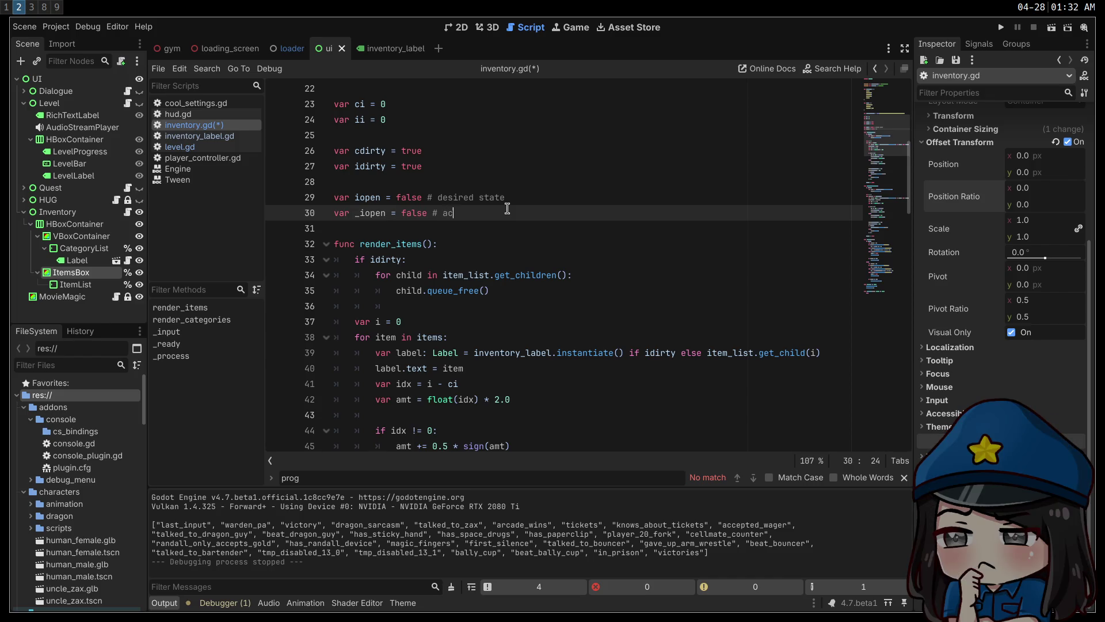
click(598, 228)
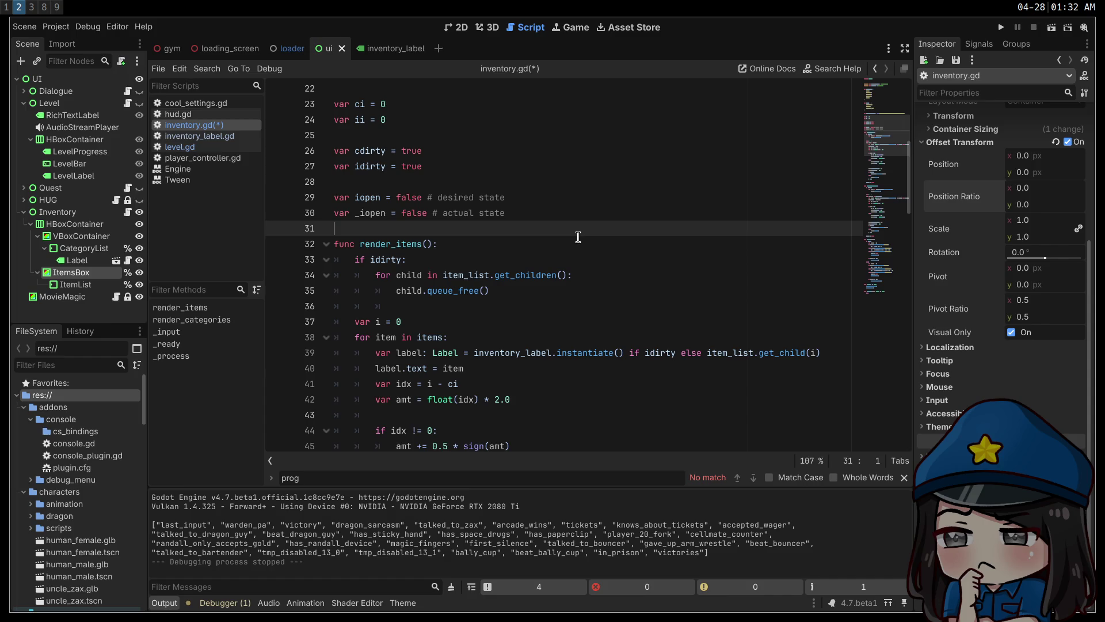
key(ctrl+s)
click(535, 291)
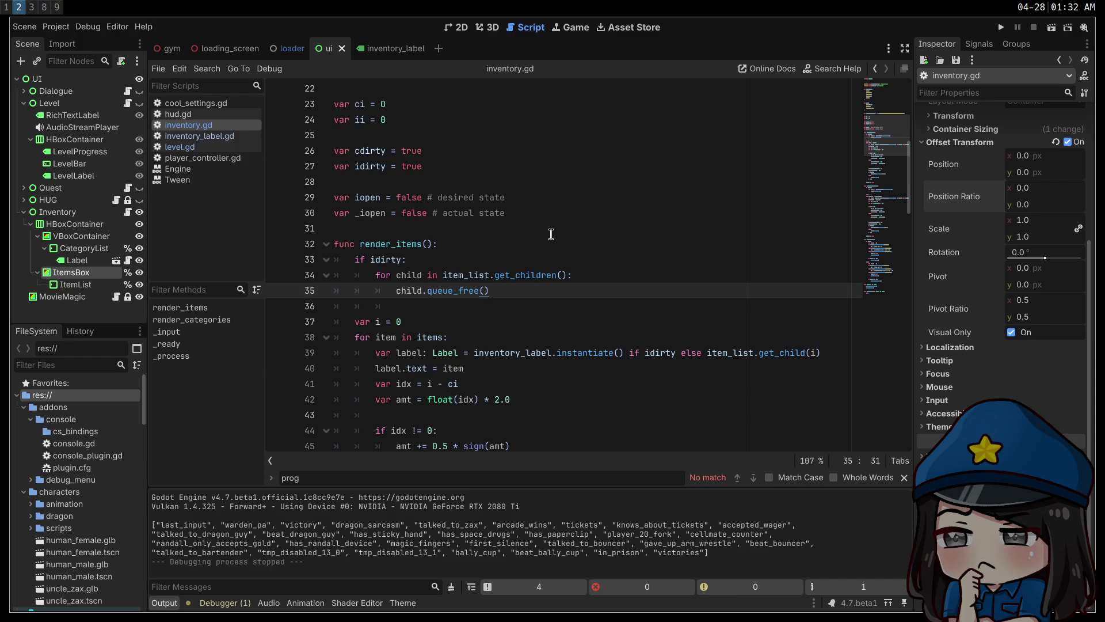
scroll(423, 277, down, 1)
- After queue_free in render_items, add 'if iopen:' and 'else:' above an '_iopen = iopen' line
scroll(424, 276, down, 1)
scroll(448, 251, up, 2)
key(Return)
text(if )
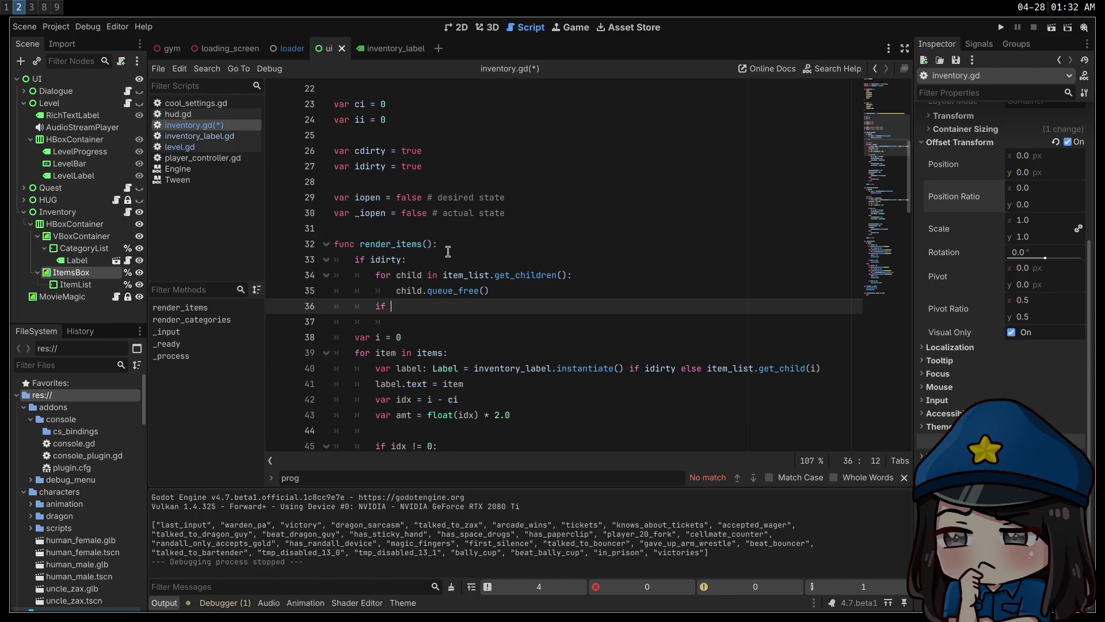
text(_)
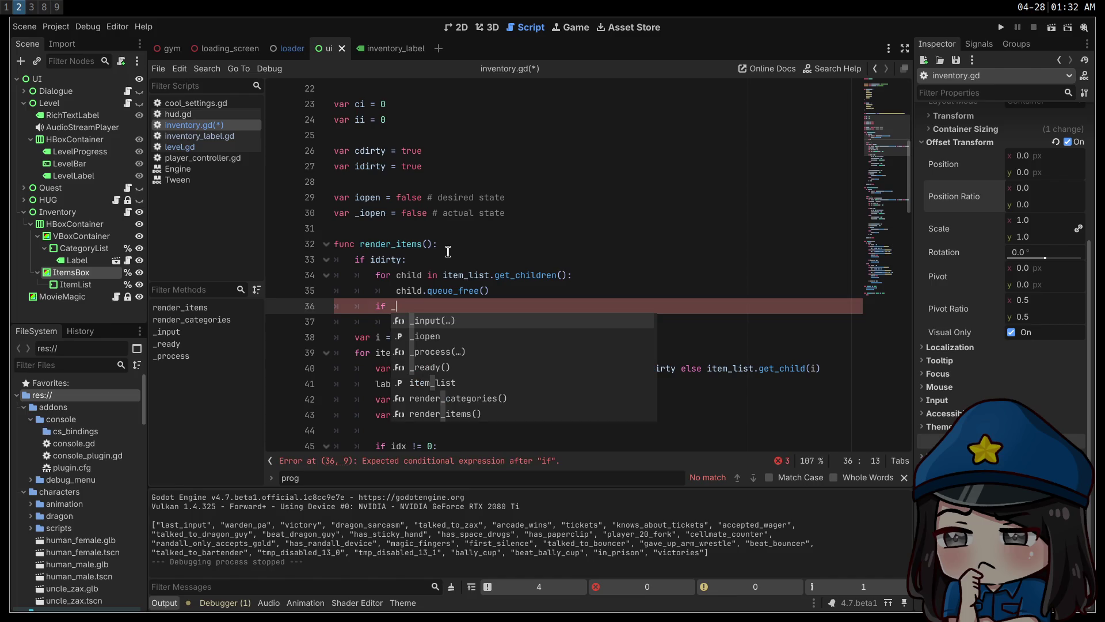
text(iop)
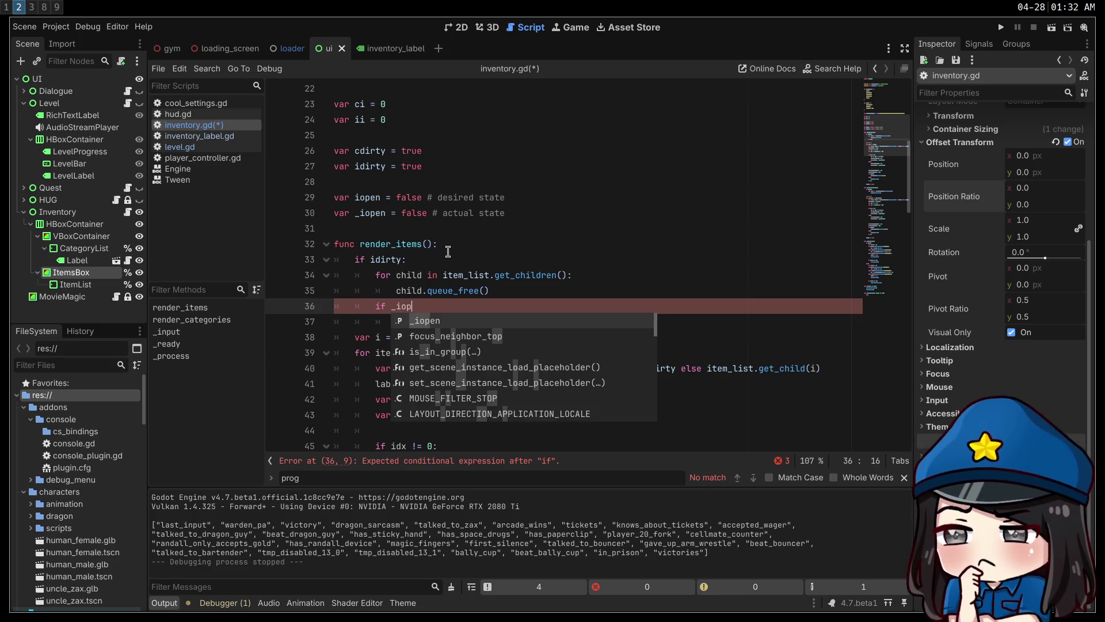
key(BackSpace)
key(BackSpace)
key(BackSpace)
key(BackSpace)
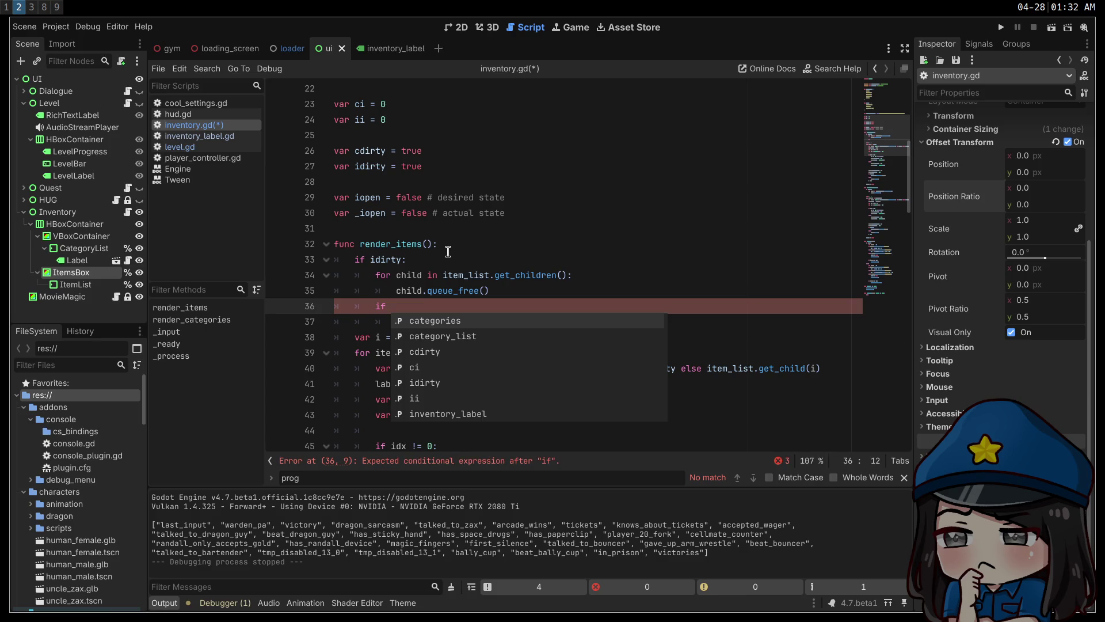
text(iopen:)
key(Return)
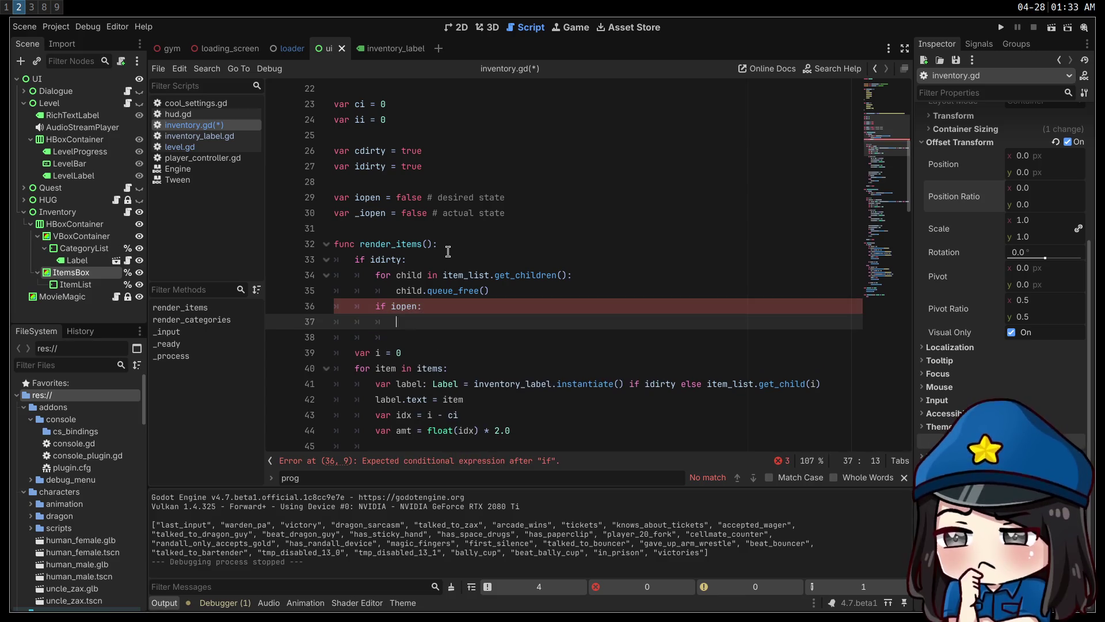
text(else:)
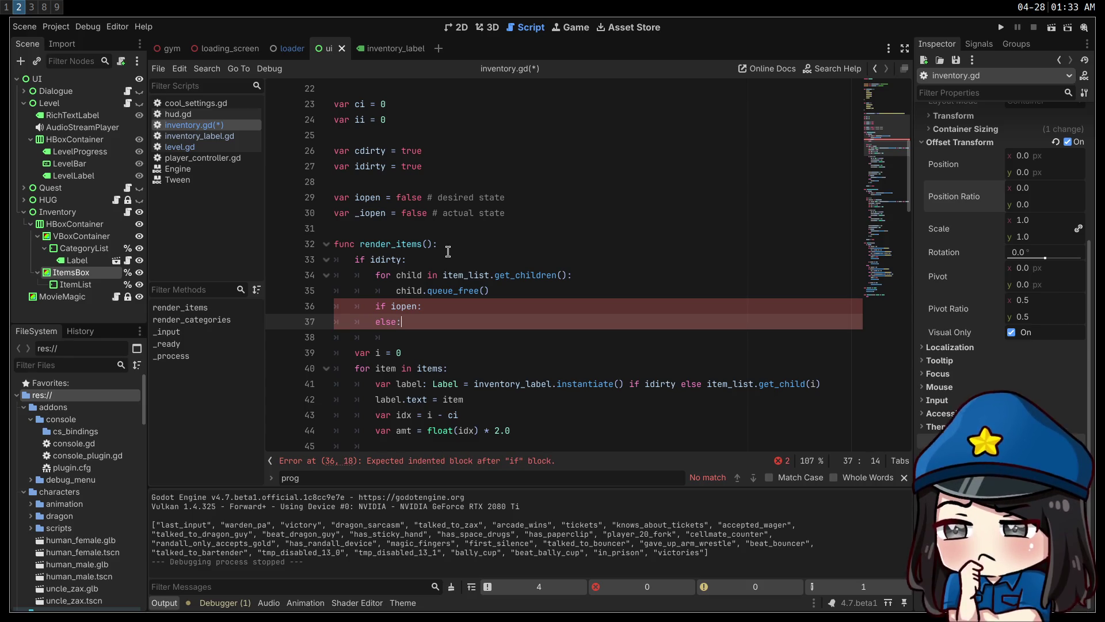
key(Return)
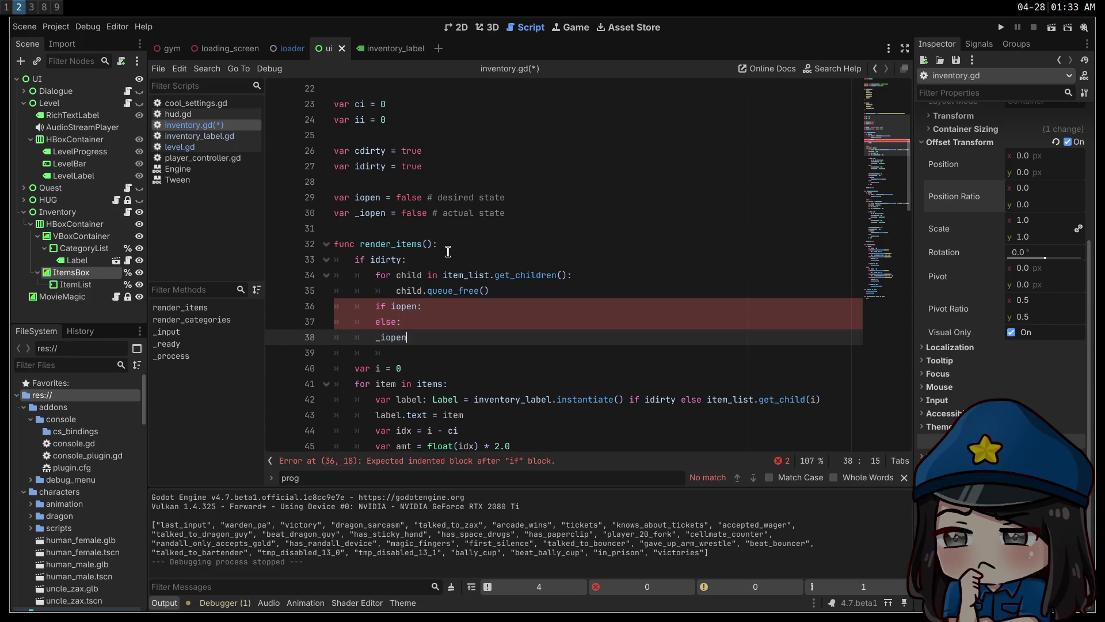
key(BackSpace)
text(iopen)
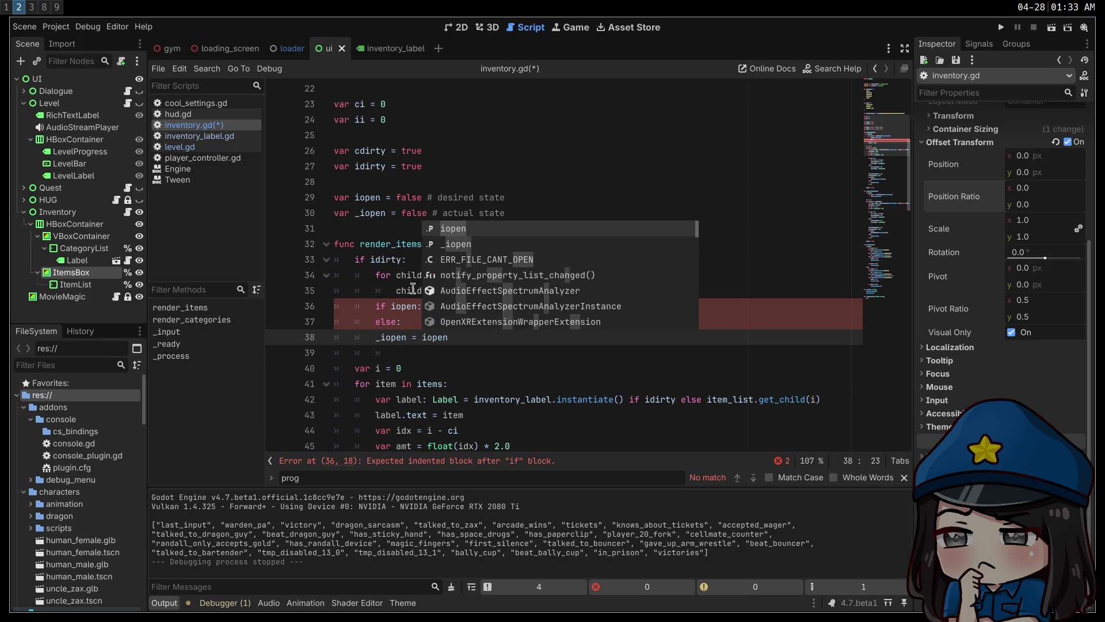
key(Return)
- Insert an indented blank line under else: and under if iopen:
click(355, 306)
click(447, 322)
key(Return)
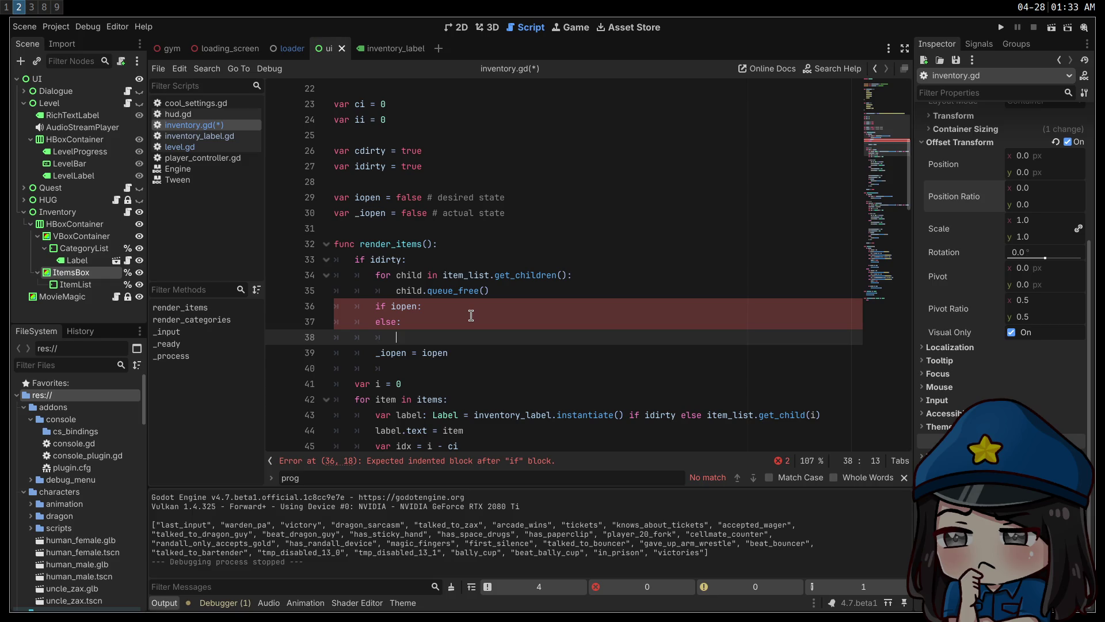
click(473, 315)
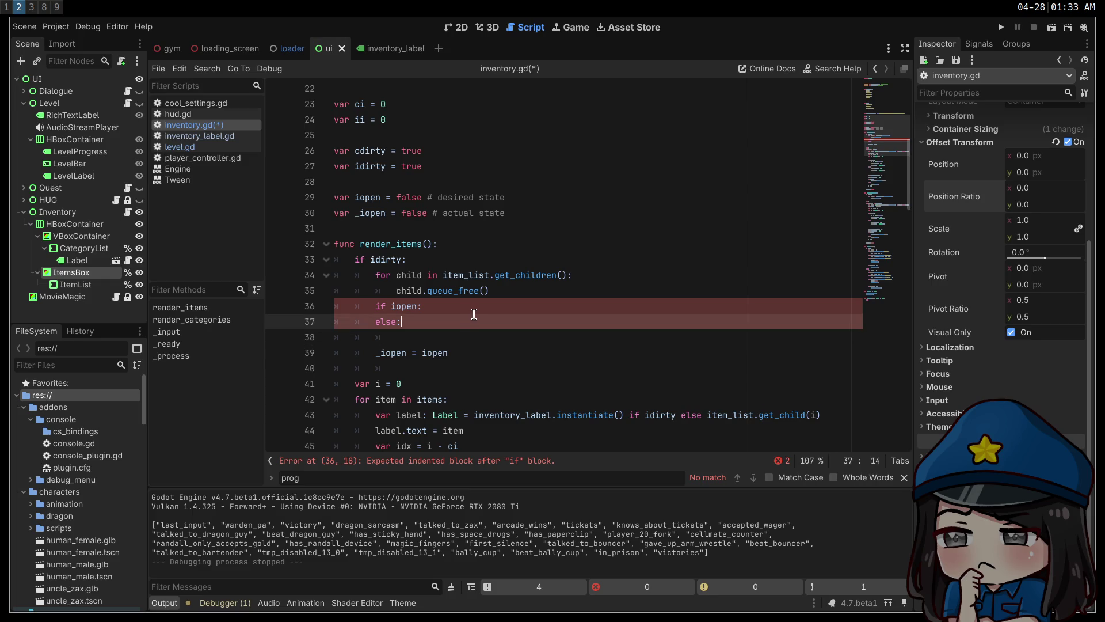
click(474, 310)
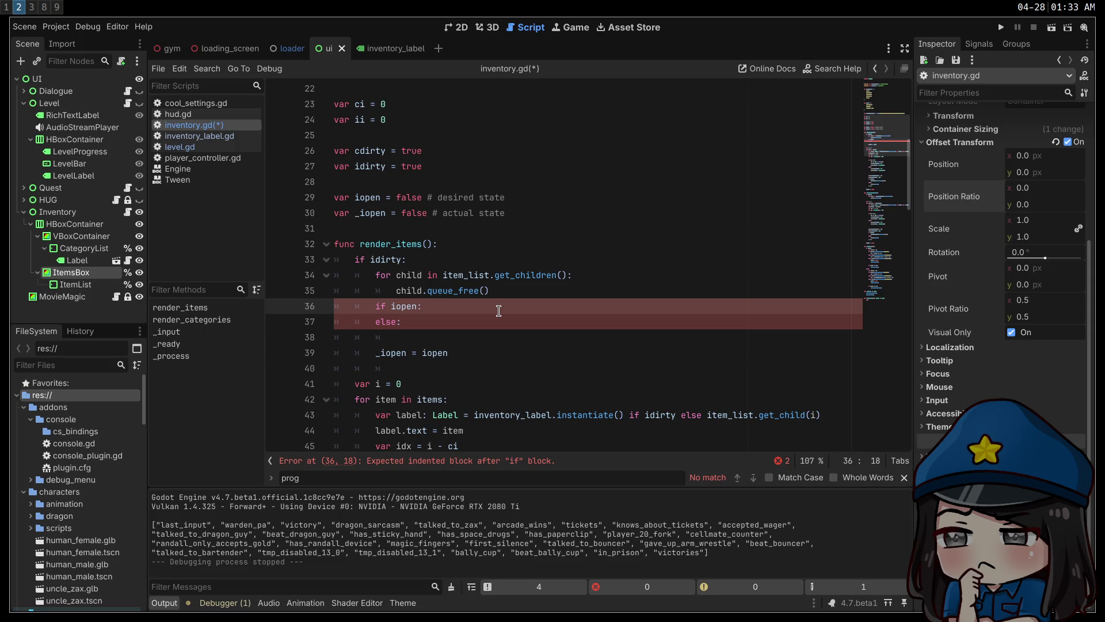
key(Return)
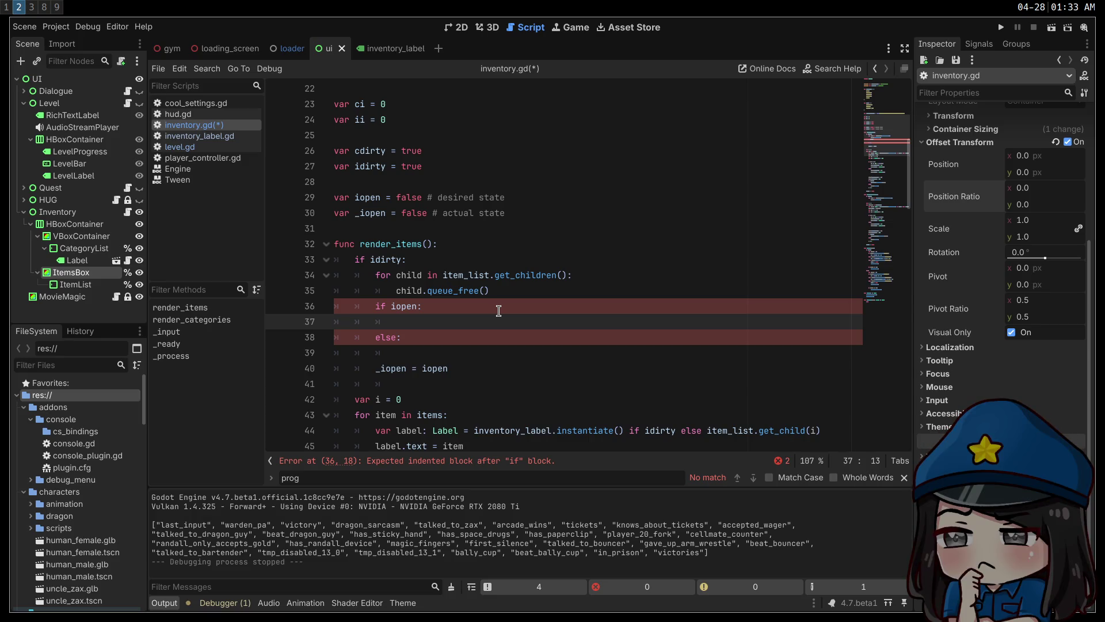
scroll(498, 310, up, 7)
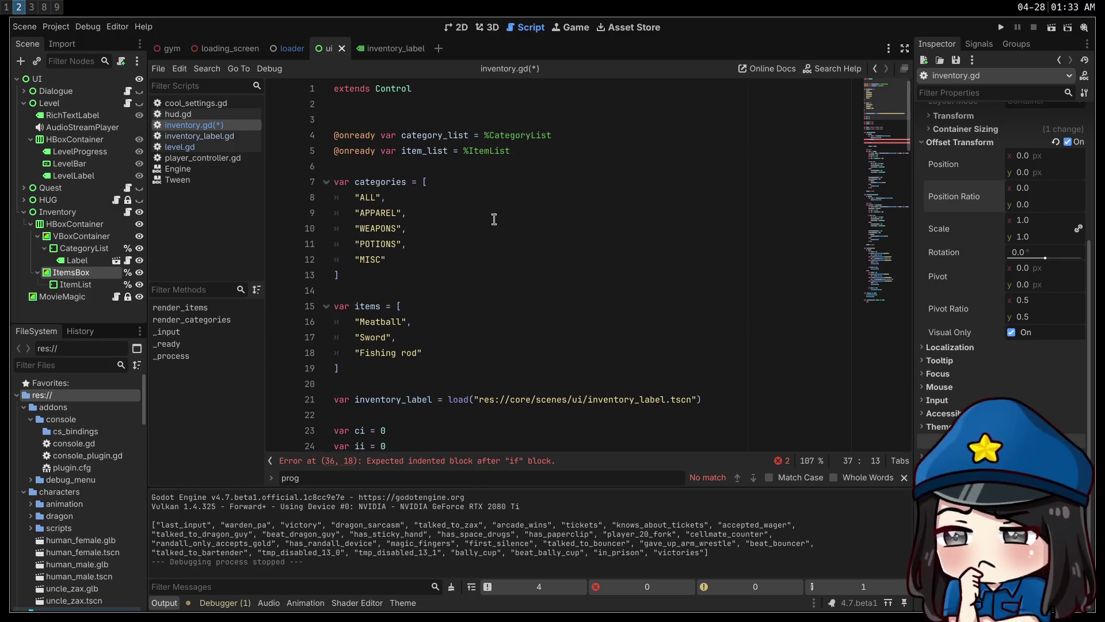
click(543, 152)
key(Return)
text(@onready var items)
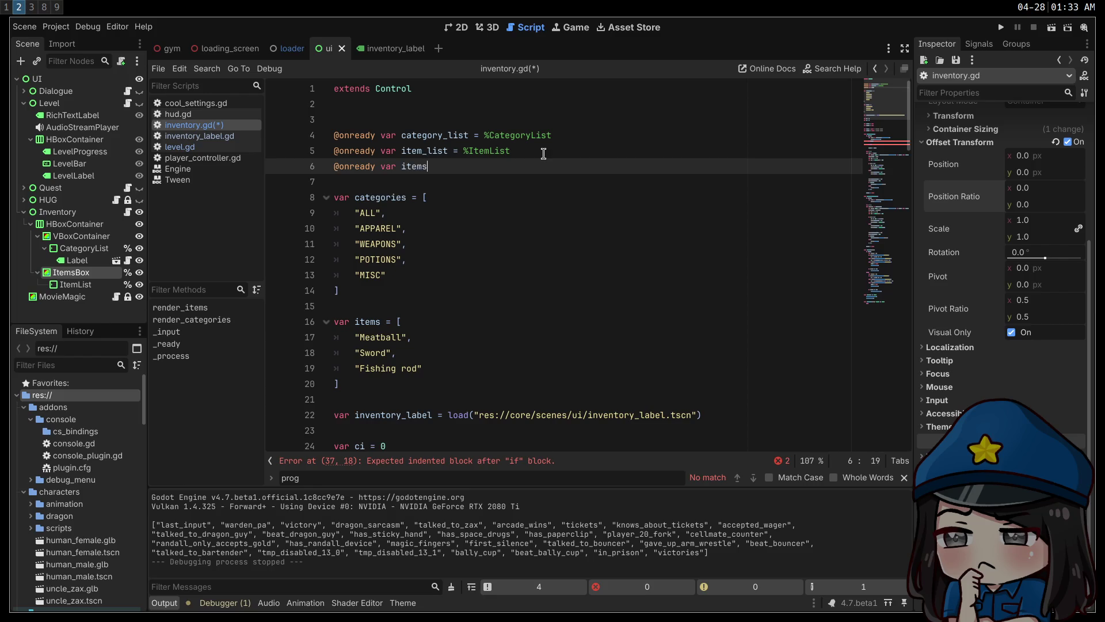
key(BackSpace)
text(_box = )
text(%ItemBo)
text(x)
click(70, 273)
click(70, 273)
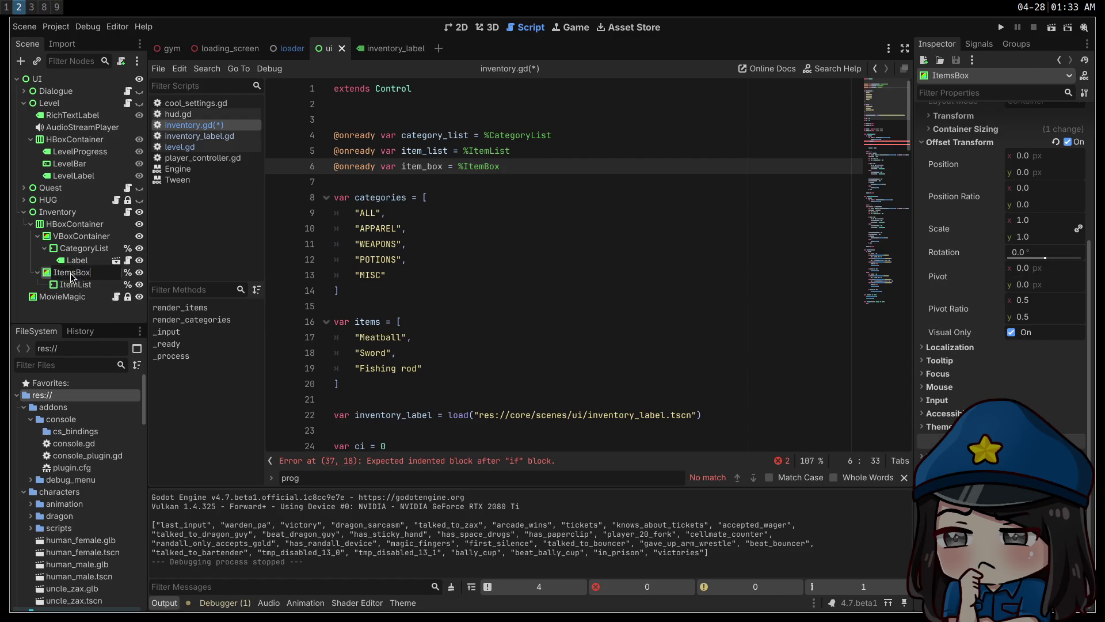
click(426, 166)
text(s)
click(489, 167)
text(s)
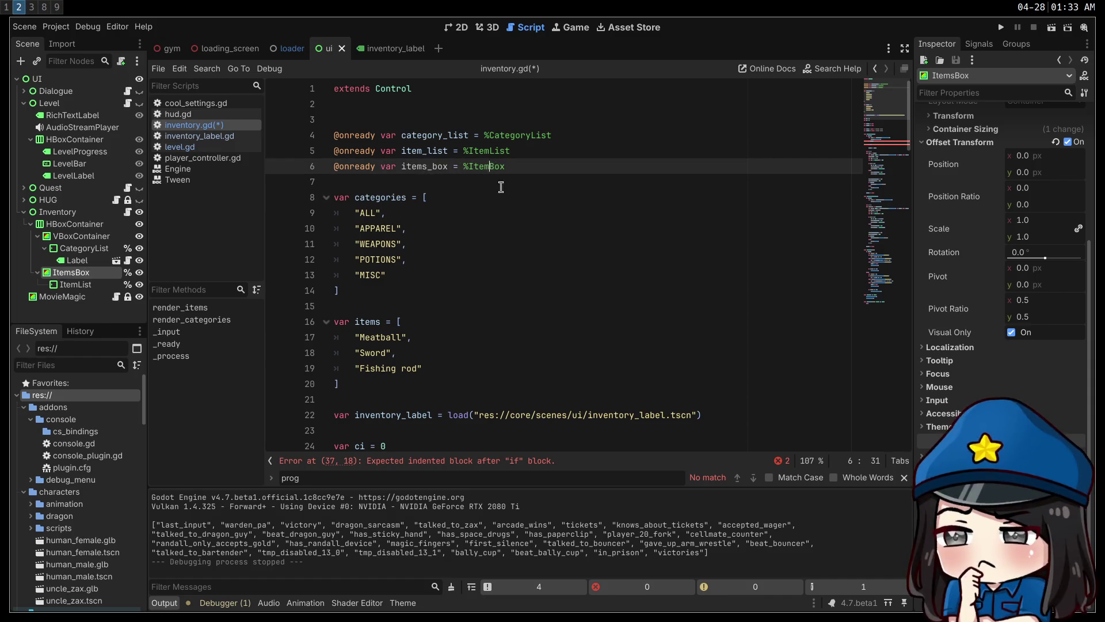
key(Down)
key(Down)
key(shift+Down)
scroll(510, 314, down, 9)
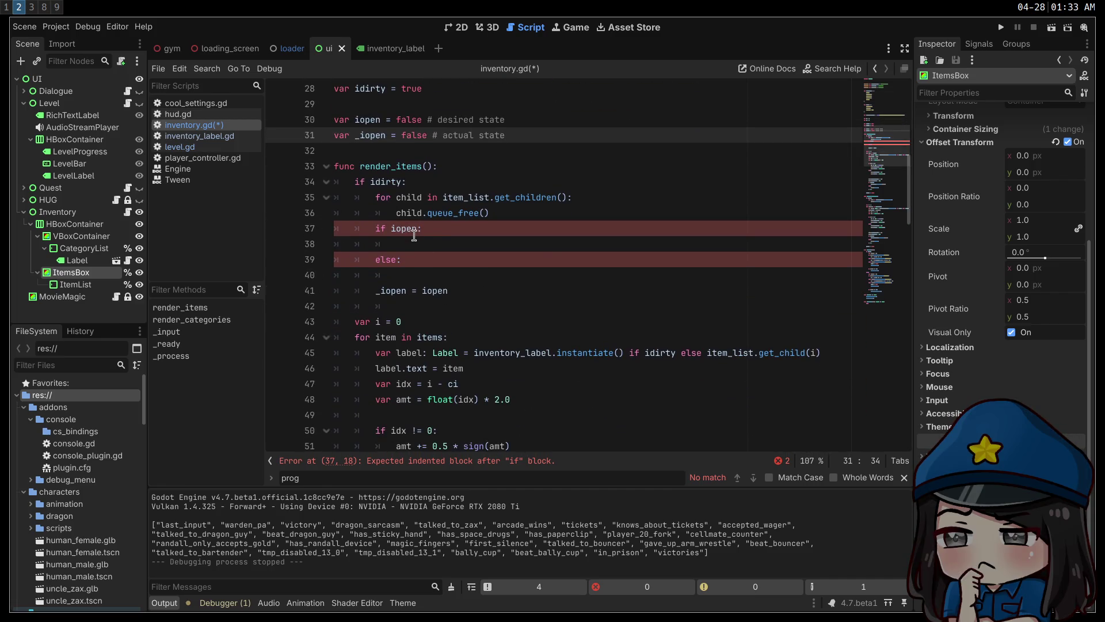
- Under if iopen, set items_box.offset_transform_position_ratio.x = 0 using autocomplete
click(431, 244)
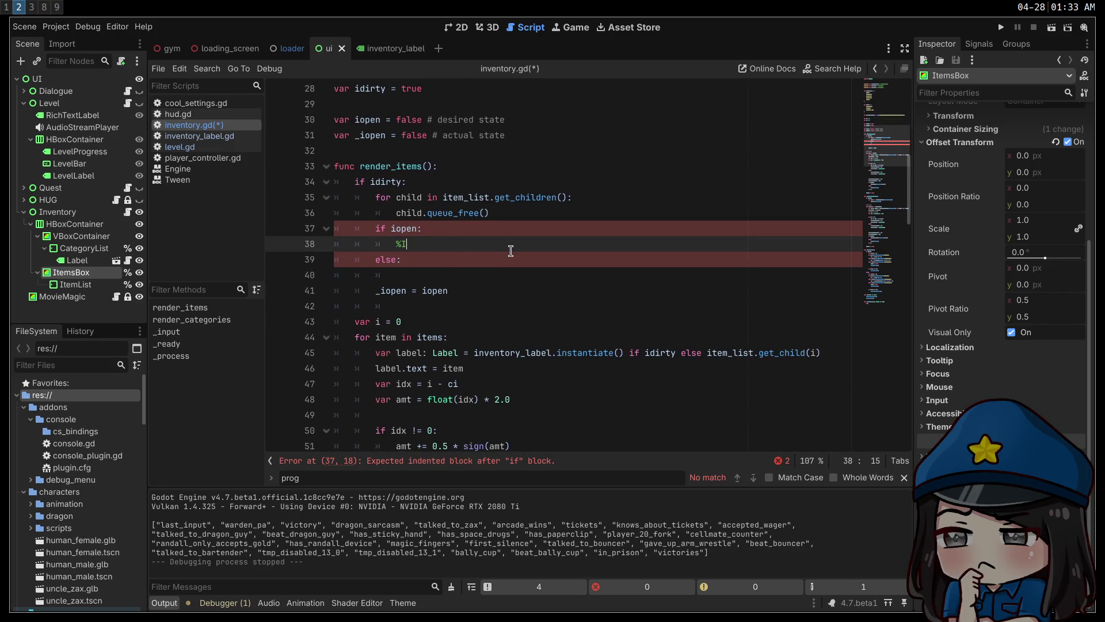
text(ems)
key(BackSpace)
key(BackSpace)
key(BackSpace)
text(items_box)
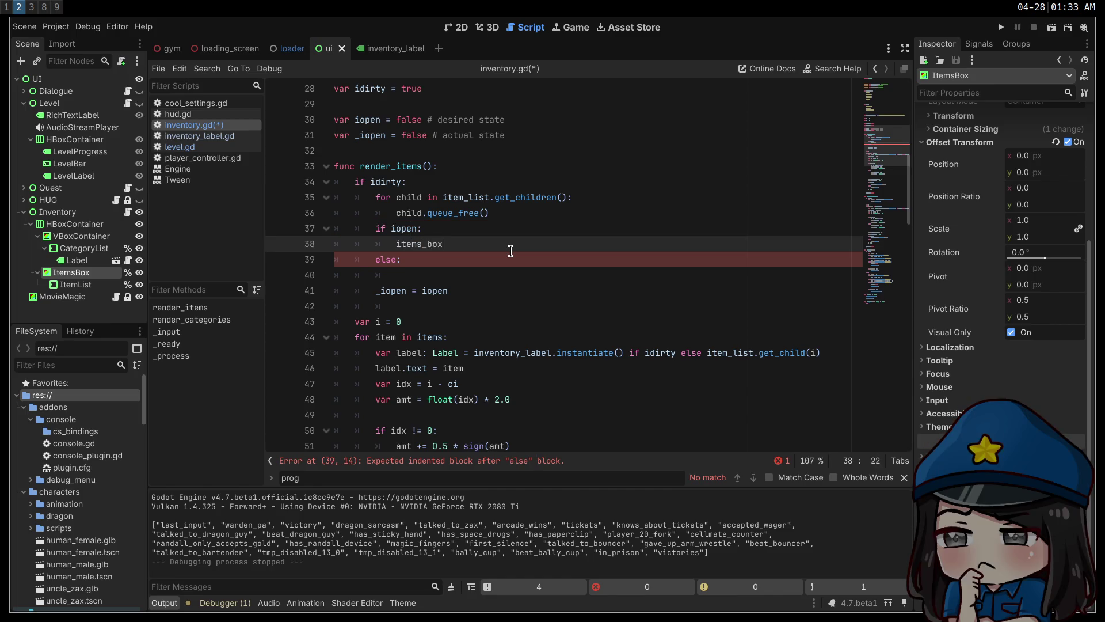
text(.of)
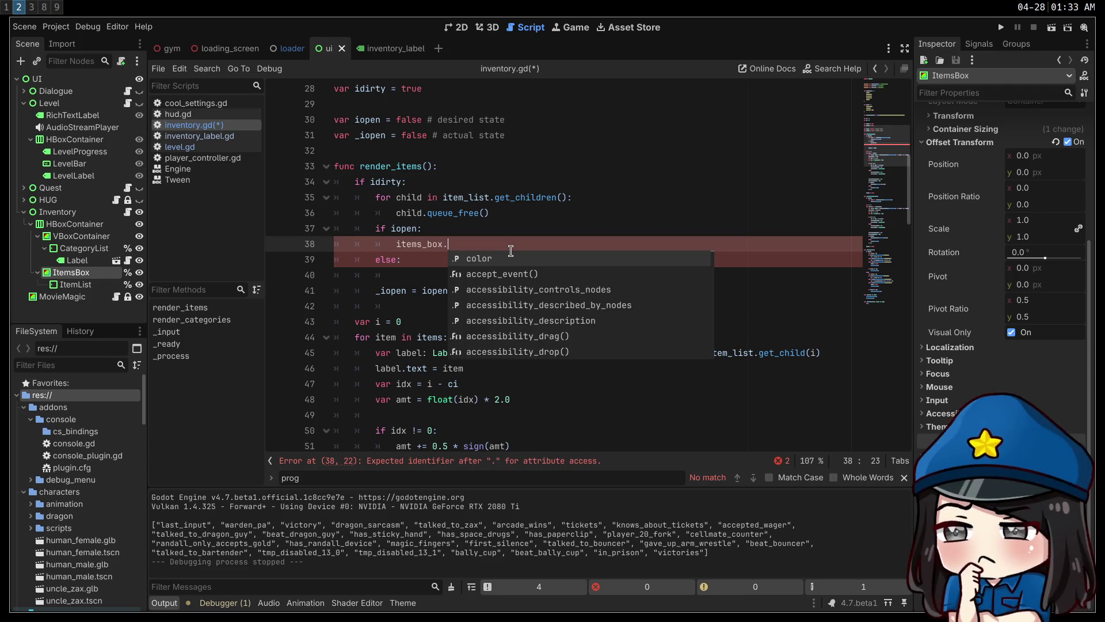
text(fset)
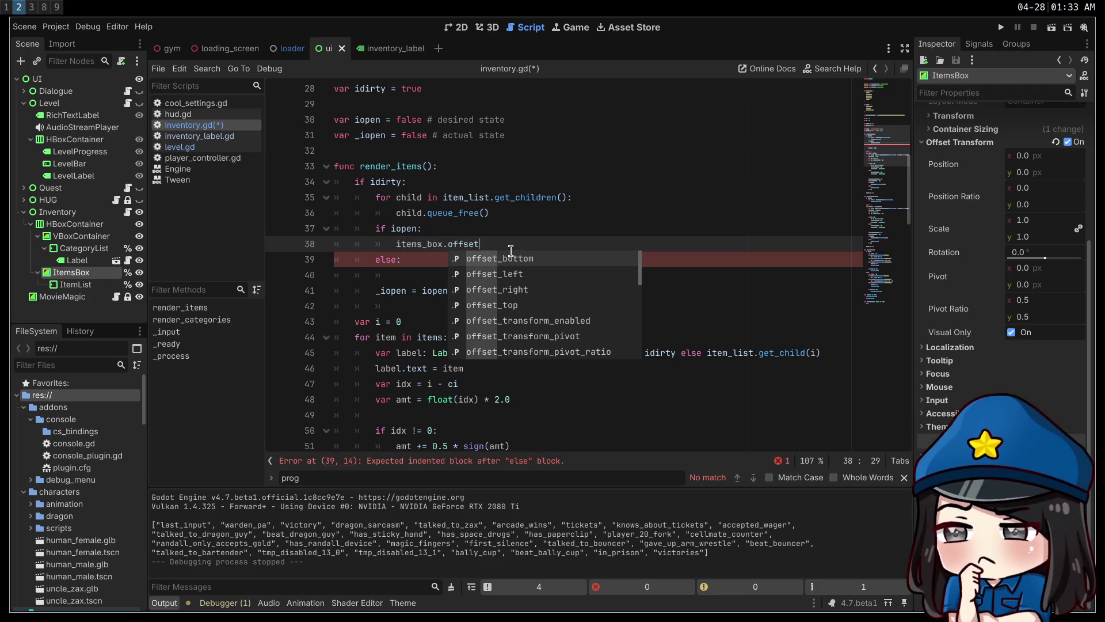
key(Down)
key(Down)
key(Down)
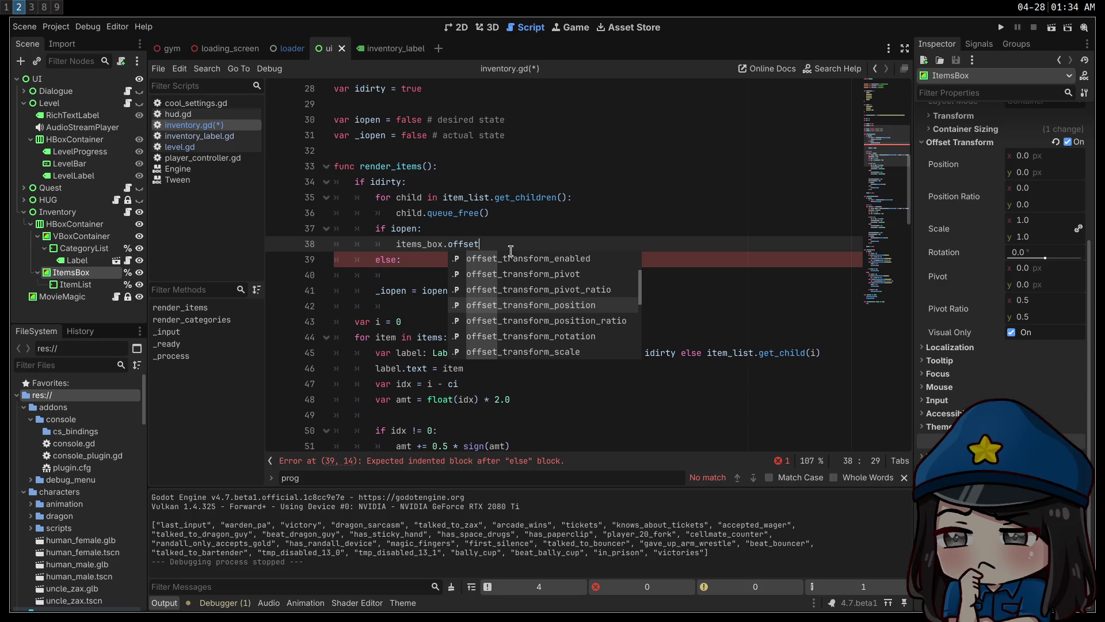
key(Down)
key(Return)
text(= 0)
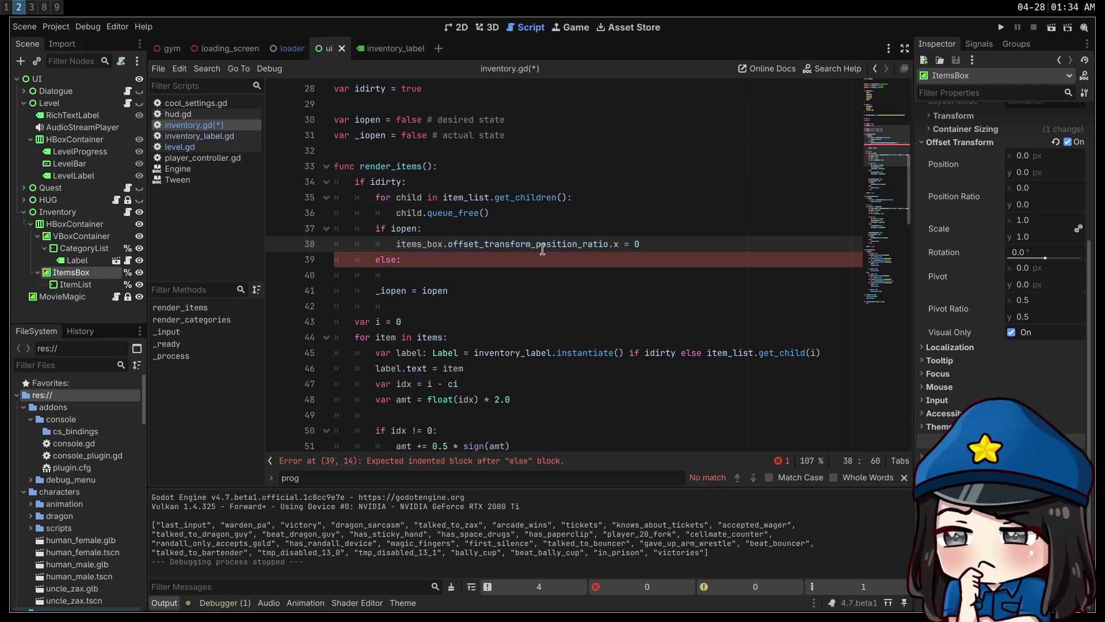
- Copy the position ratio assignment into the else branch for the closed case
drag(642, 244, 396, 244)
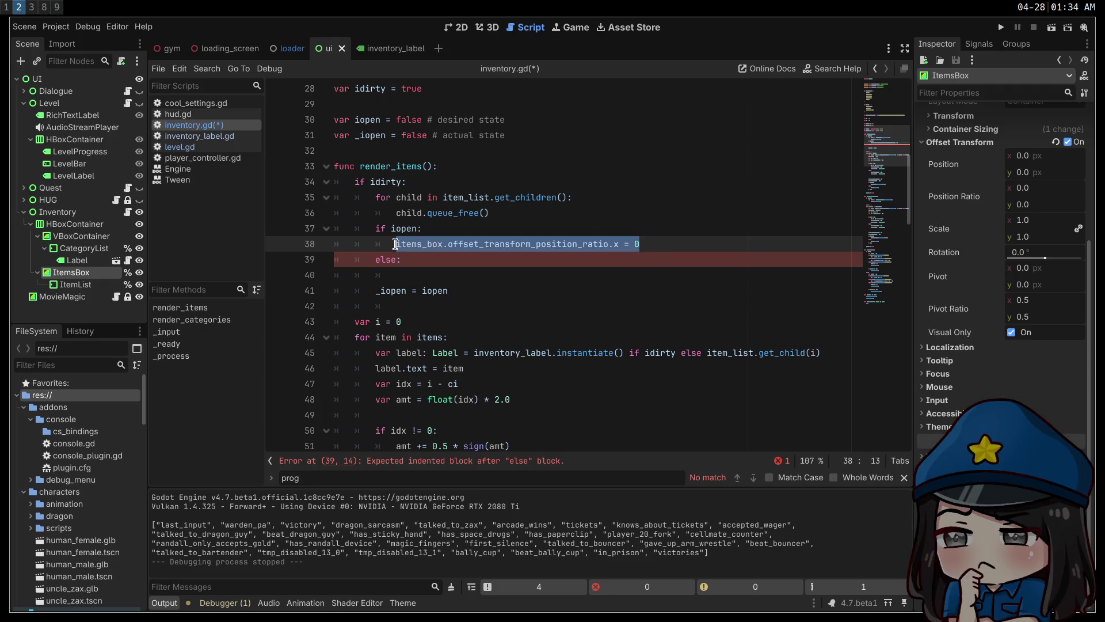
key(ctrl+c)
click(461, 275)
key(ctrl+v)
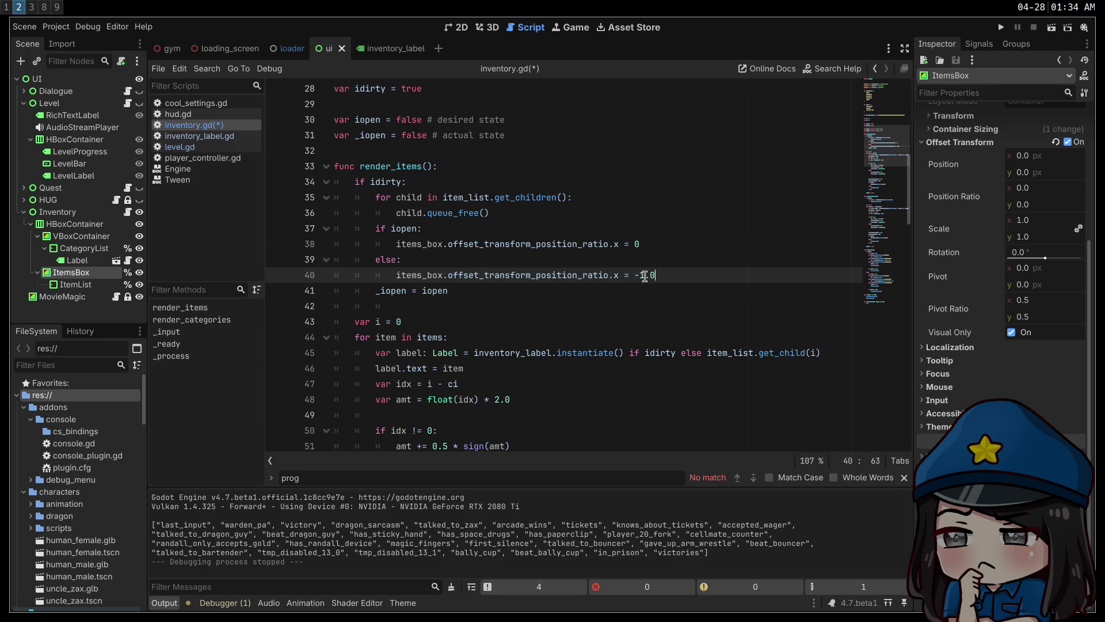
click(663, 244)
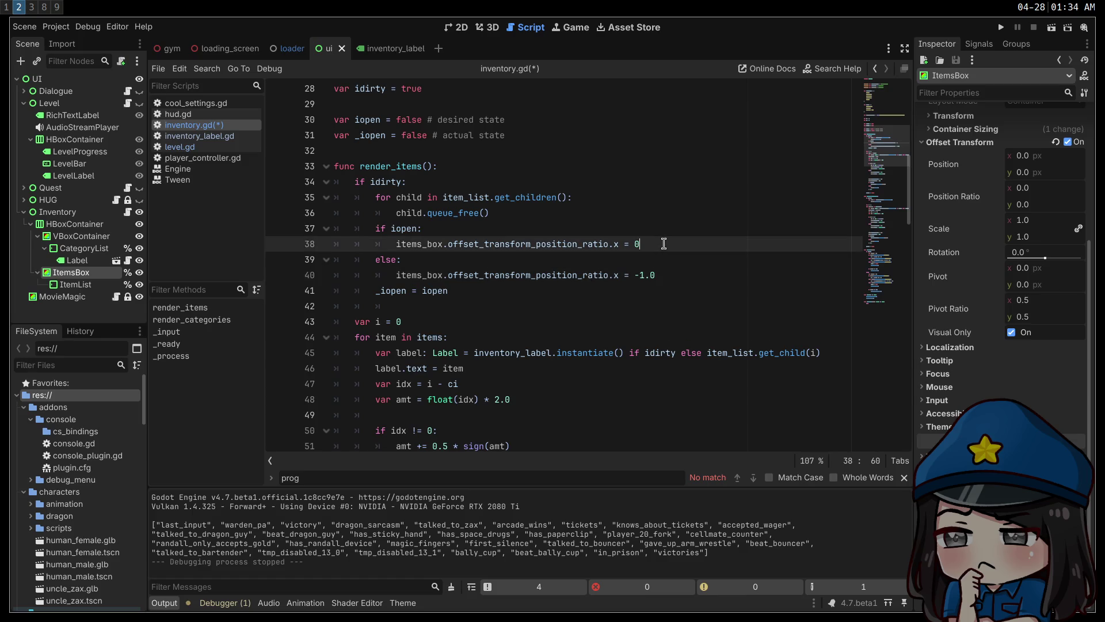
- Add items_box.modulate = Color.WHITE on a new line in the open case
key(Return)
text(items_box)
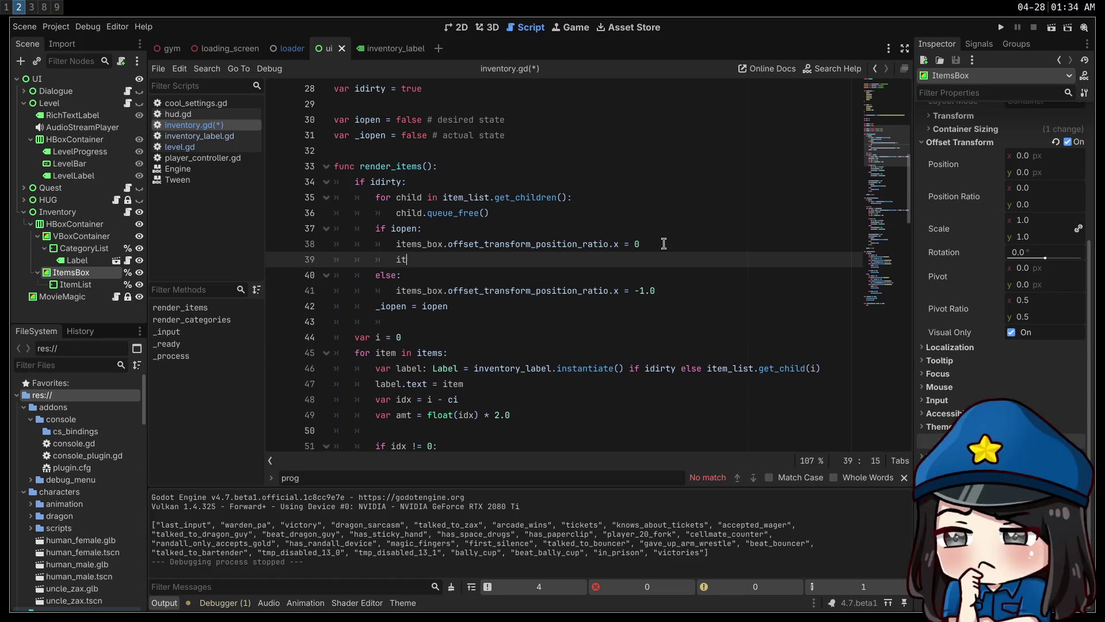
text(.modulate = Color.)
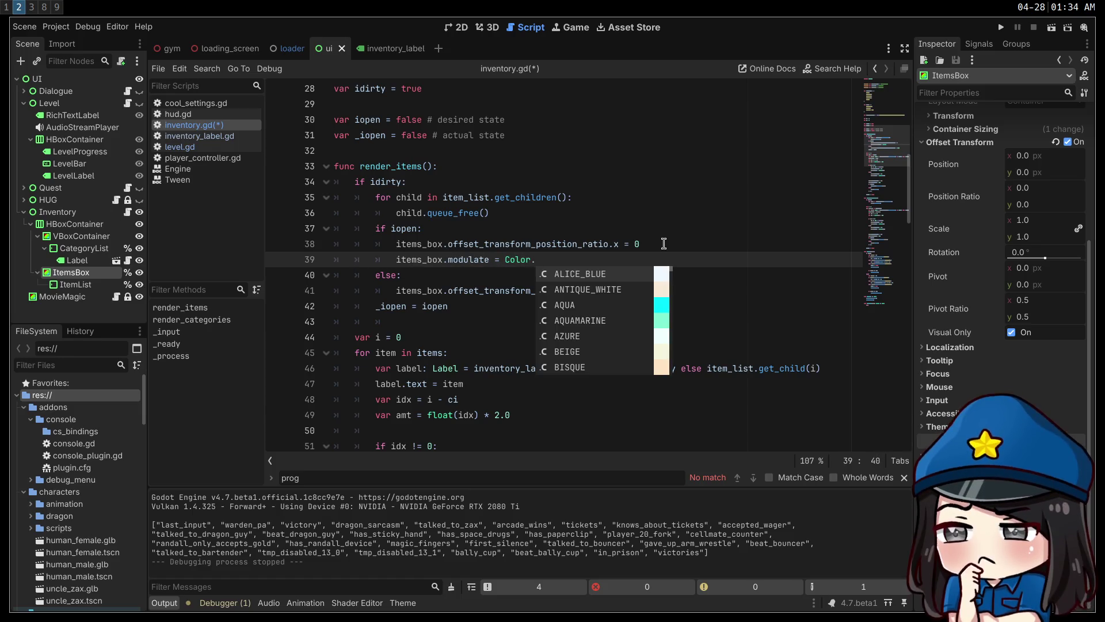
text(WHITE)
- Duplicate the modulate line into the else branch and change it to Color.TRANSPARENT
drag(625, 260, 393, 263)
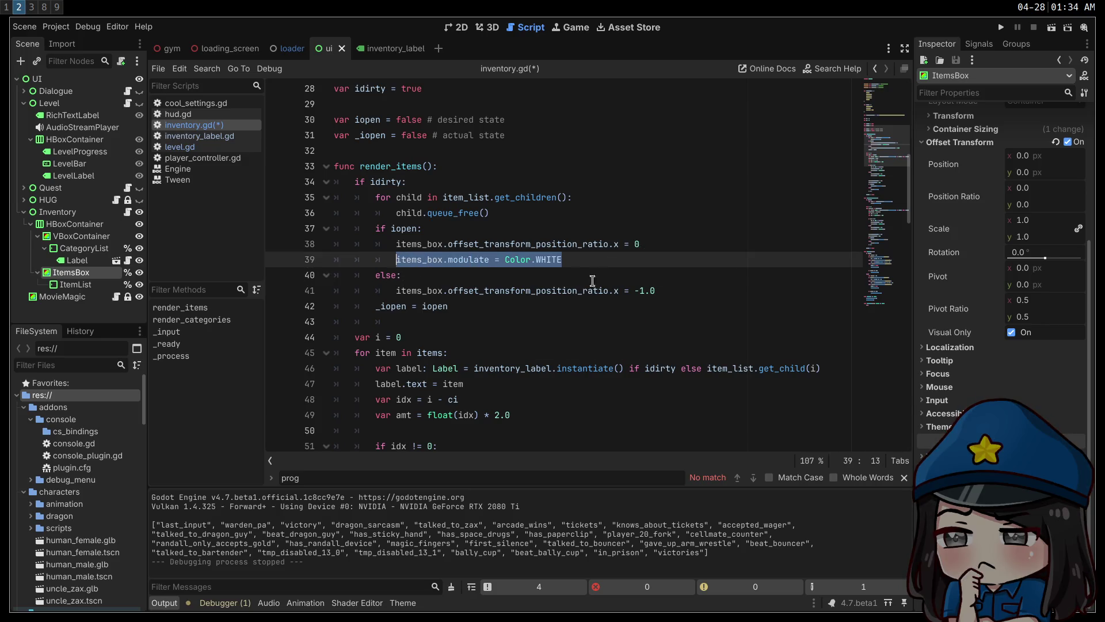
key(ctrl+c)
click(663, 287)
key(Return)
key(ctrl+v)
double_click(546, 306)
text(TR)
key(Return)
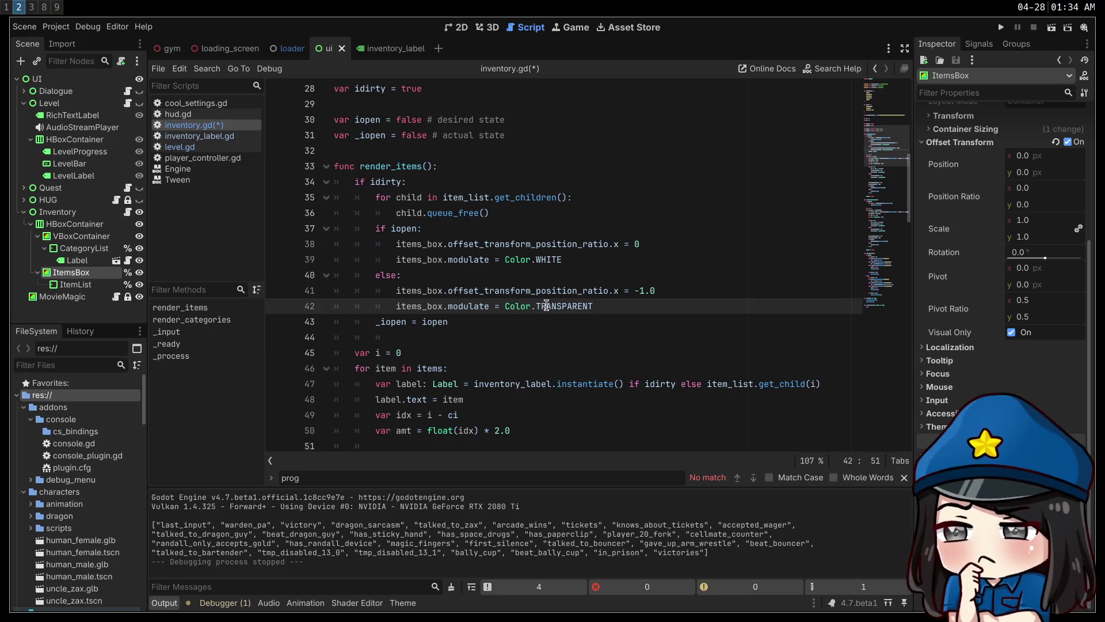
mouse_move(568, 309)
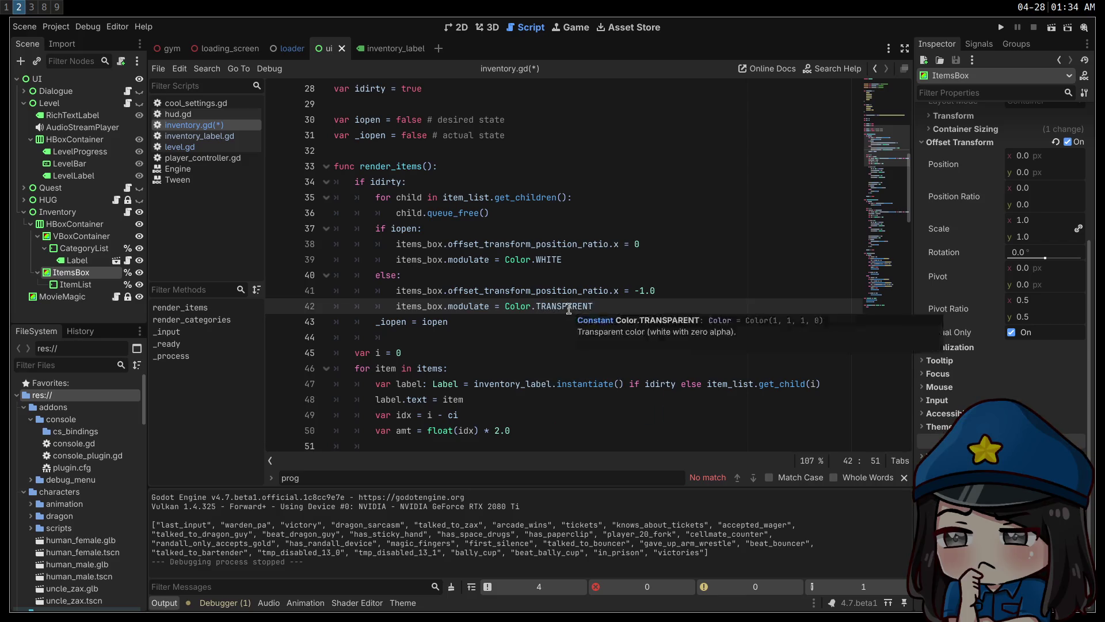
click(511, 367)
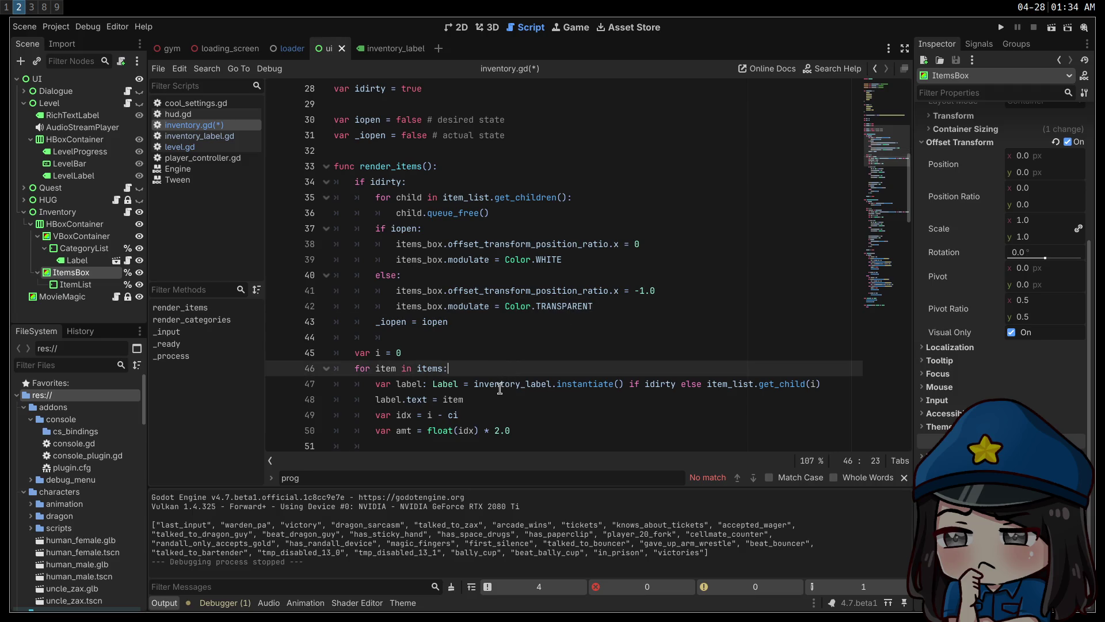
scroll(499, 386, down, 1)
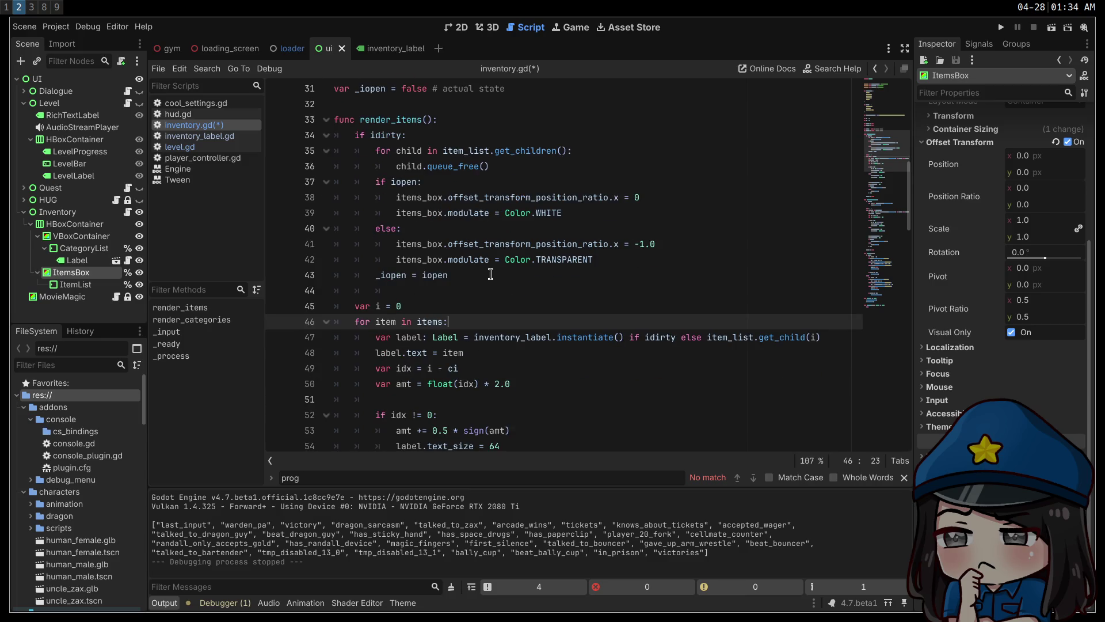
click(553, 279)
- Save and run the game, browse APPAREL and POTIONS, open the pause menu, then stop
key(F5)
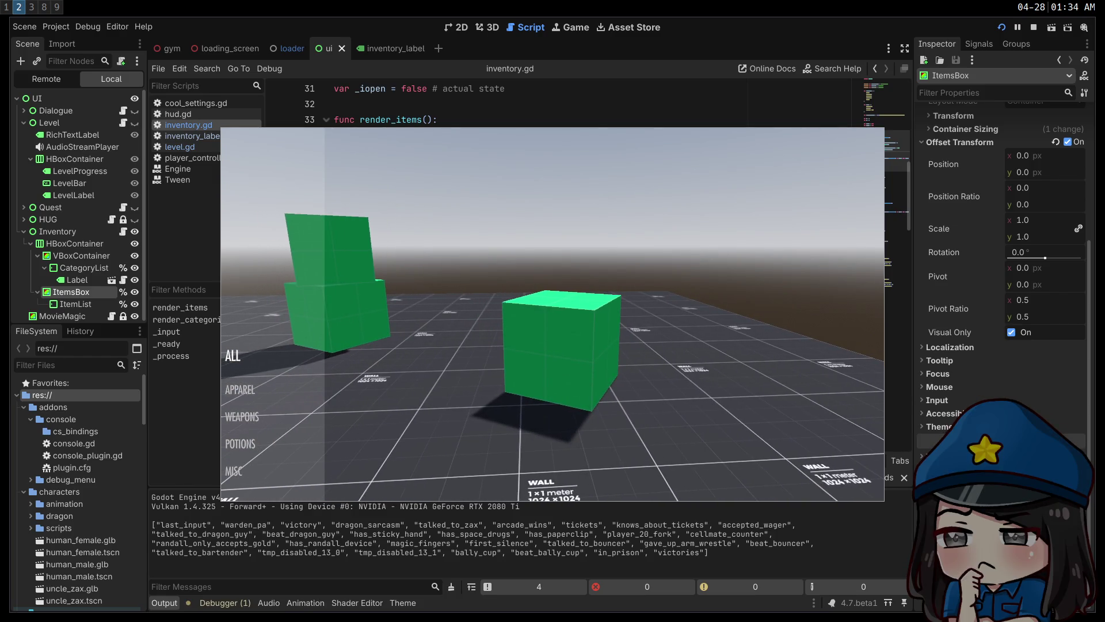
key(Down)
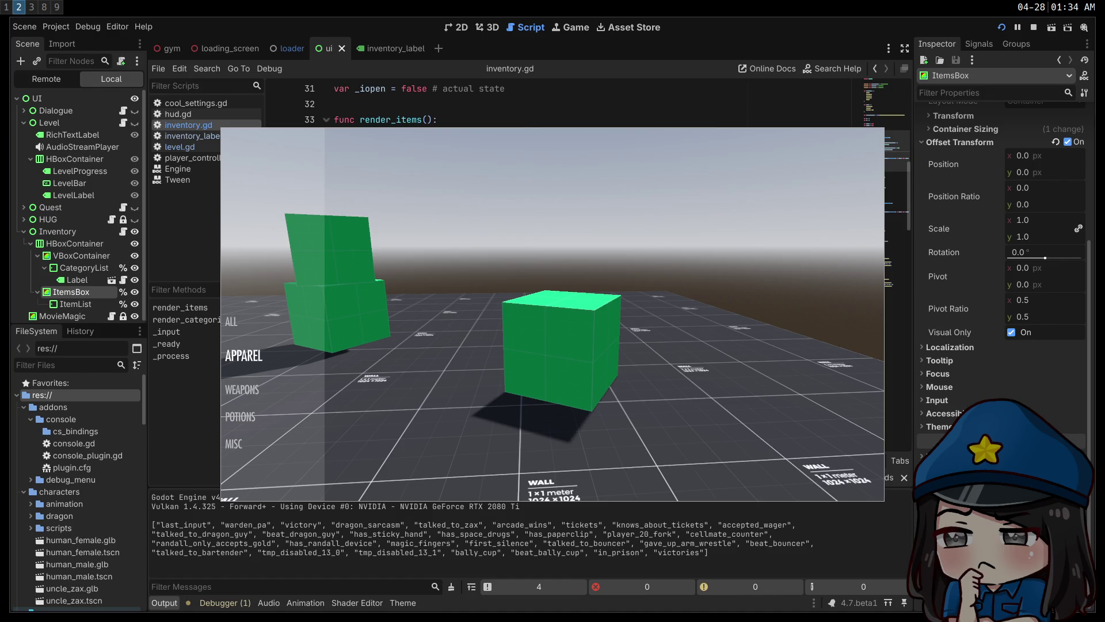
key(Down)
key(Down)
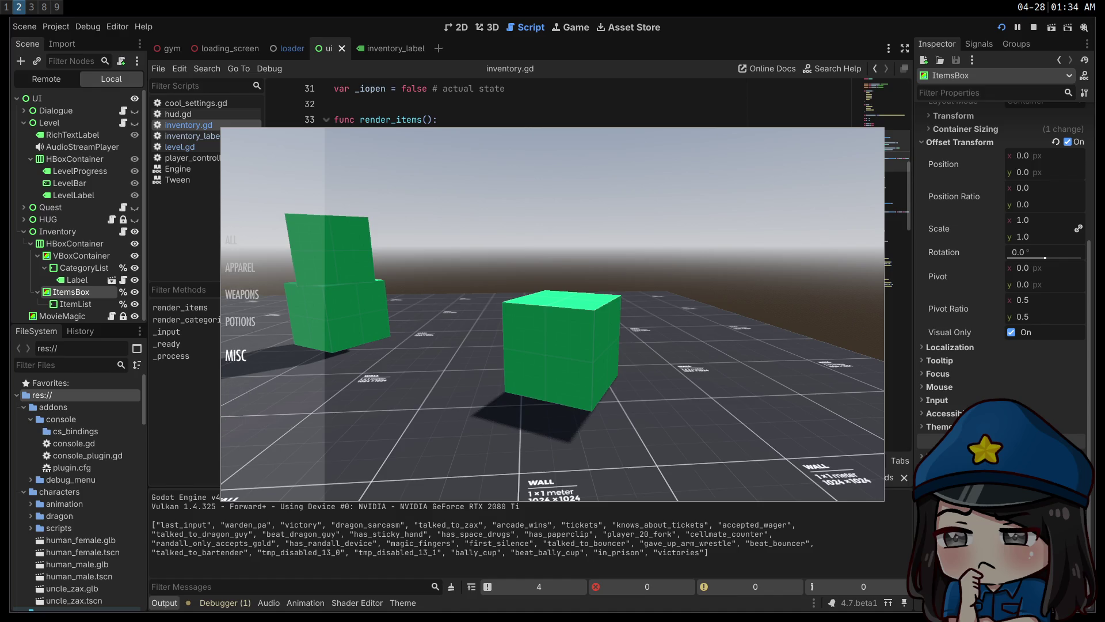
key(Up)
key(Up)
key(Escape)
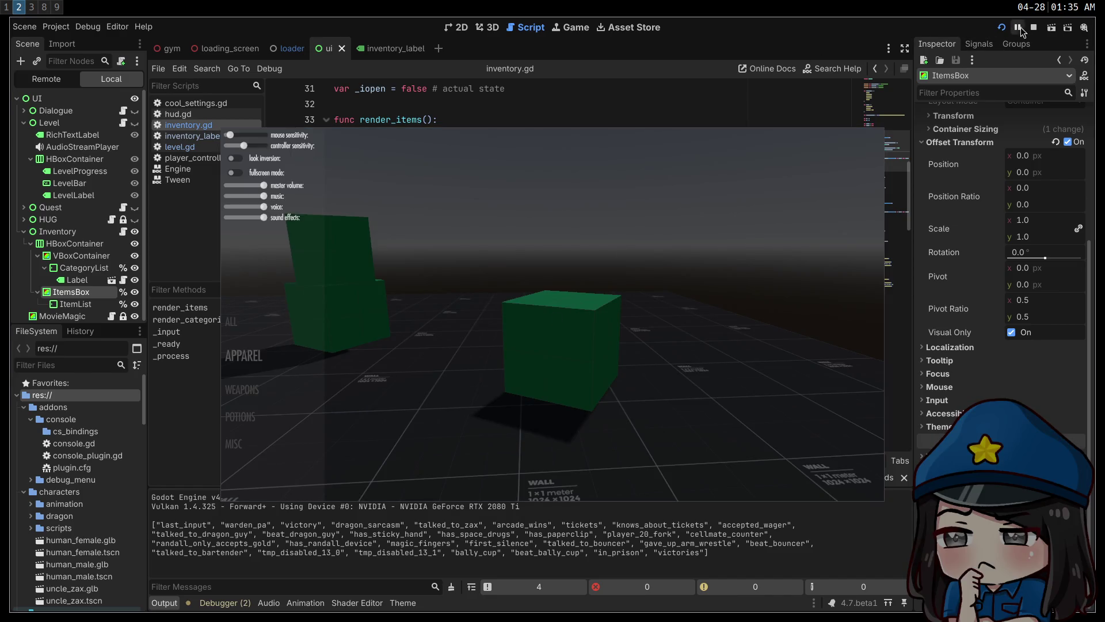
click(1034, 27)
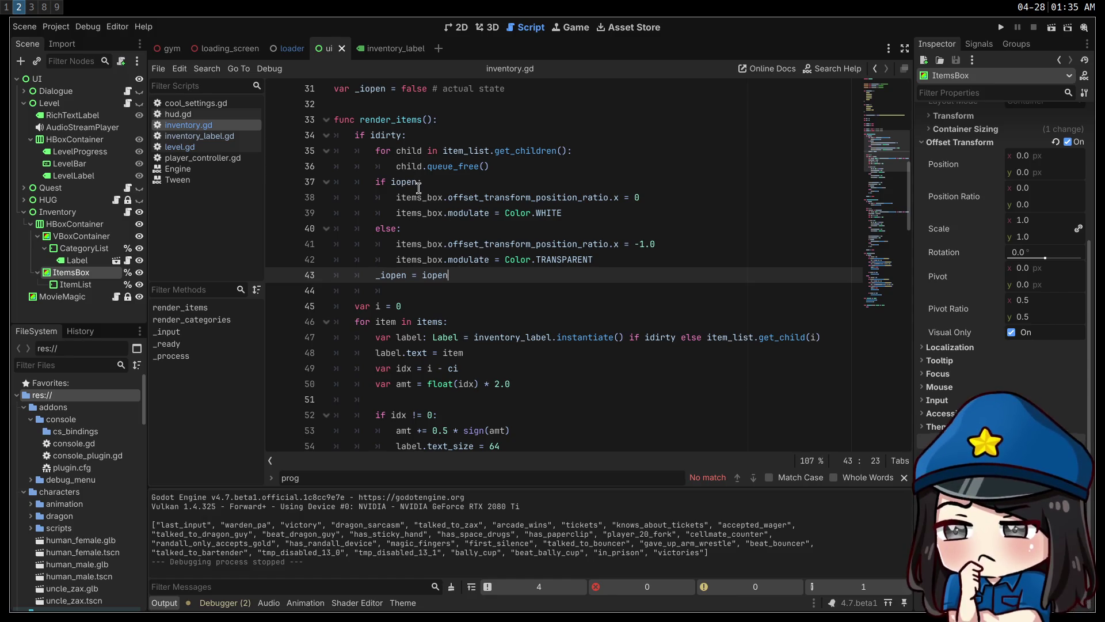
- Add an if _iopen != iopen: block whose body assigns _iopen = iopen
scroll(419, 190, down, 1)
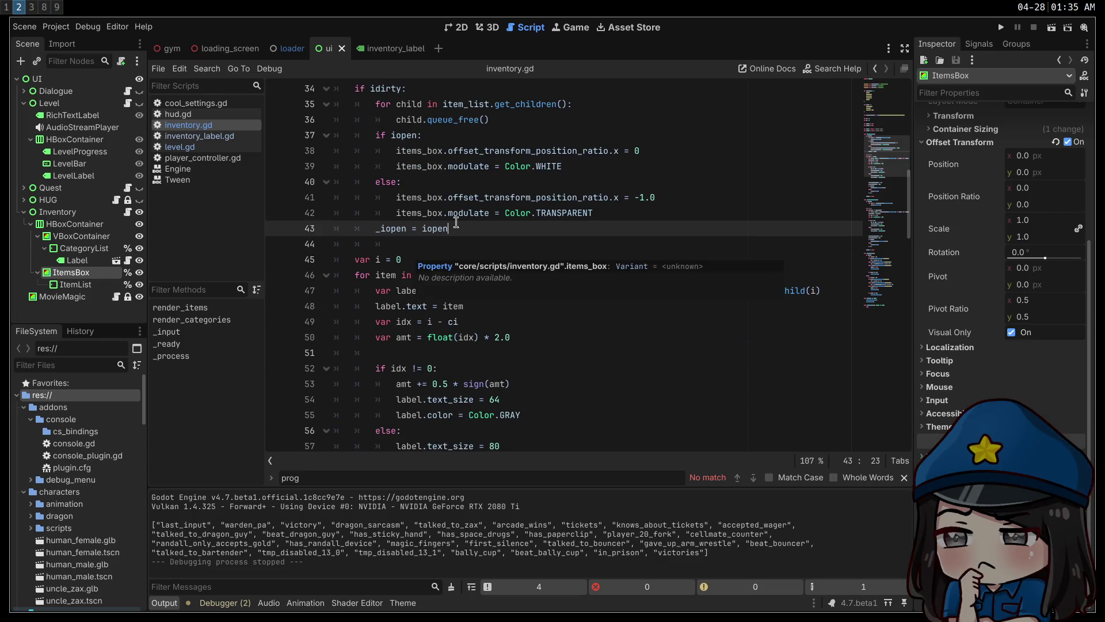
scroll(594, 175, up, 1)
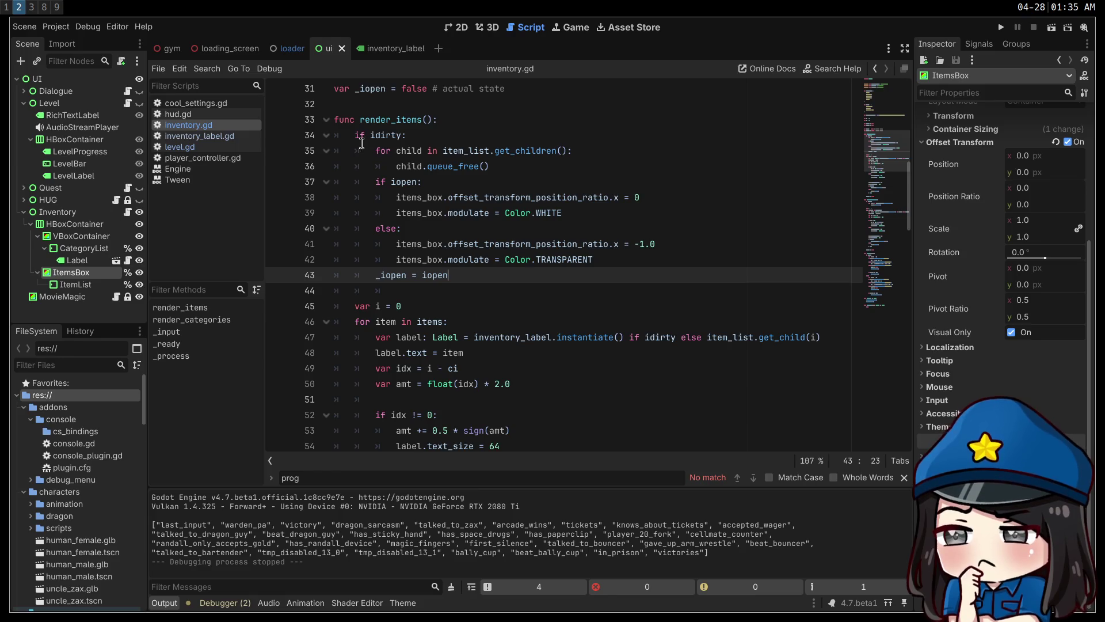
double_click(386, 133)
click(484, 272)
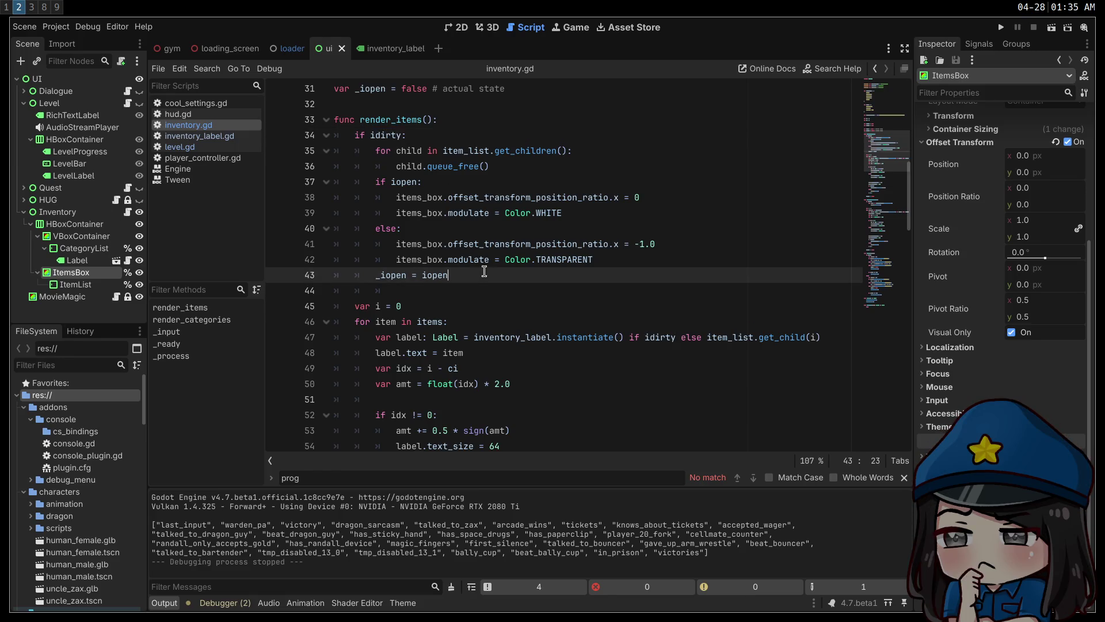
key(Return)
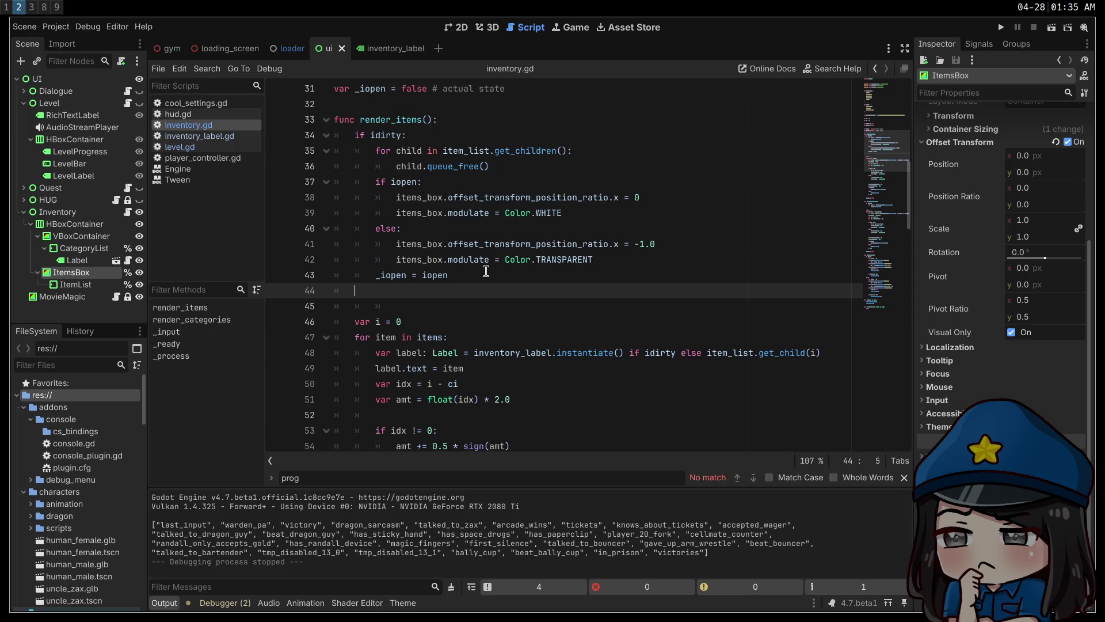
text(_)
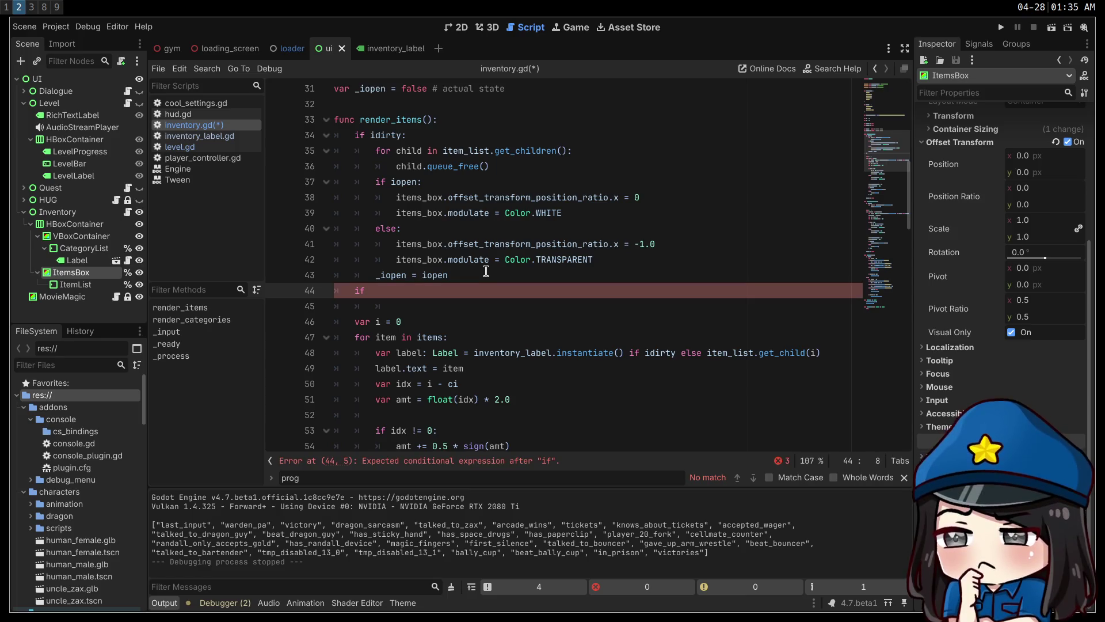
text(iopen !-)
key(BackSpace)
text(= iopen:)
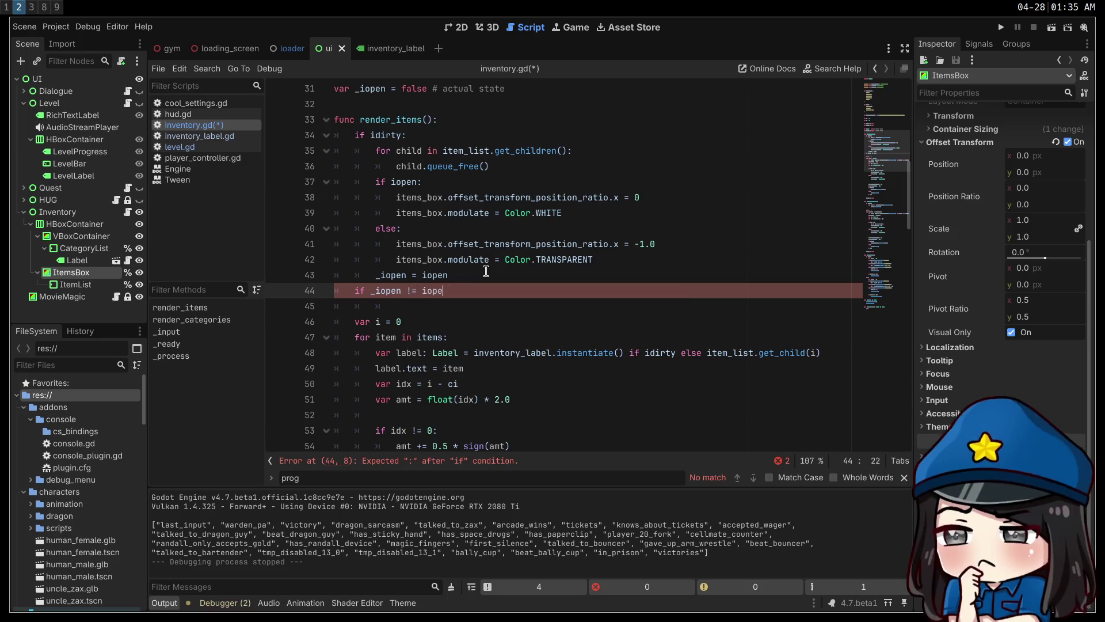
key(Return)
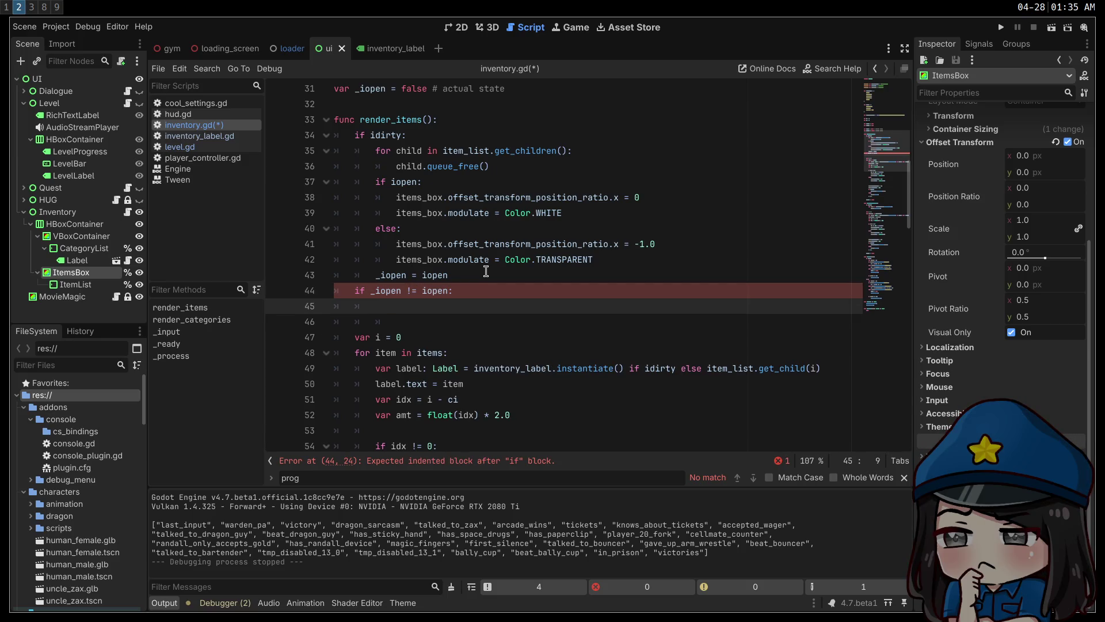
text(iopen = iop)
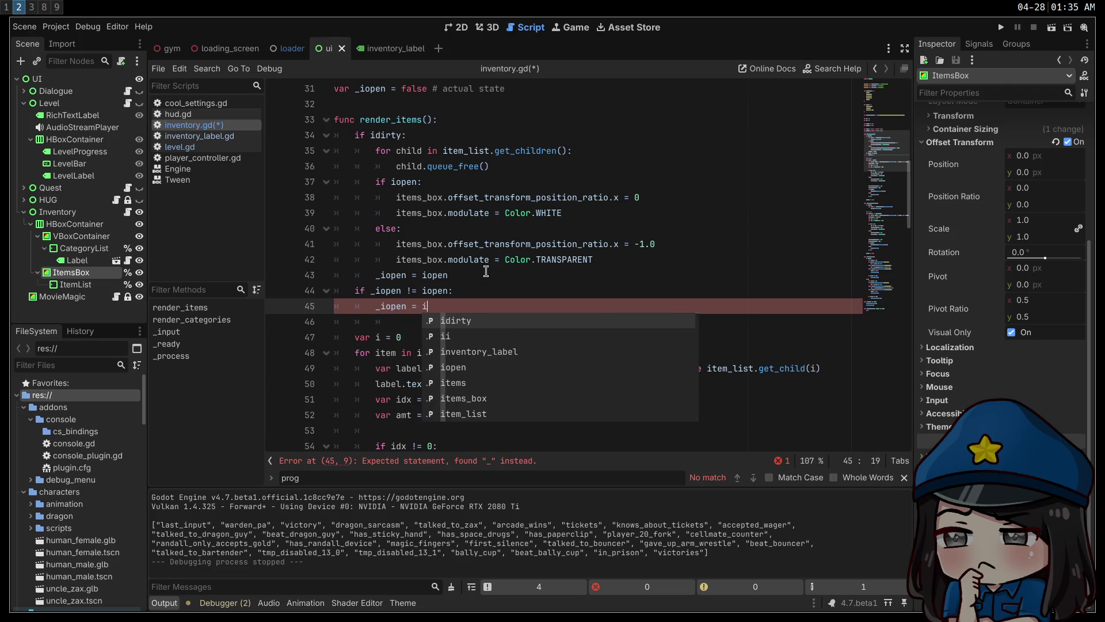
text(en)
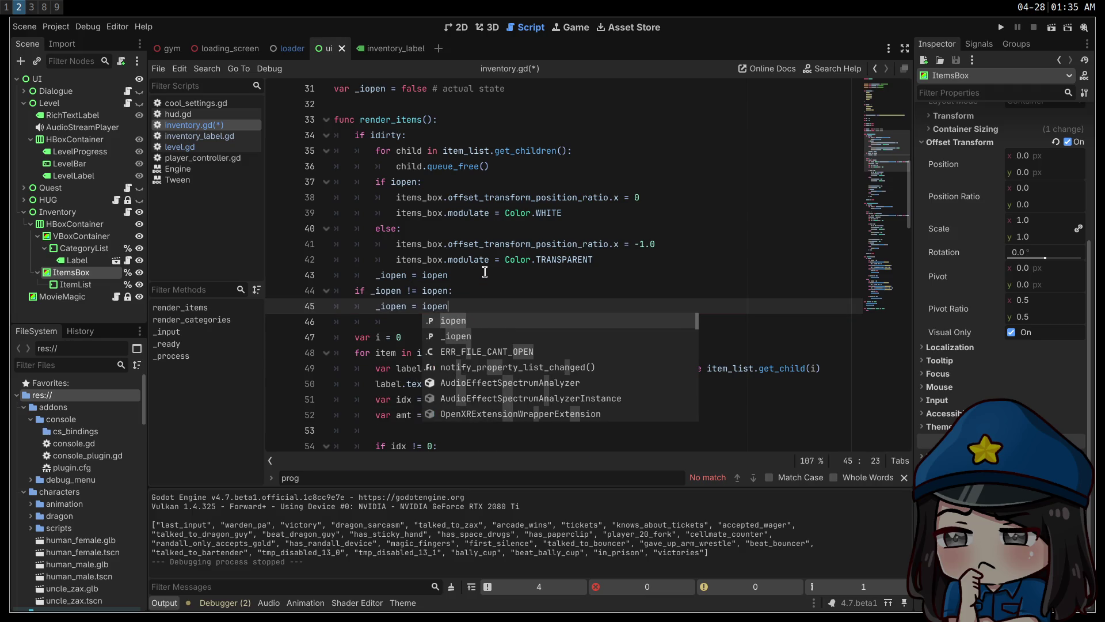
click(484, 272)
- Insert a blank line after line 43 to separate it from the idirty block
click(499, 294)
scroll(510, 289, up, 1)
click(517, 321)
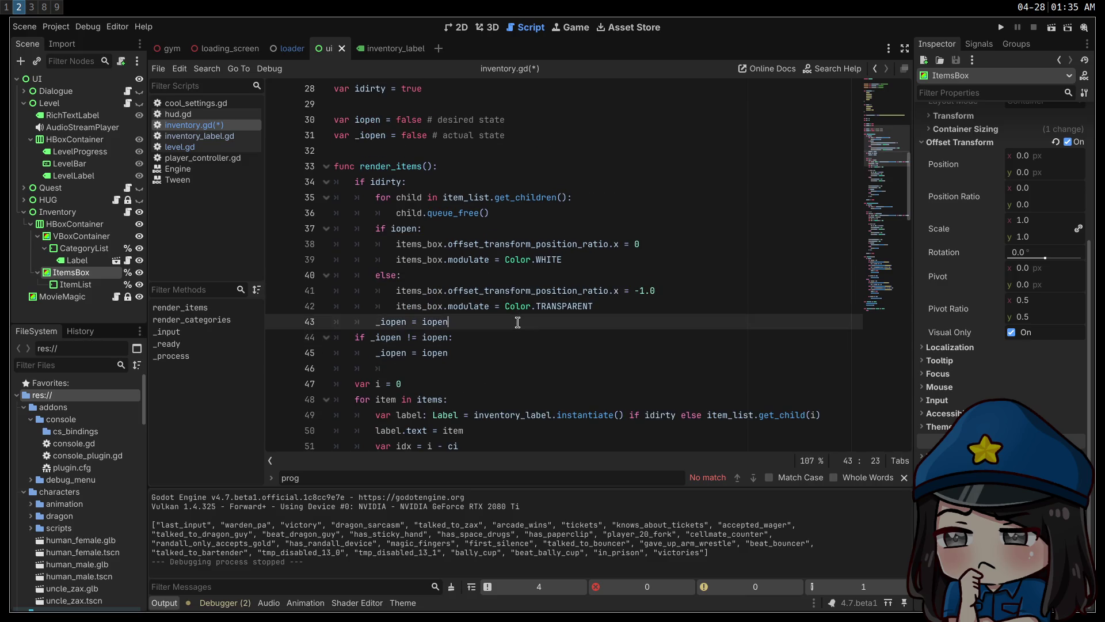
key(Return)
click(531, 353)
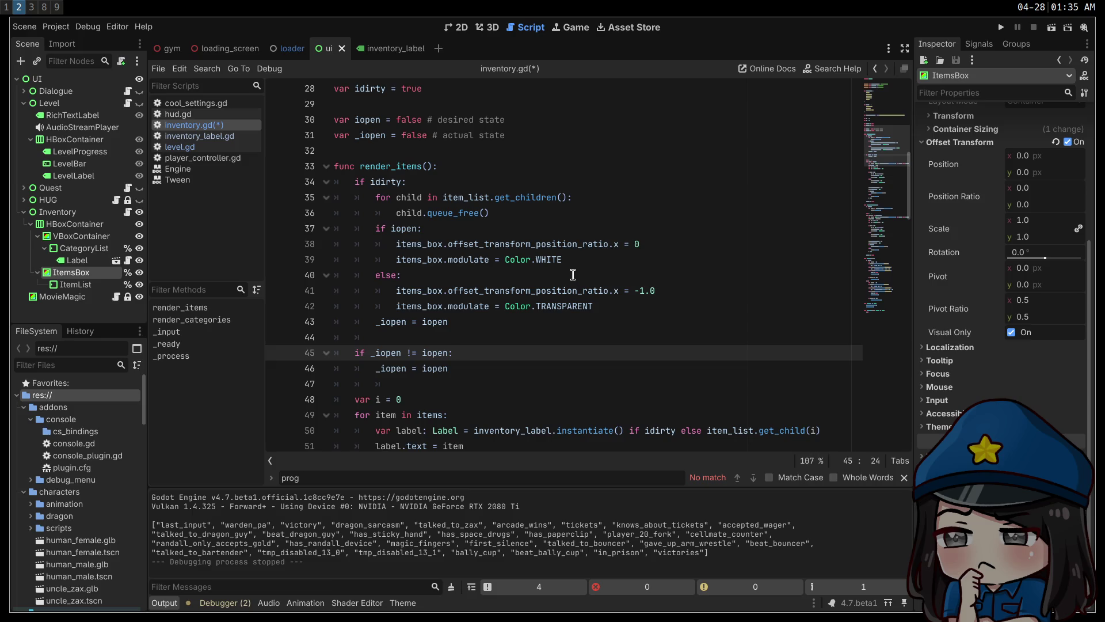
- Start a var t declaration on a new line above func render_items
key(Return)
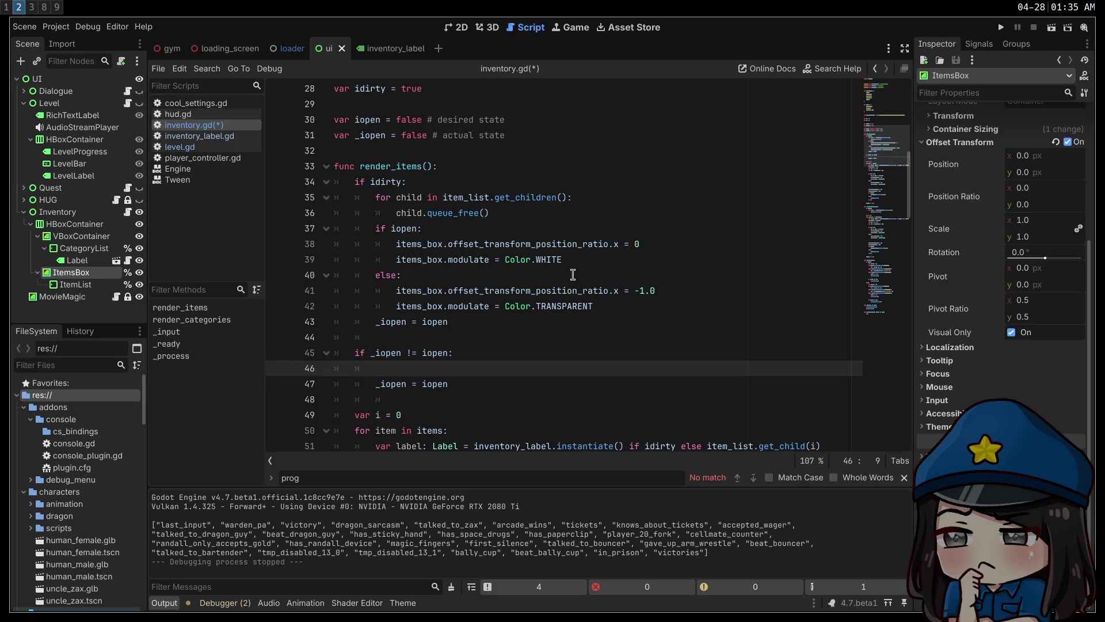
scroll(573, 274, up, 9)
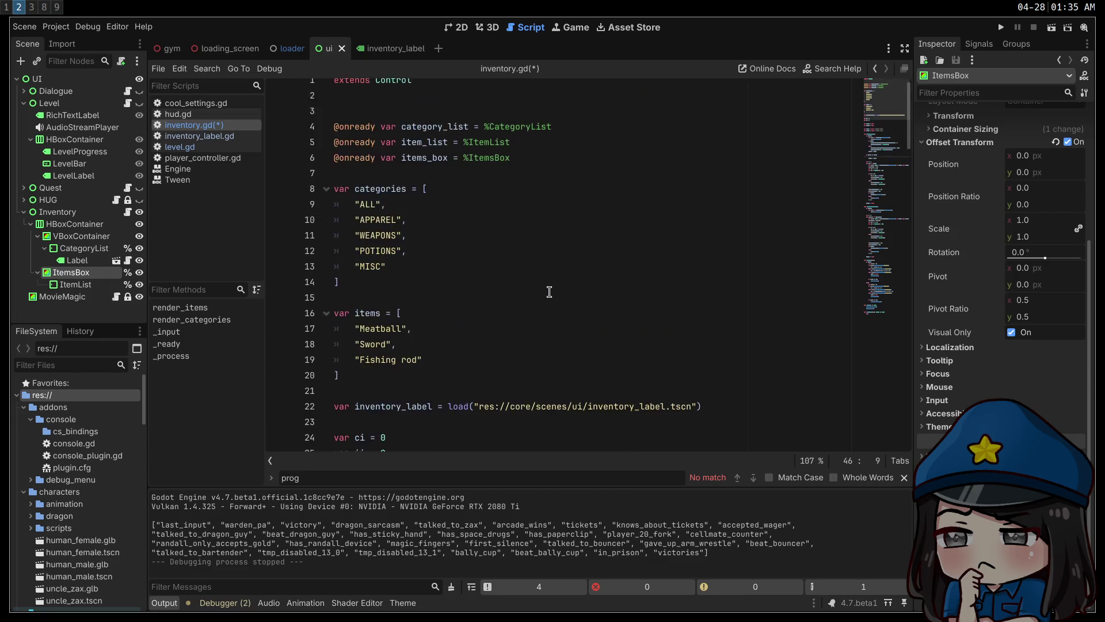
scroll(550, 292, down, 20)
scroll(560, 299, down, 9)
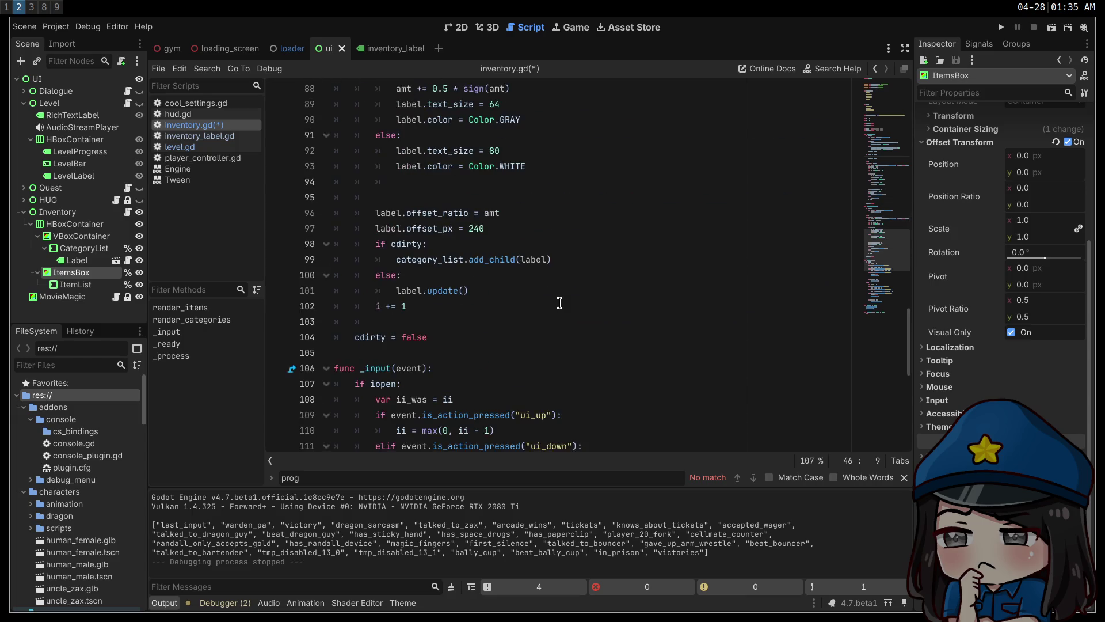
scroll(560, 303, down, 9)
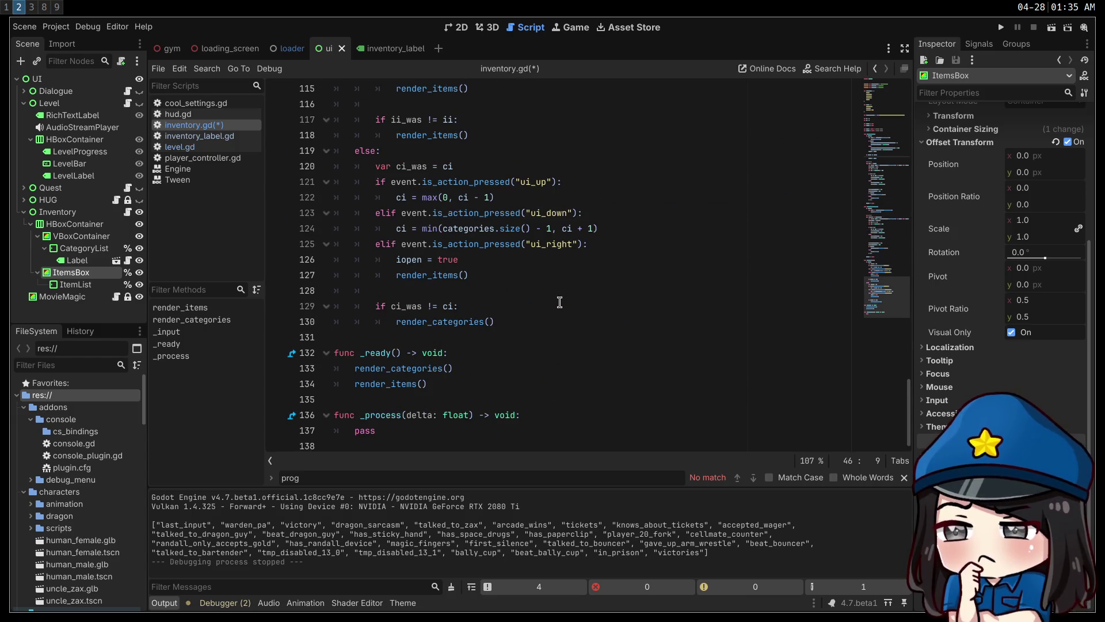
scroll(558, 303, up, 15)
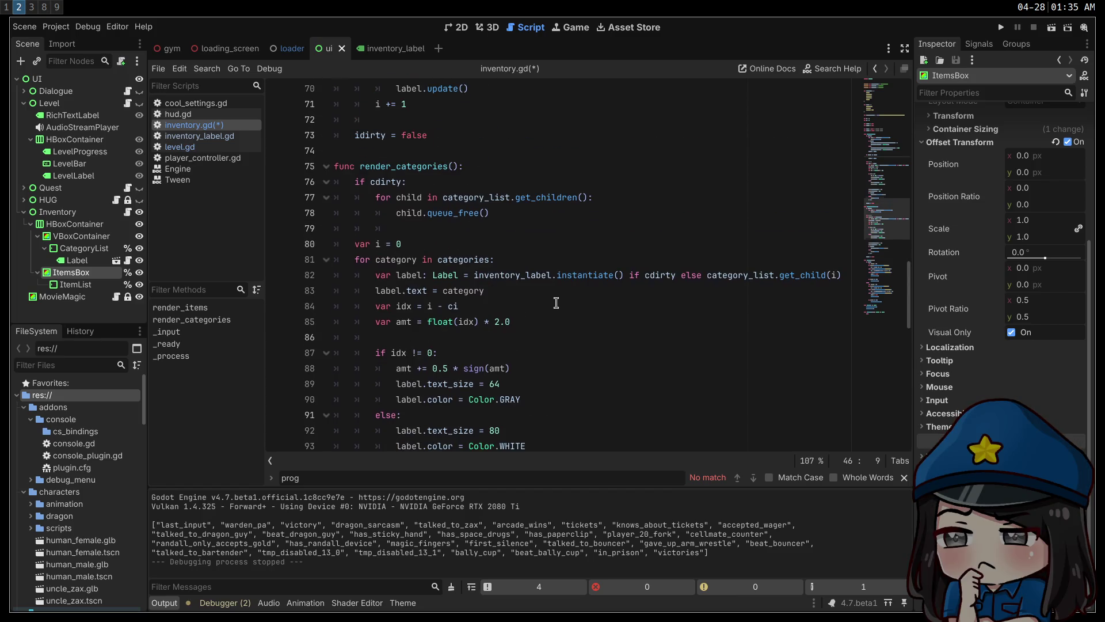
scroll(556, 303, up, 14)
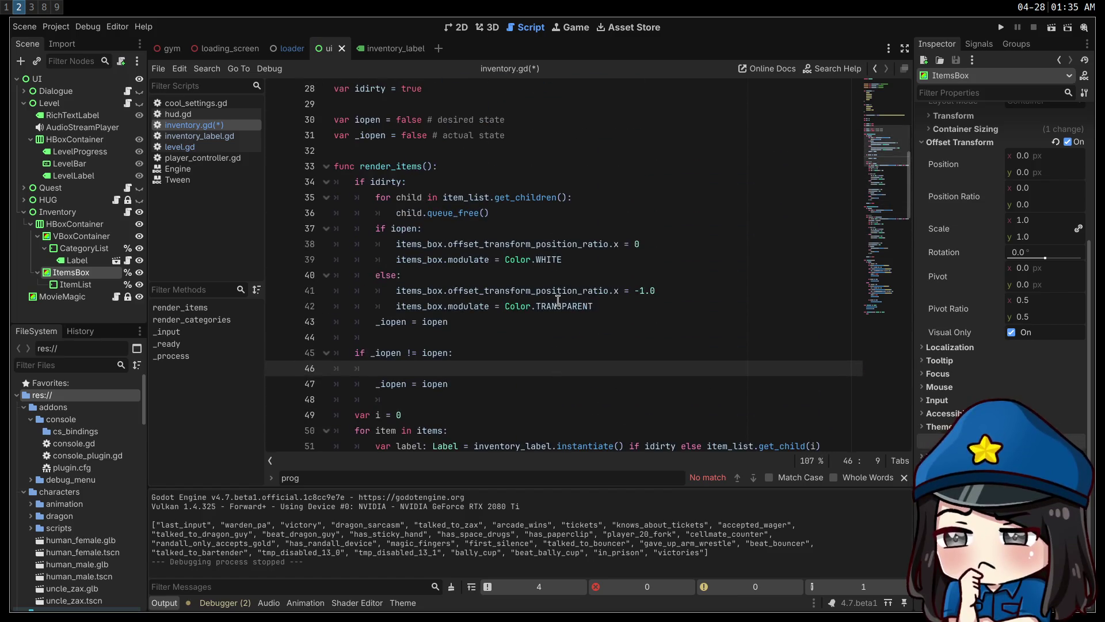
click(415, 154)
key(Return)
text(v)
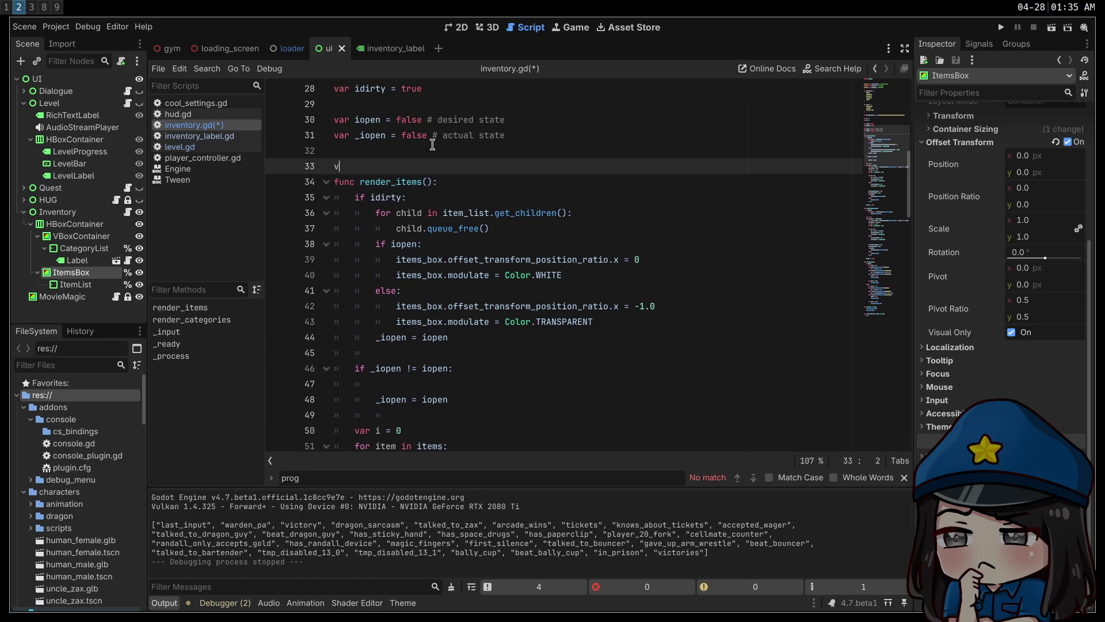
- Move the empty line below _iopen = iopen and type a nested if iopen: there
click(494, 325)
click(507, 358)
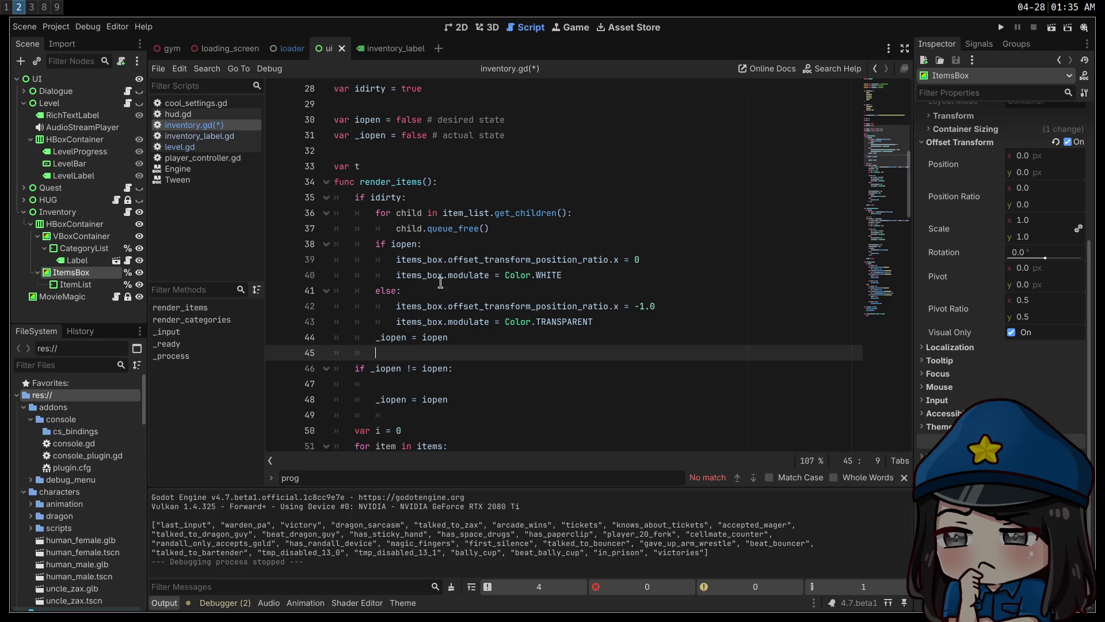
scroll(441, 282, down, 3)
click(494, 244)
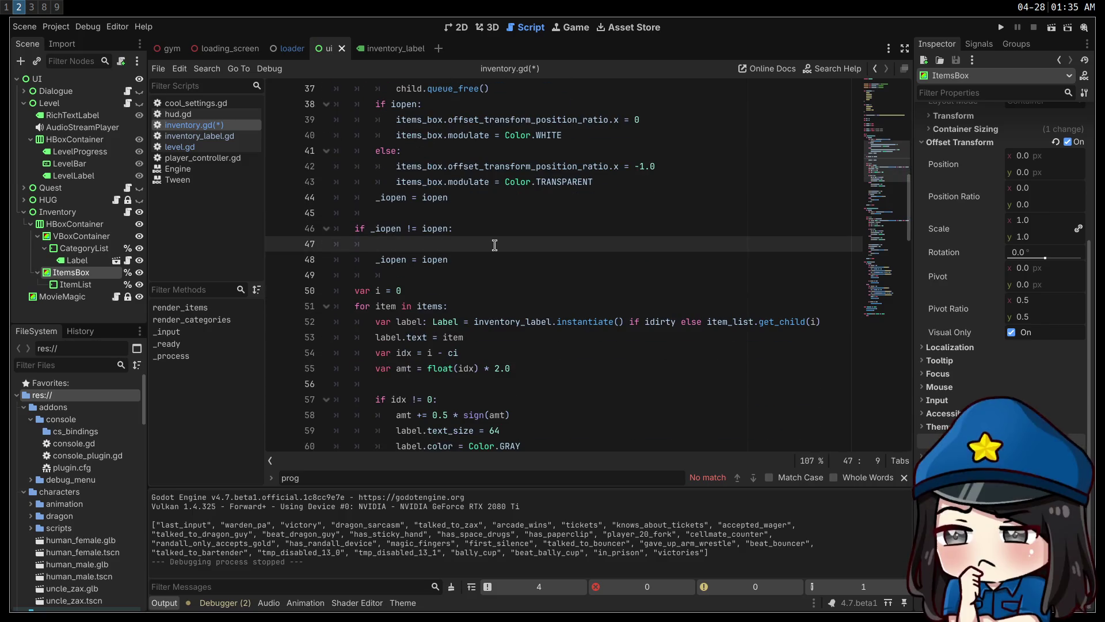
scroll(494, 244, up, 2)
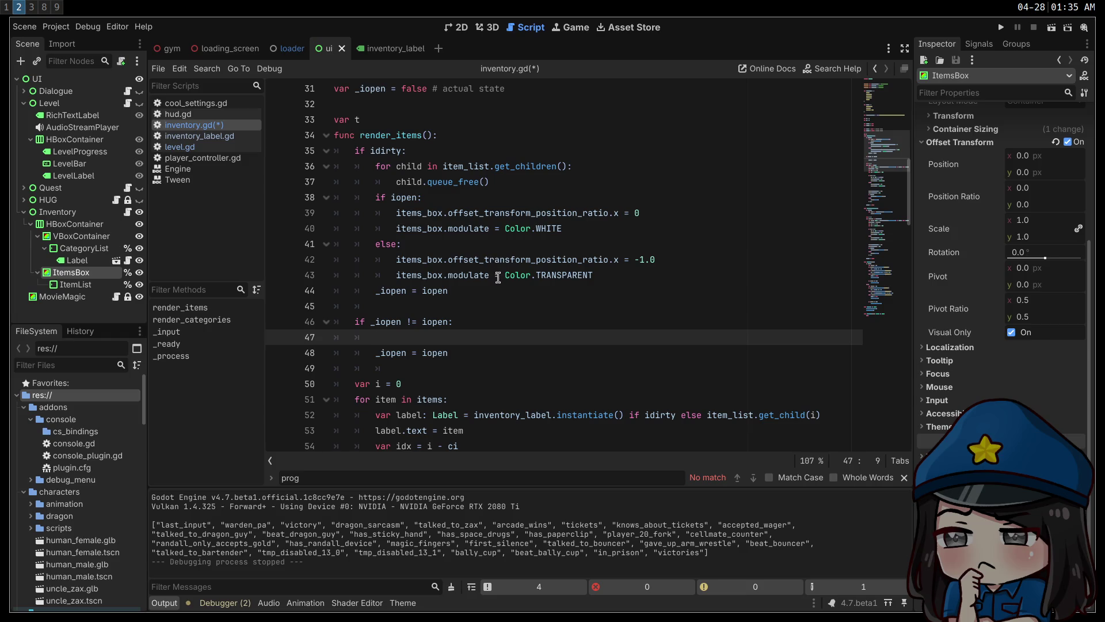
key(alt+Down)
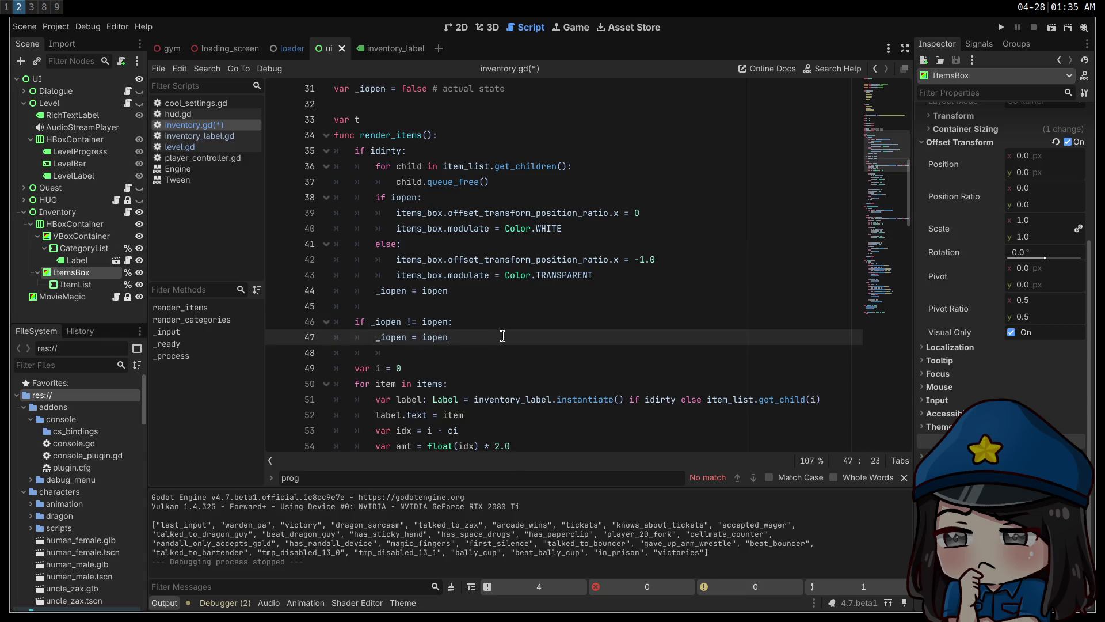
text(iopen:)
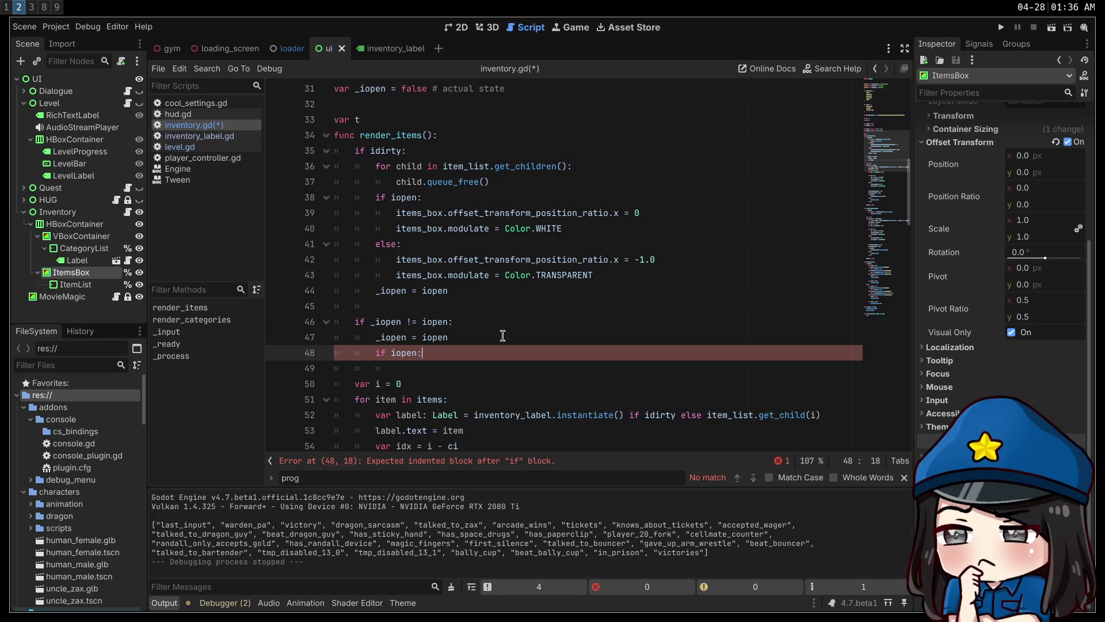
- Above if iopen:, add if t: t.kill() followed by t = create_tween()
key(Return)
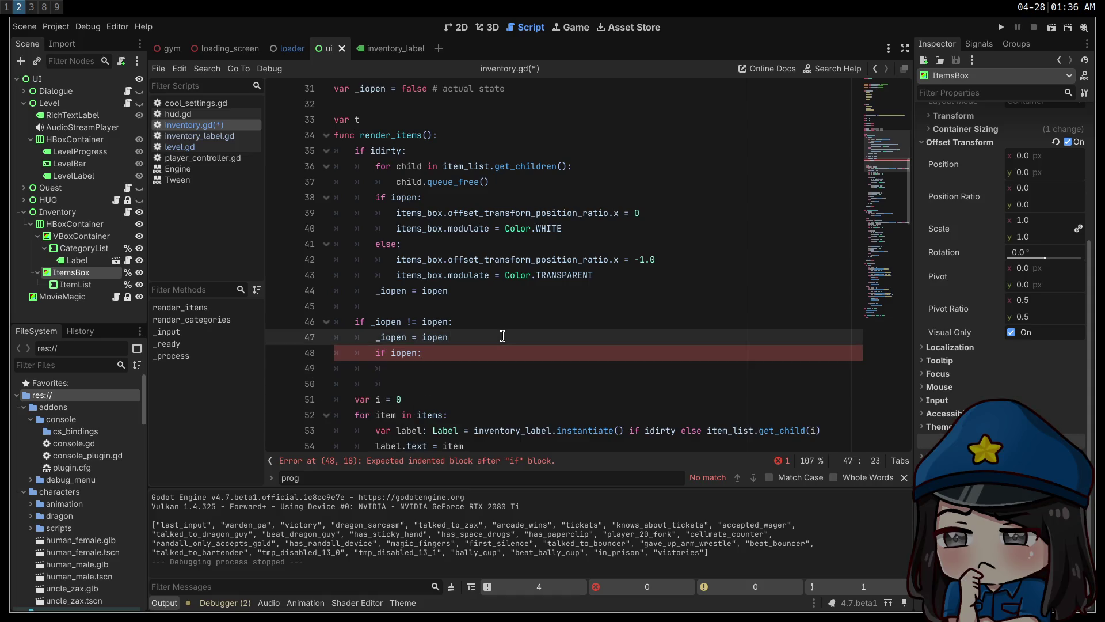
key(ctrl+shift+Return)
text(if t:)
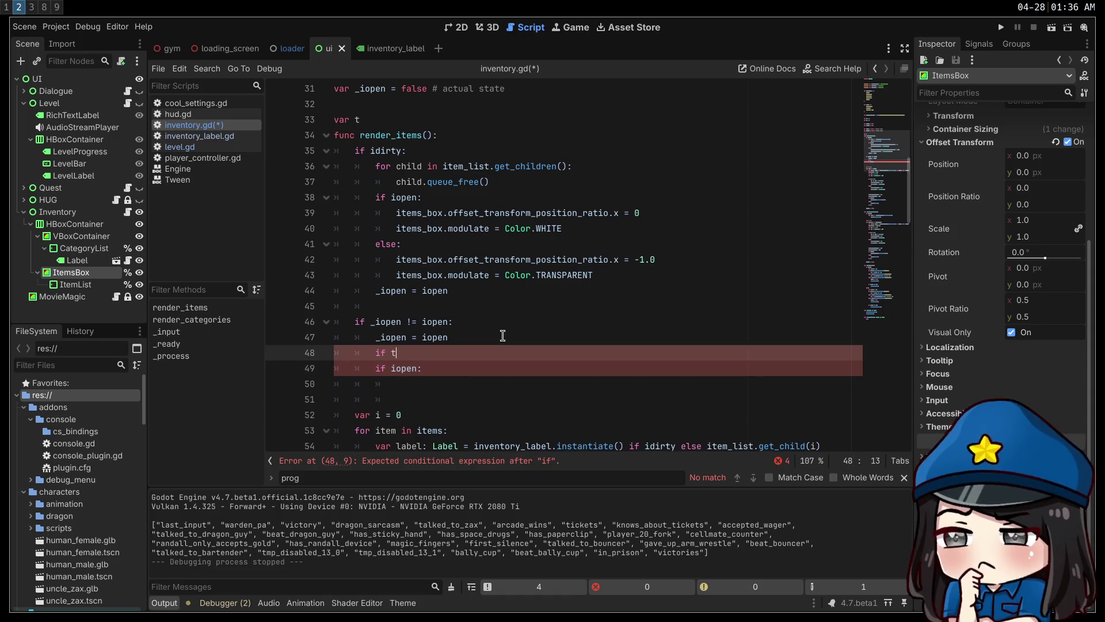
key(Return)
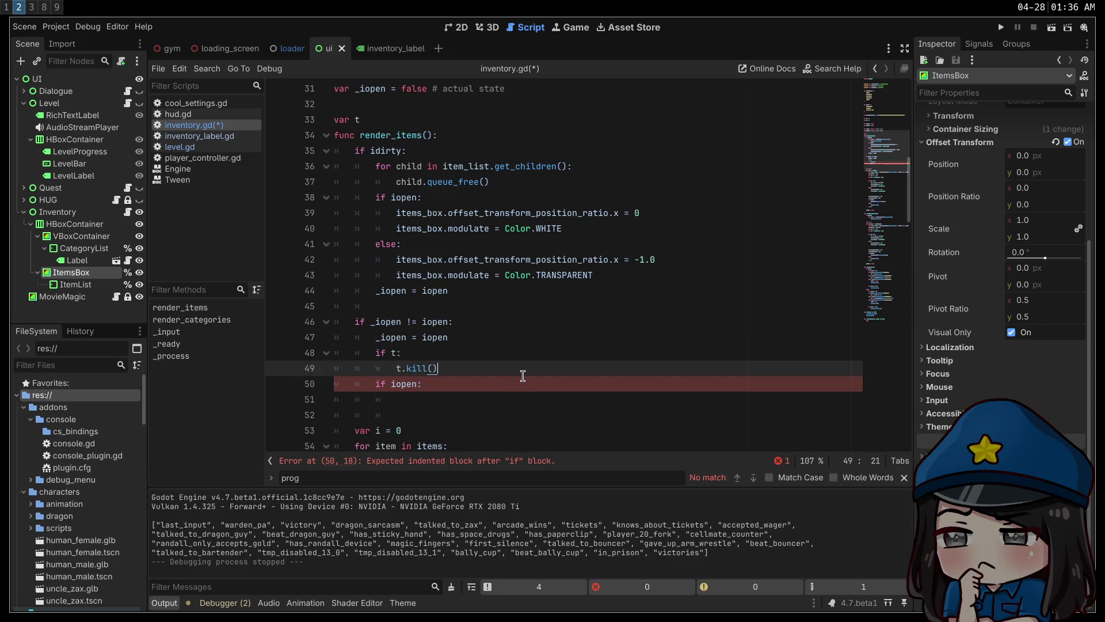
key(Return)
text(t = create_tween)
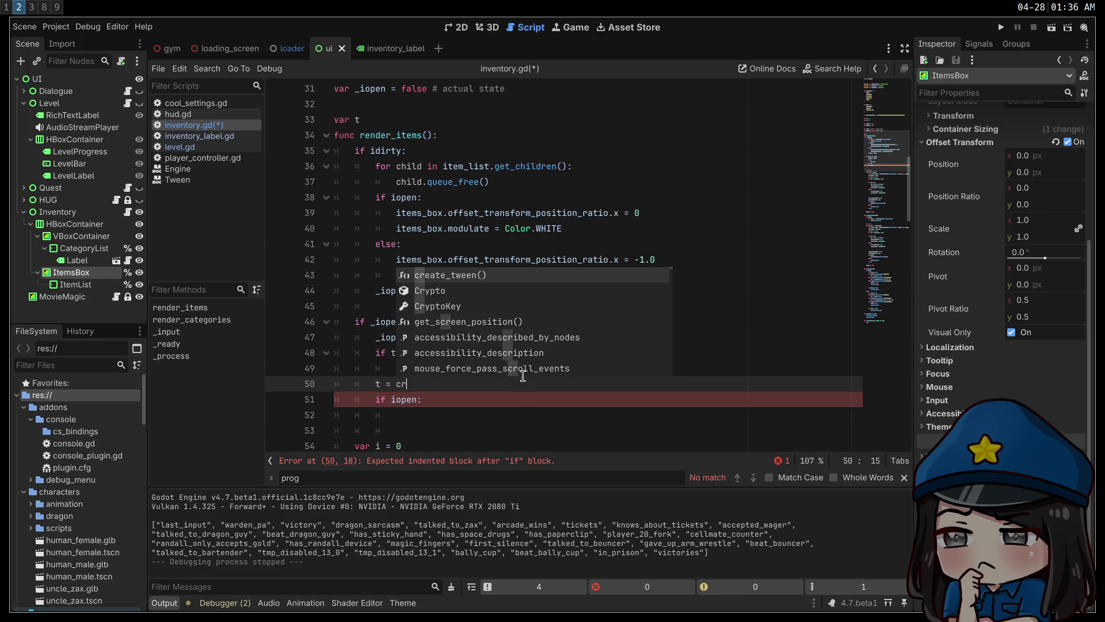
key(Return)
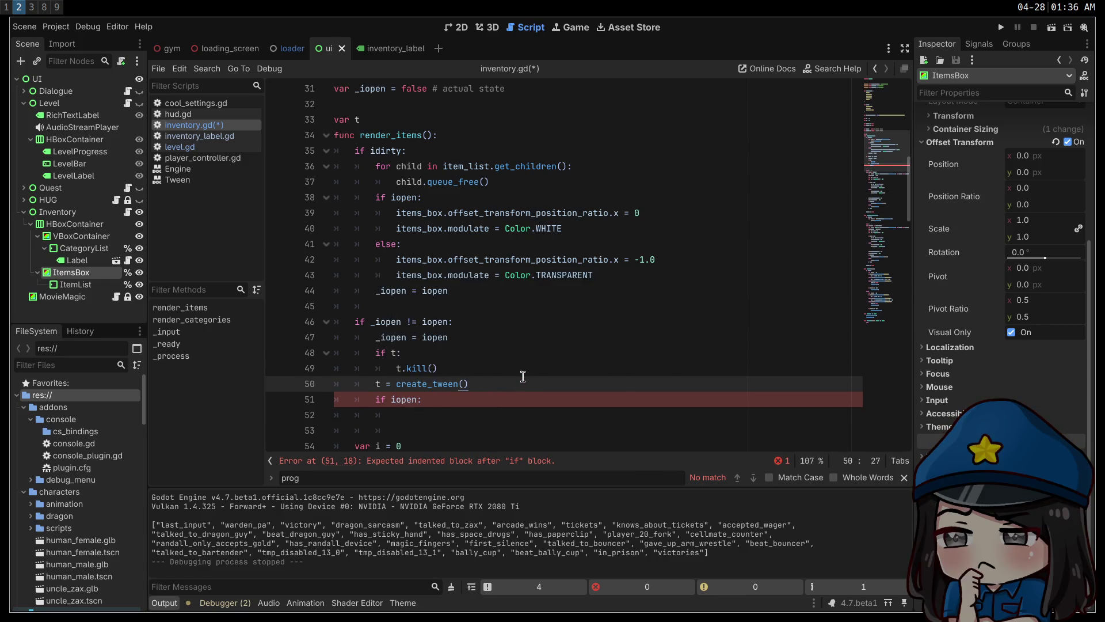
- Add t.set_parallel() on the line after create_tween()
click(510, 416)
scroll(533, 346, down, 1)
click(533, 345)
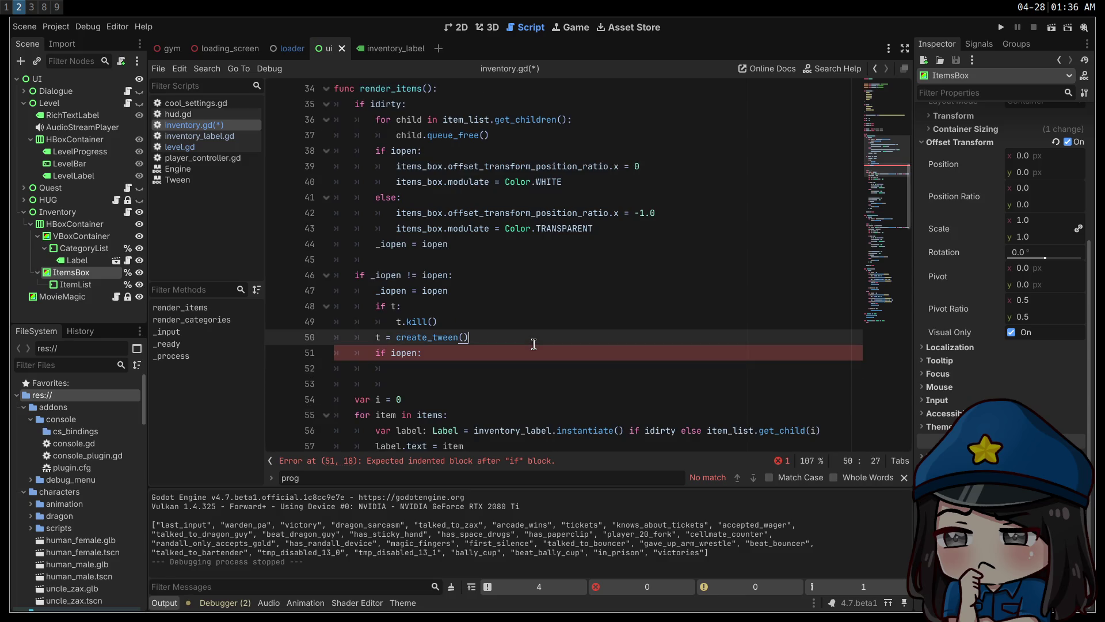
key(Return)
text(t.set_parallel)
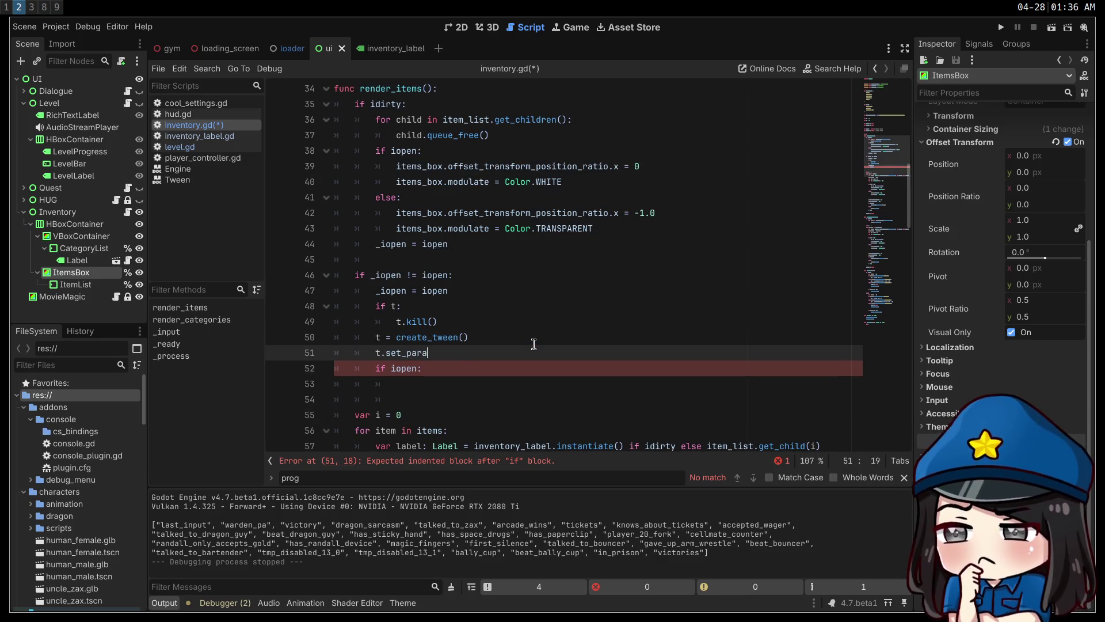
text(())
click(485, 382)
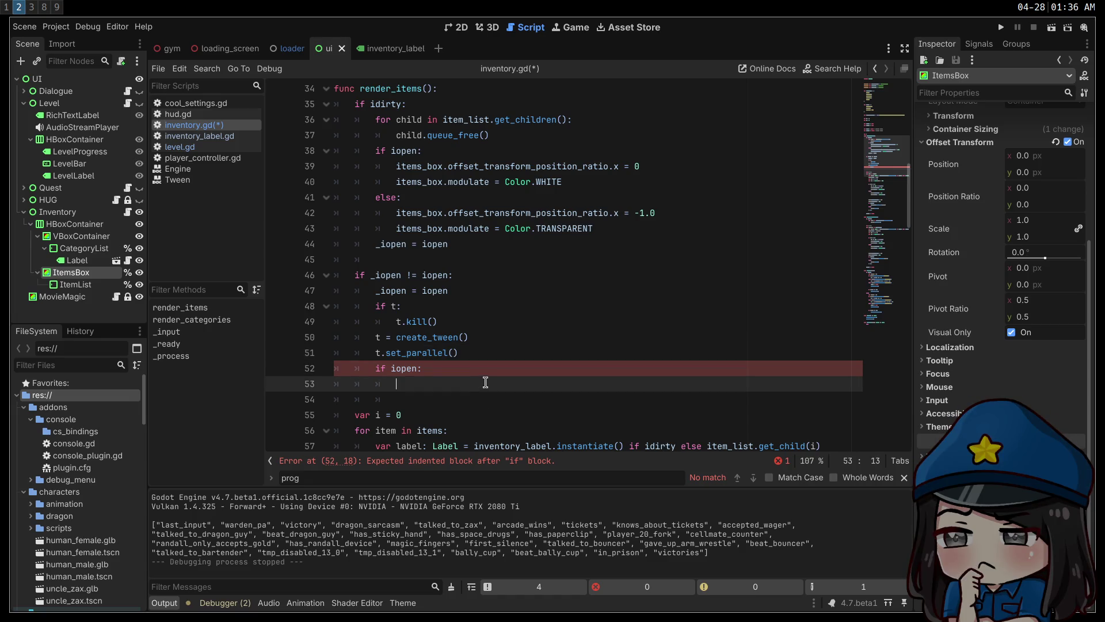
- Write t.tween_property(items_box, "offset_transform_position_ratio:x", 0.0, 0.3) under if iopen:
text(t.tween_prop)
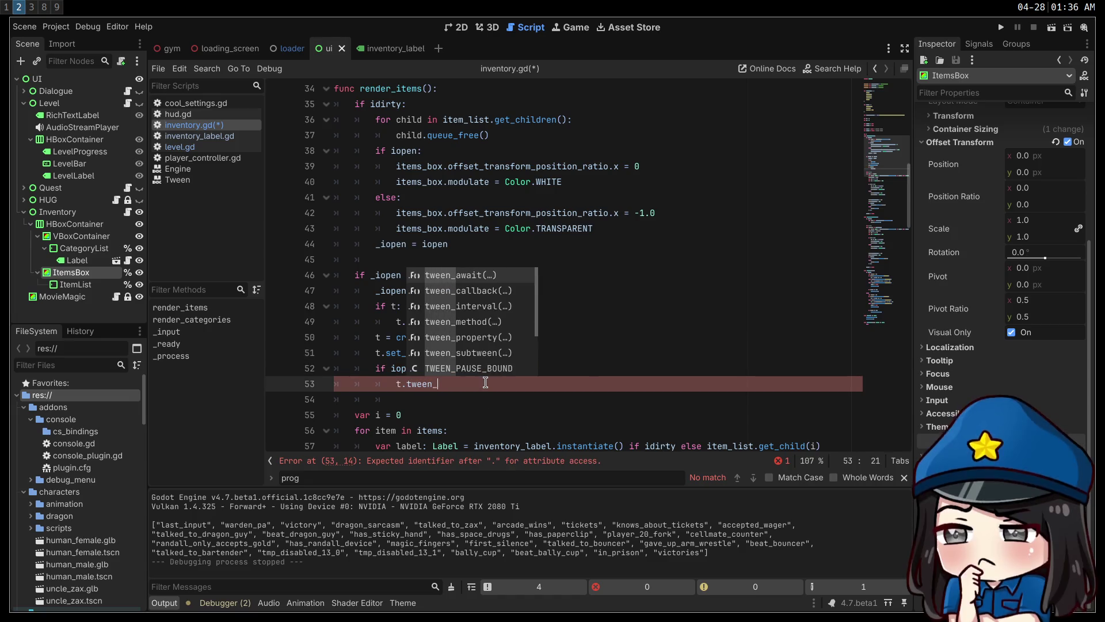
key(Return)
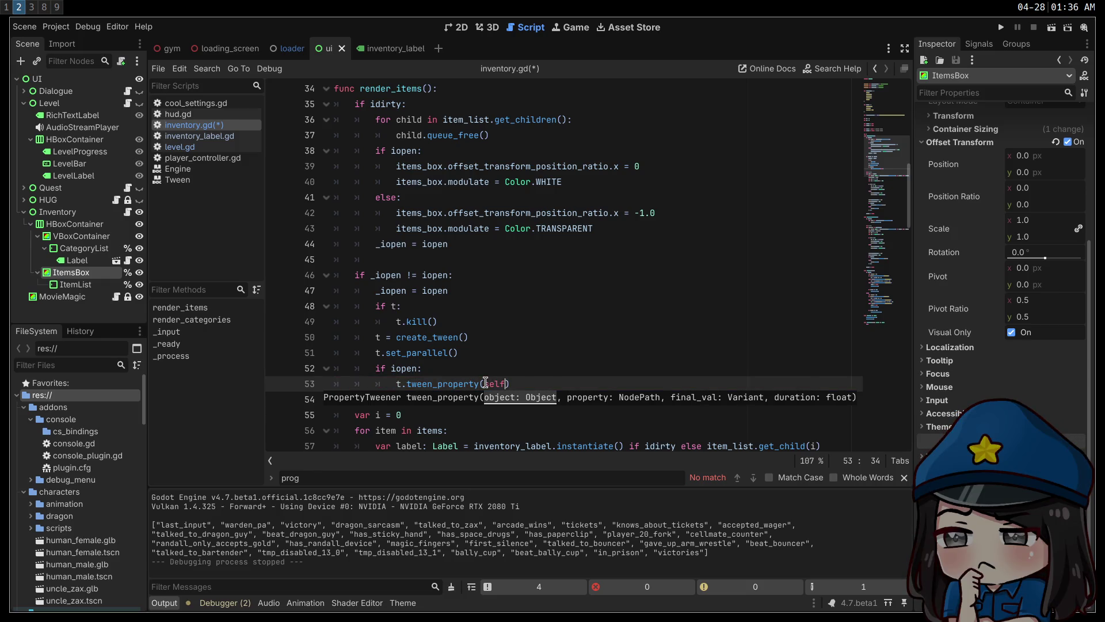
key(BackSpace)
key(BackSpace)
key(BackSpace)
text(items_box)
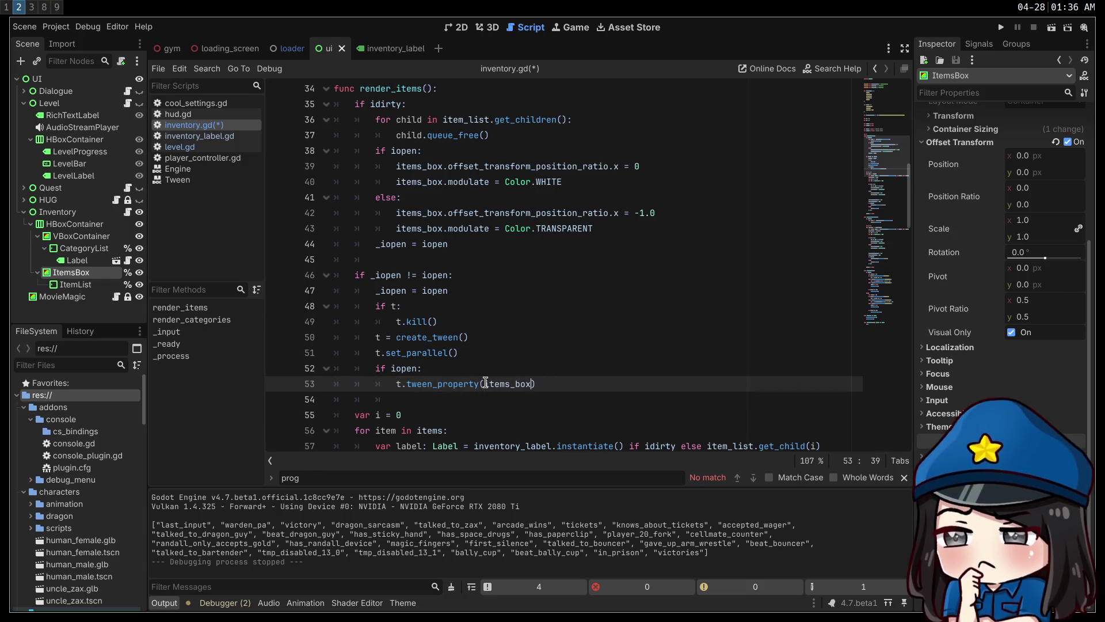
text(,)
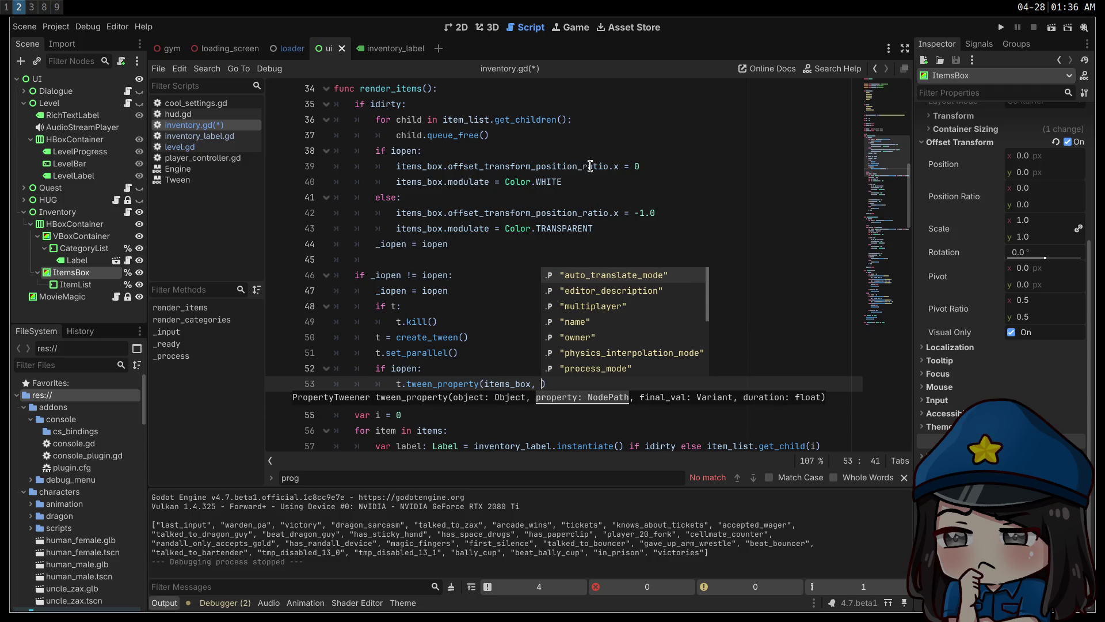
double_click(590, 166)
drag(590, 166, 617, 166)
key(ctrl+c)
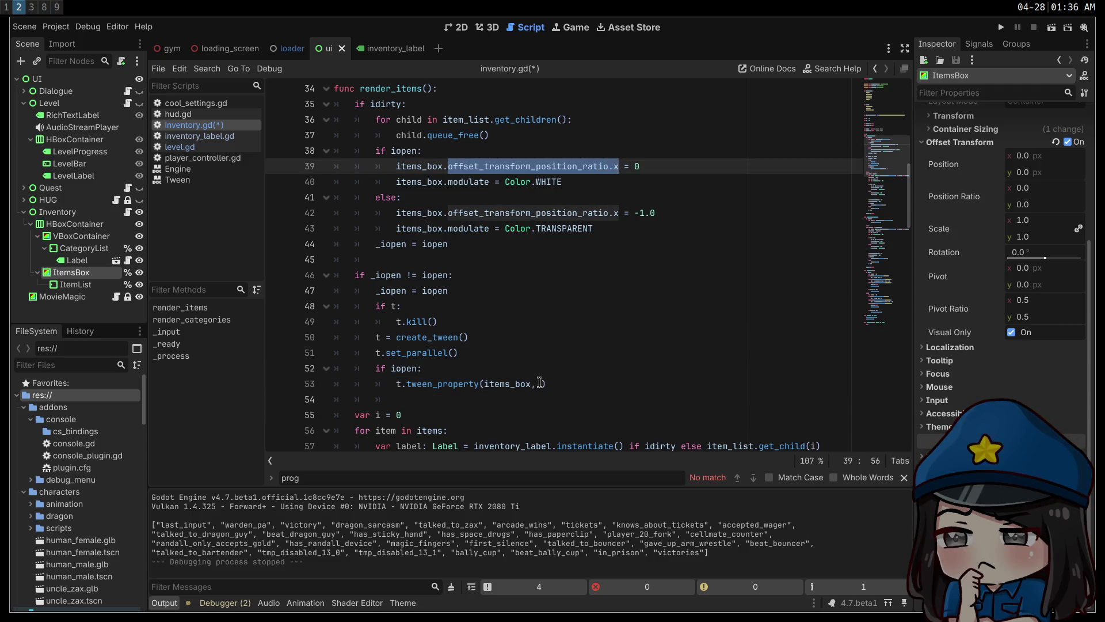
click(540, 384)
key(ctrl+v)
key(Left)
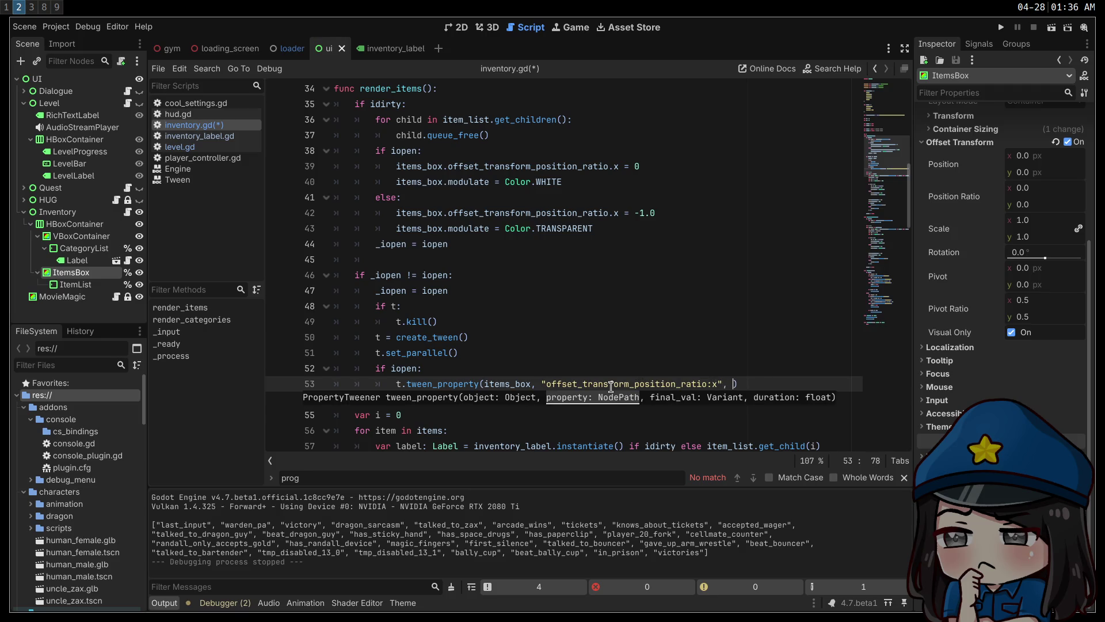
text(0.0)
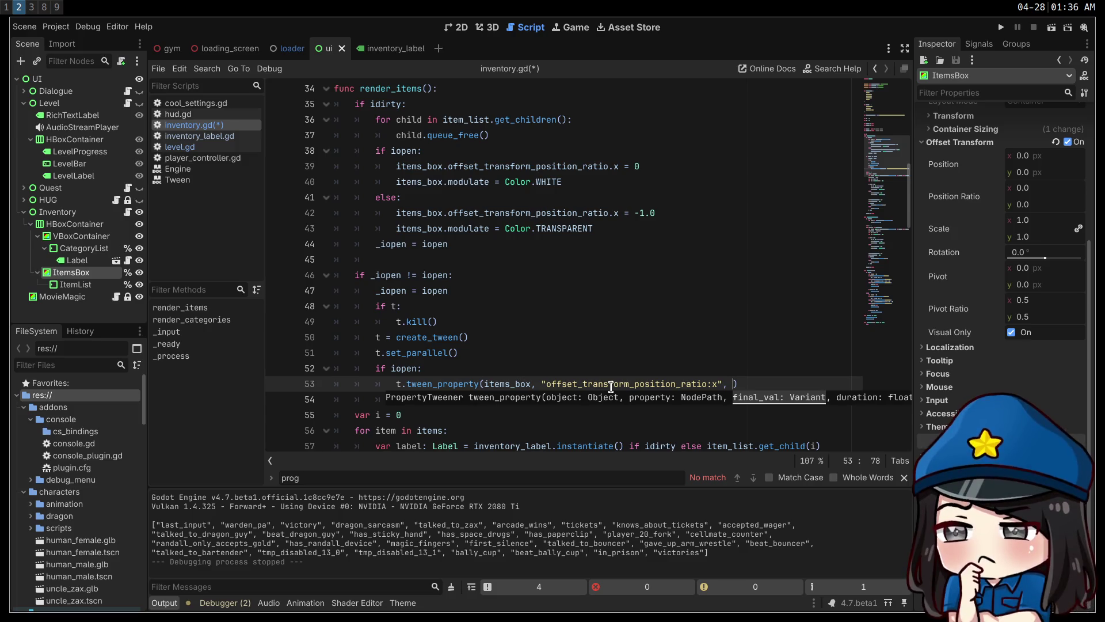
text(,)
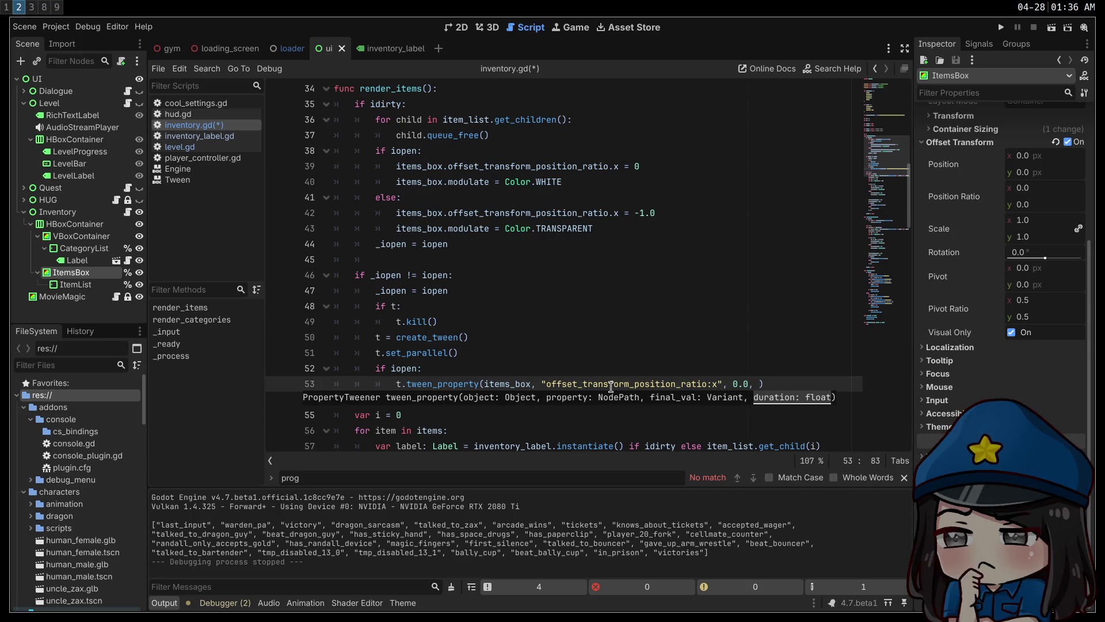
- Restore the 0.0, 0.3 arguments via undo/redo and duplicate the tween_property line
key(End)
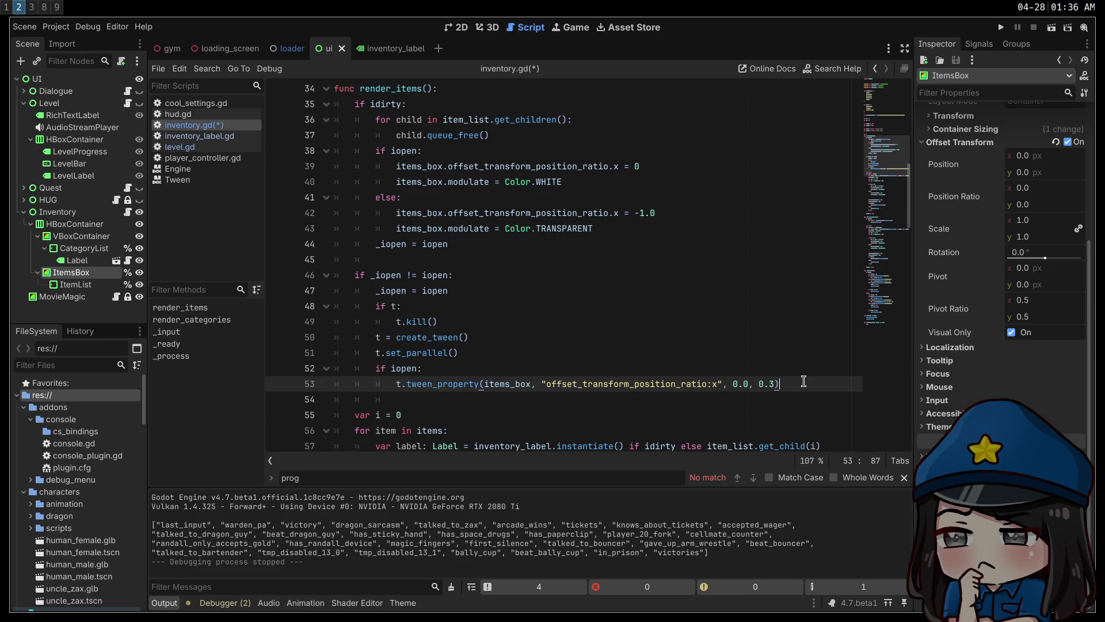
key(ctrl+shift+Left)
key(ctrl+shift+Left)
key(ctrl+shift+Left)
key(End)
key(shift+Home)
key(Page_Down)
key(ctrl+z)
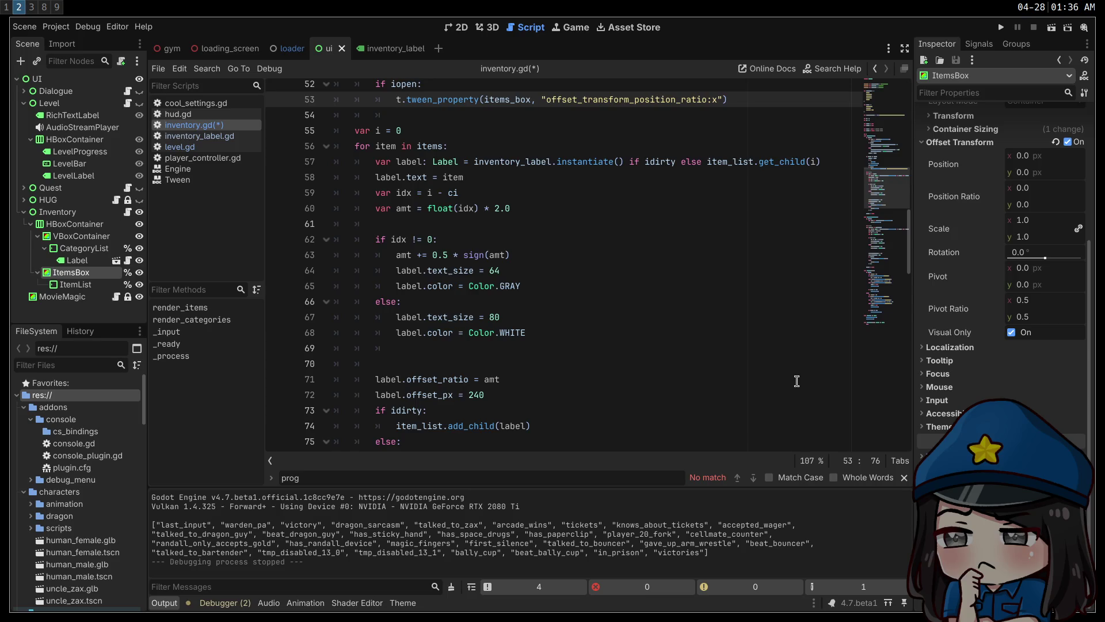
scroll(797, 382, up, 1)
key(ctrl+shift+z)
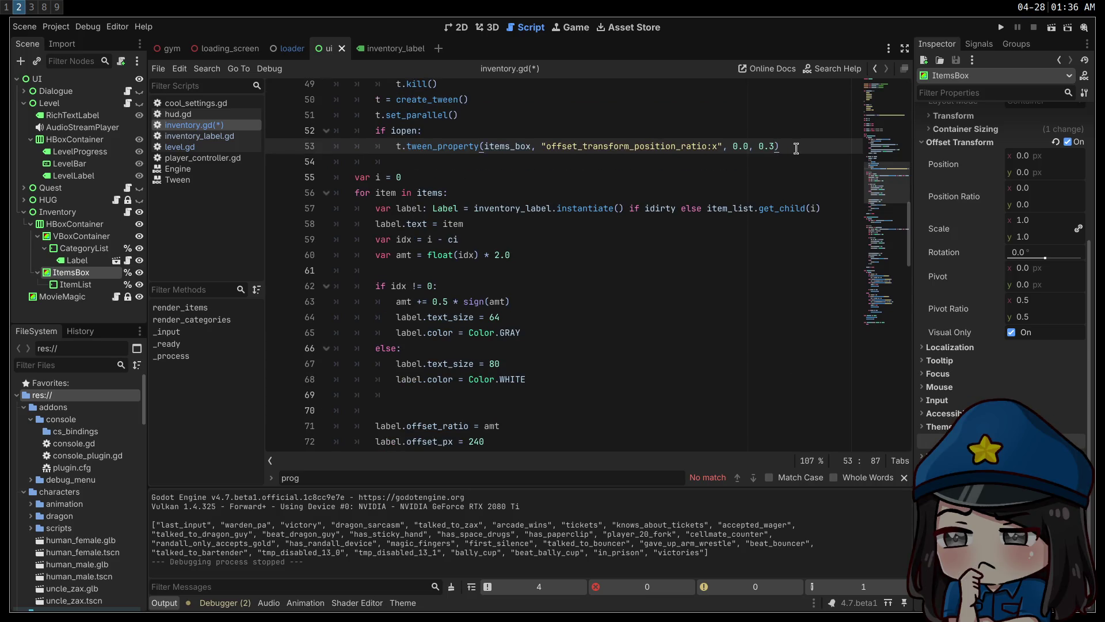
key(ctrl+shift+d)
scroll(683, 156, up, 3)
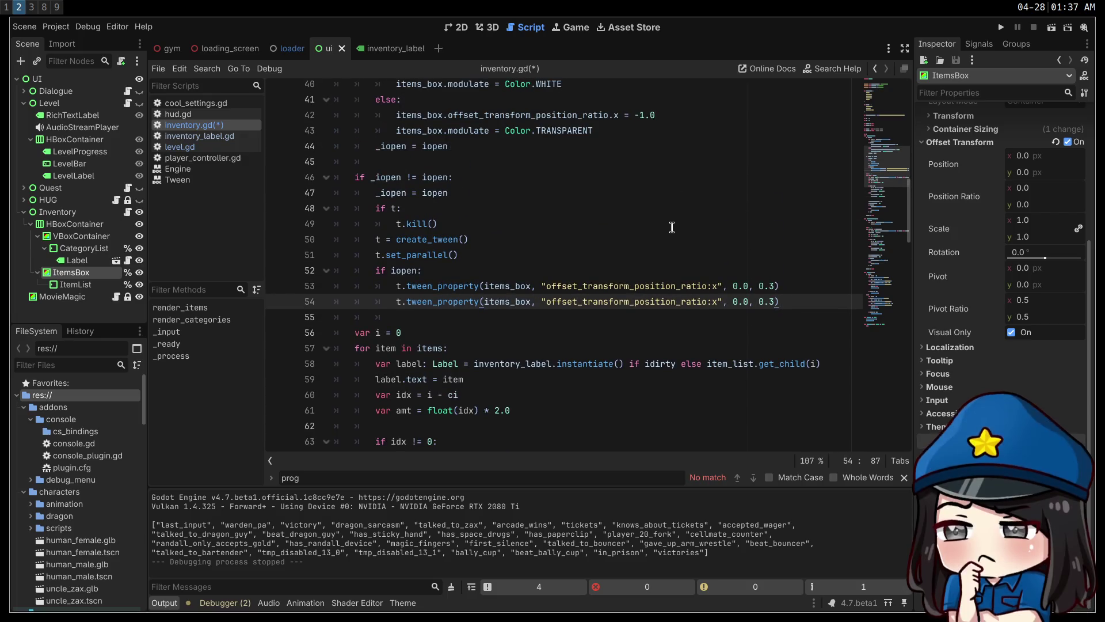
- Change the duplicated tween to animate "modulate" to Color.WHITE over 0.3 seconds
scroll(685, 256, up, 2)
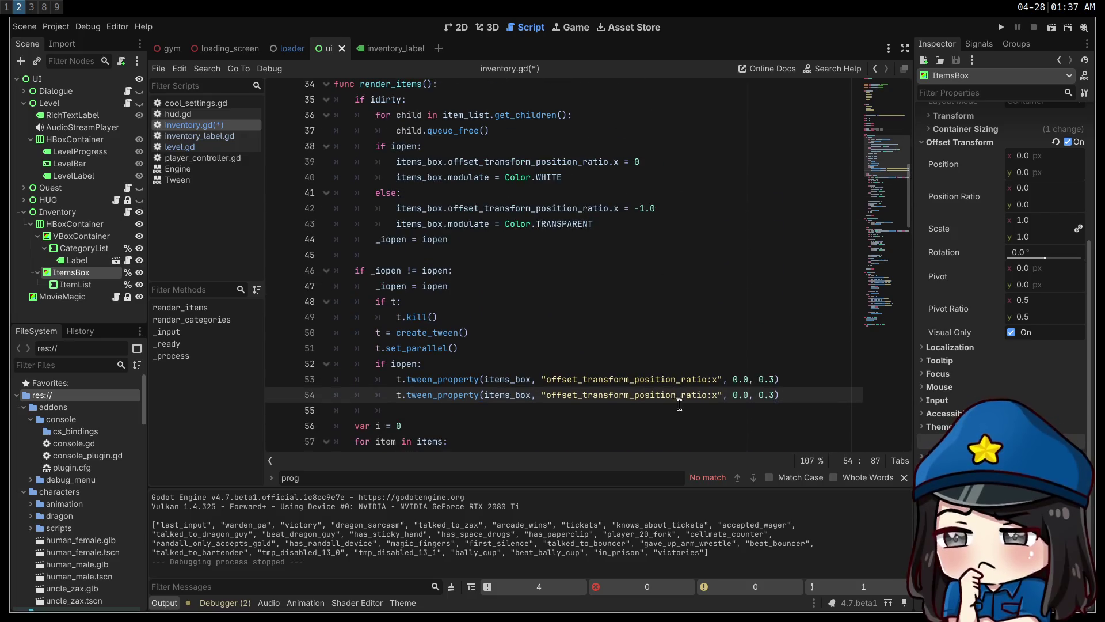
drag(717, 395, 546, 395)
scroll(563, 349, up, 1)
scroll(563, 348, down, 1)
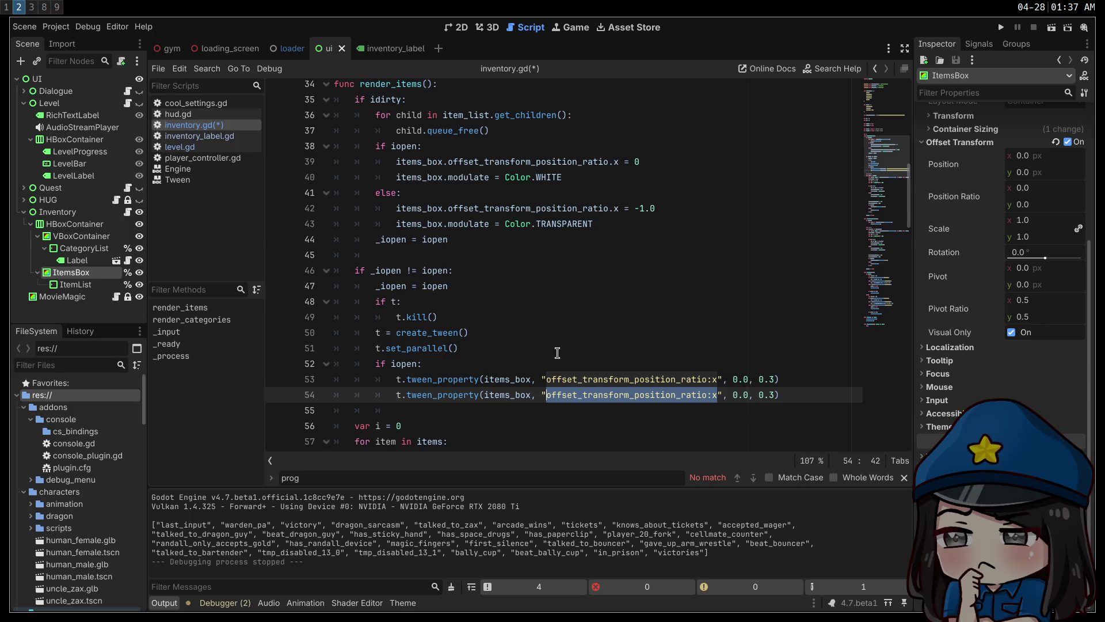
text(modulate)
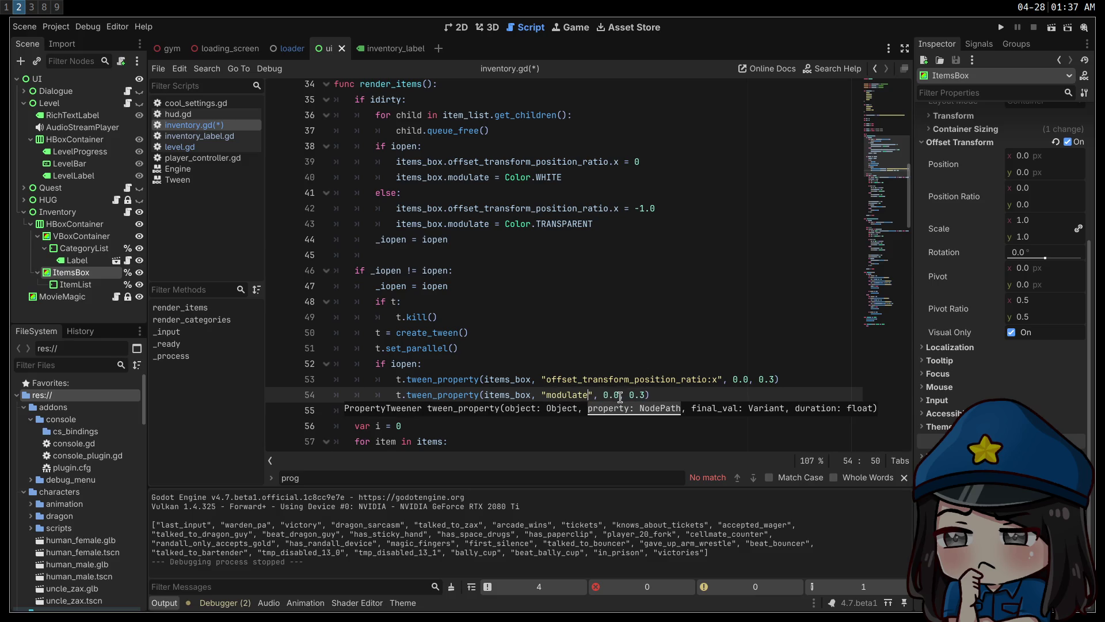
drag(620, 398, 600, 397)
text(Color.WHITE)
click(606, 367)
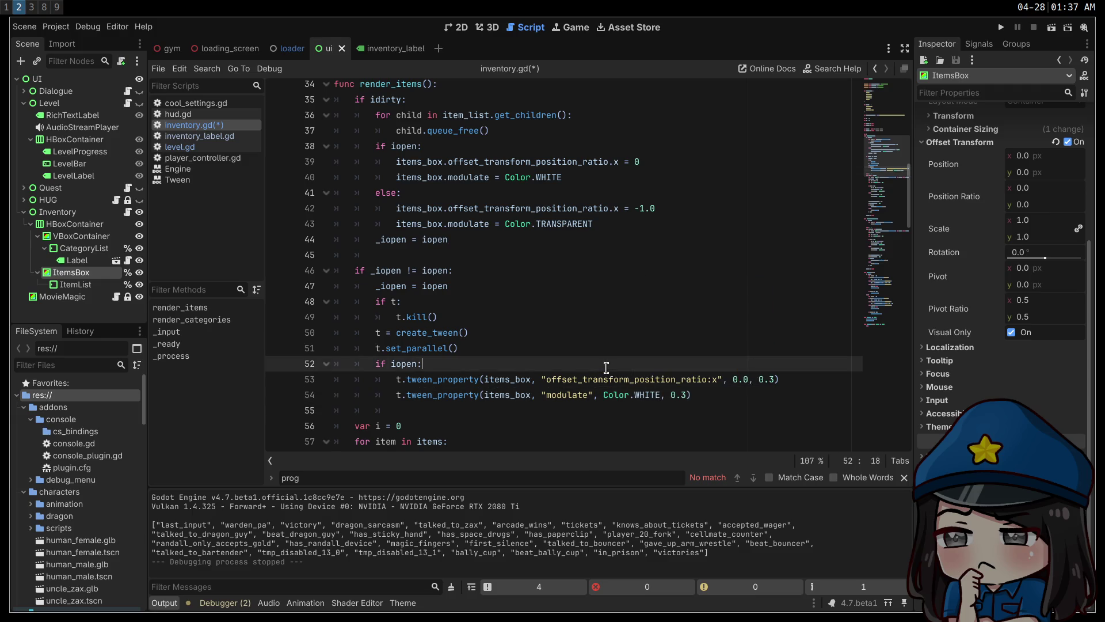
click(700, 394)
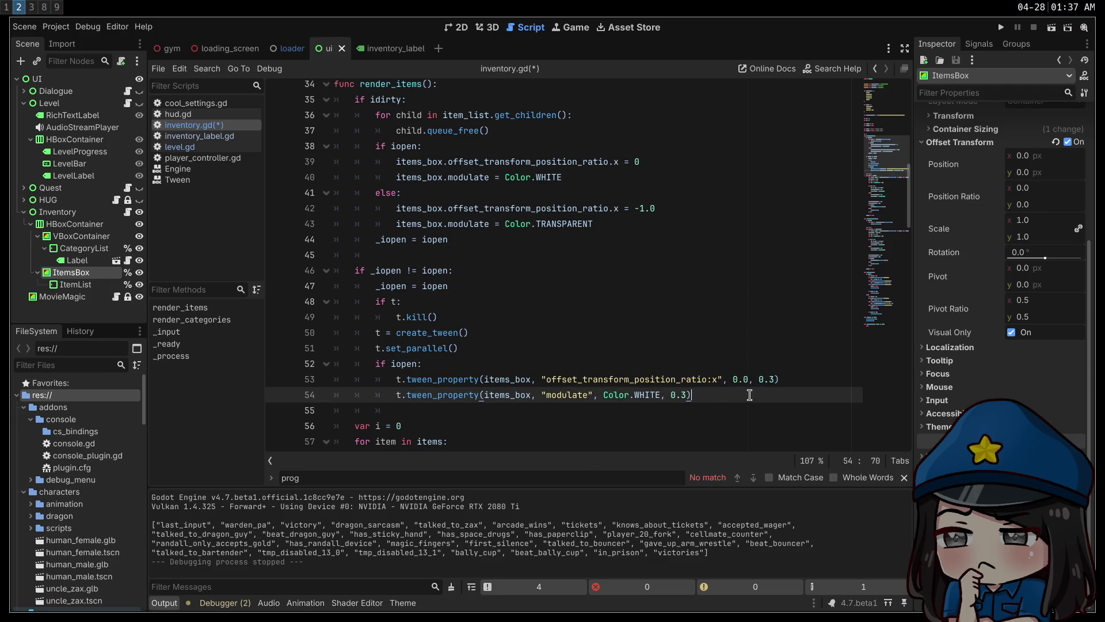
drag(749, 394, 187, 381)
- Add an else: branch containing copies of the two tween lines
key(ctrl+c)
click(716, 400)
key(Return)
text(else:)
key(Return)
key(ctrl+v)
click(736, 426)
text(Q)
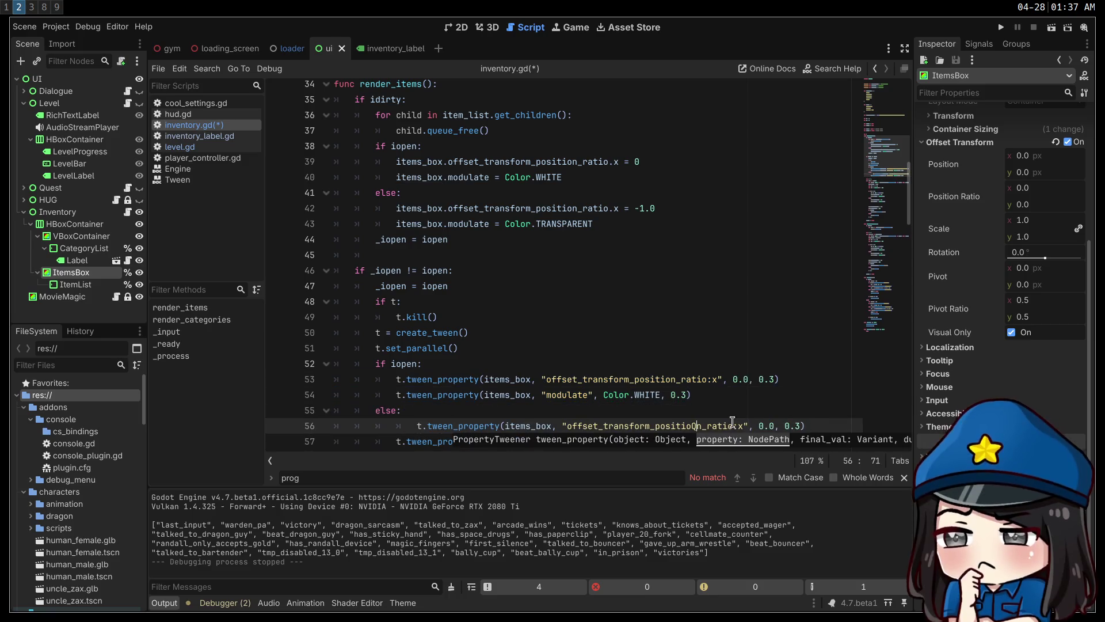
key(shift+Tab)
- Change the else tweens to -1.0 and Color.TRANSPARENT, then save inventory.gd
scroll(701, 339, down, 2)
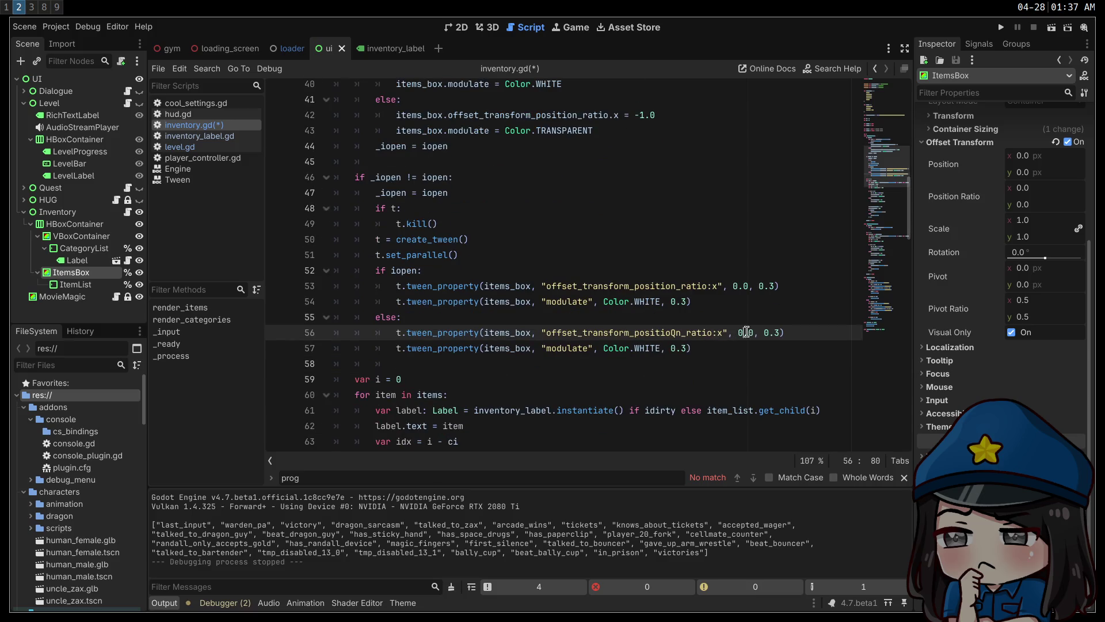
key(BackSpace)
text(-1)
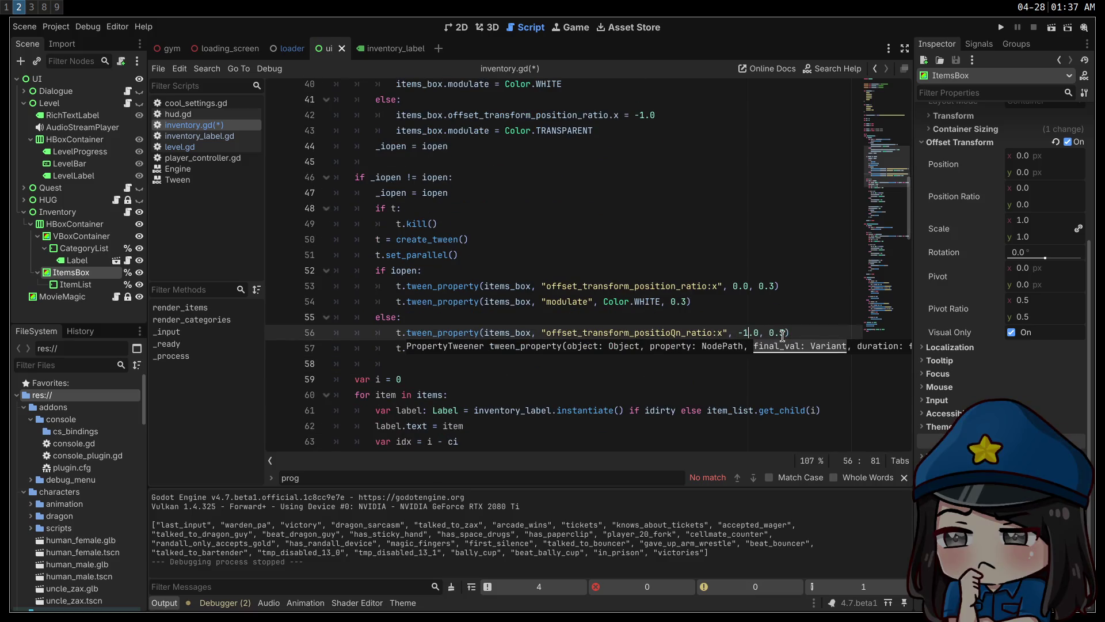
double_click(656, 349)
text(TRA)
key(Return)
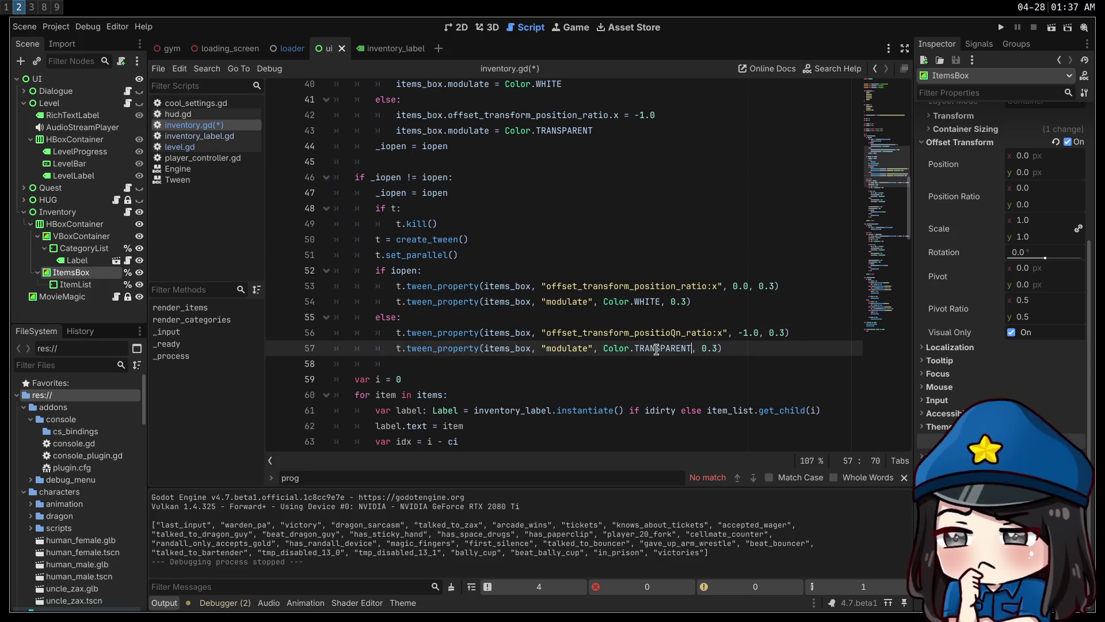
click(681, 286)
click(487, 320)
click(457, 333)
click(491, 367)
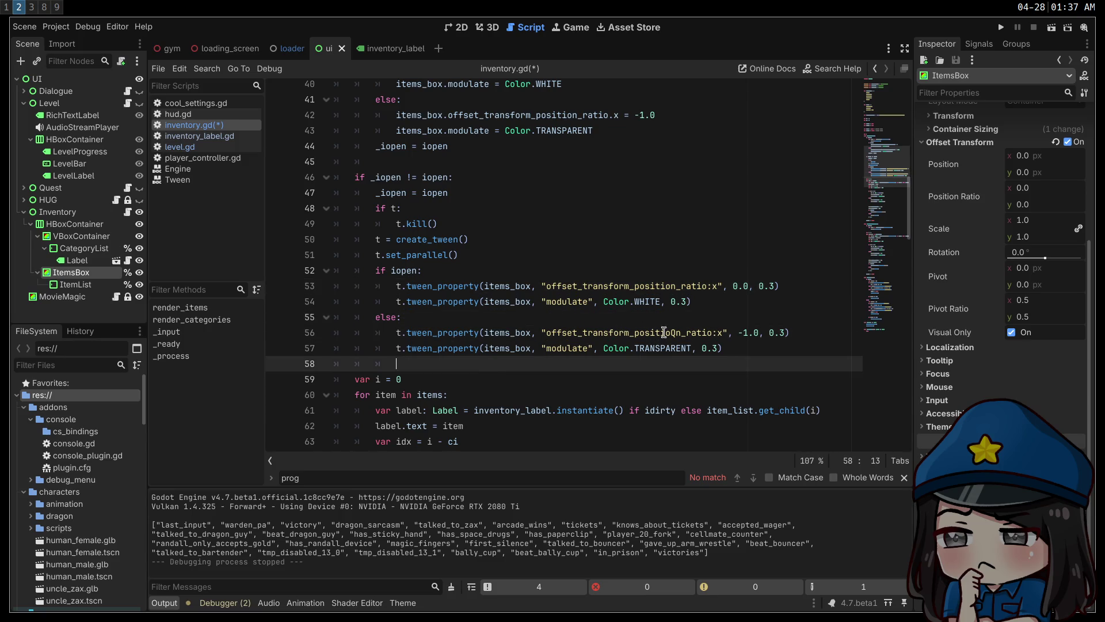
key(ctrl+s)
click(565, 377)
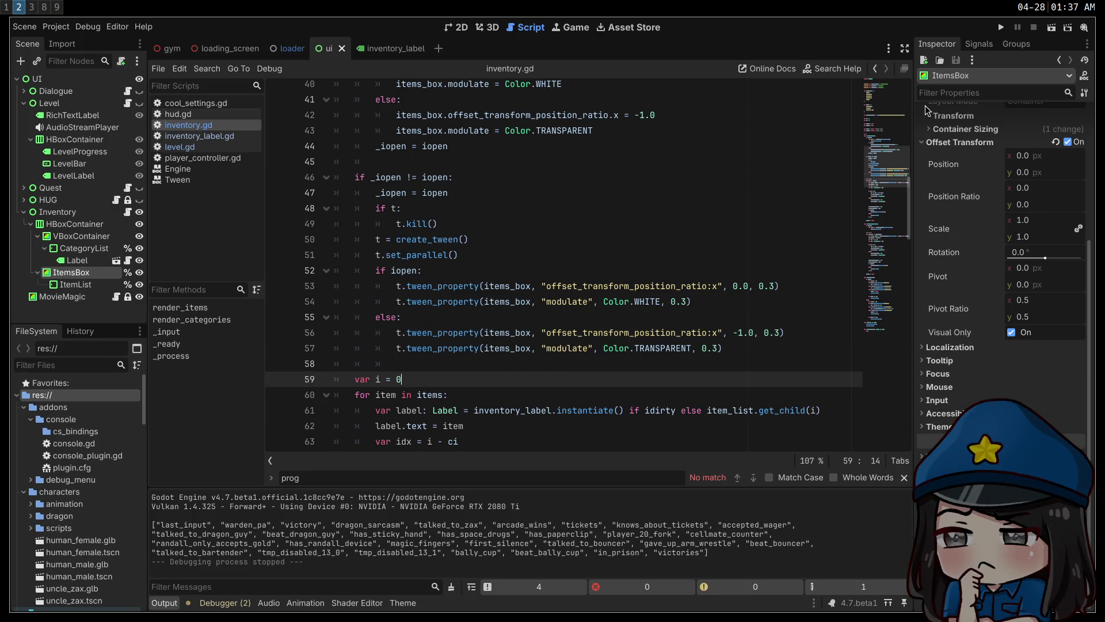
- Run the game and arrow through categories, showing the Meatball, Sword and Fishing rod items
click(1000, 29)
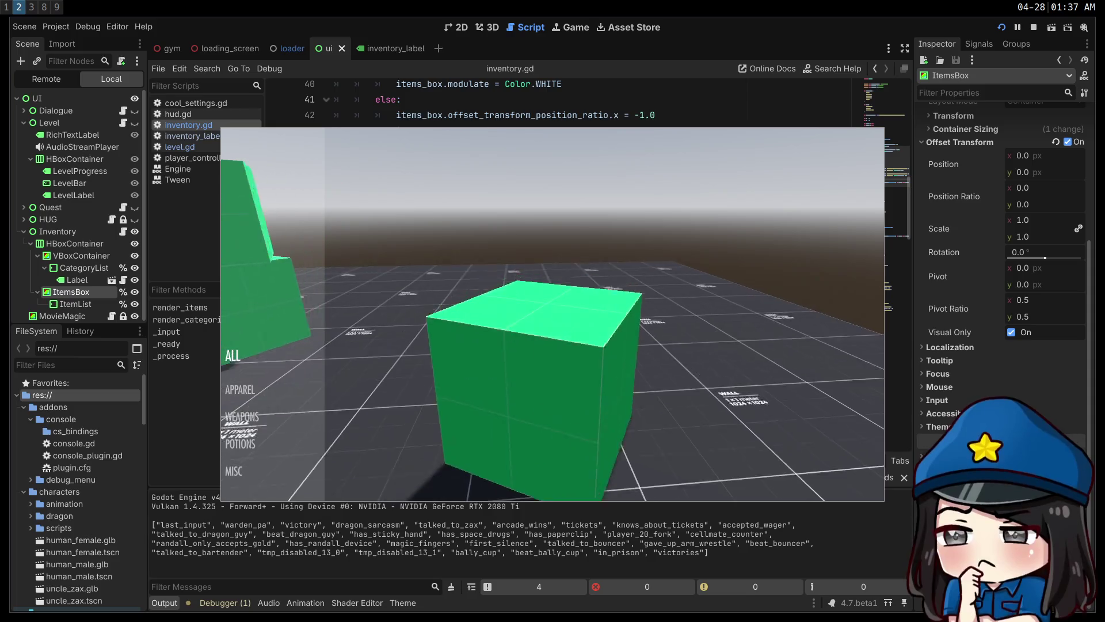
key(Down)
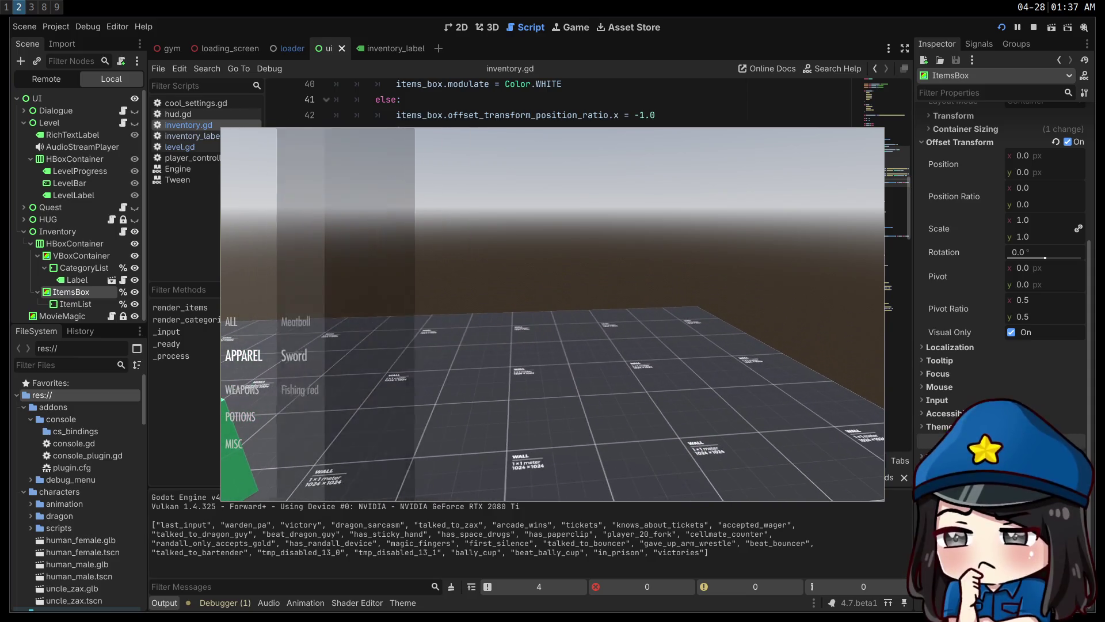
key(Down)
key(Down)
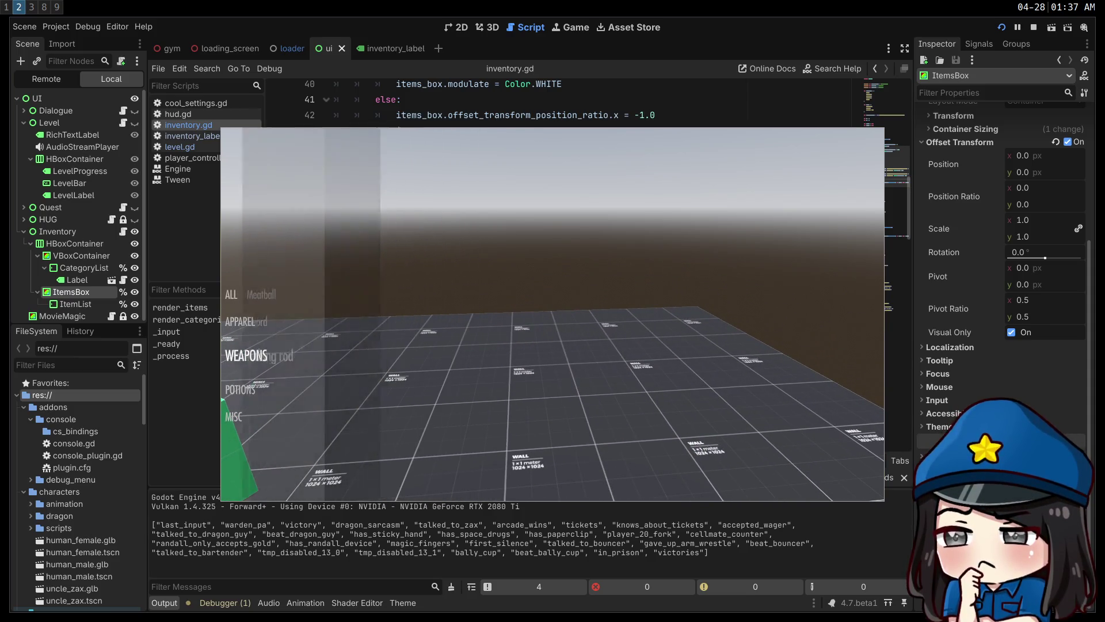
key(Up)
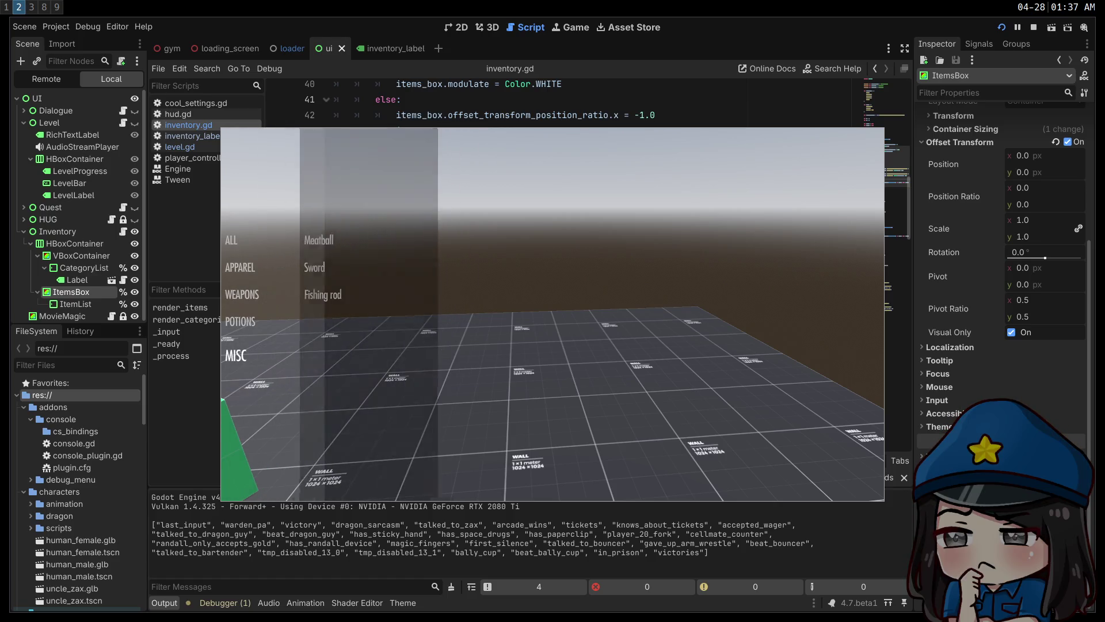
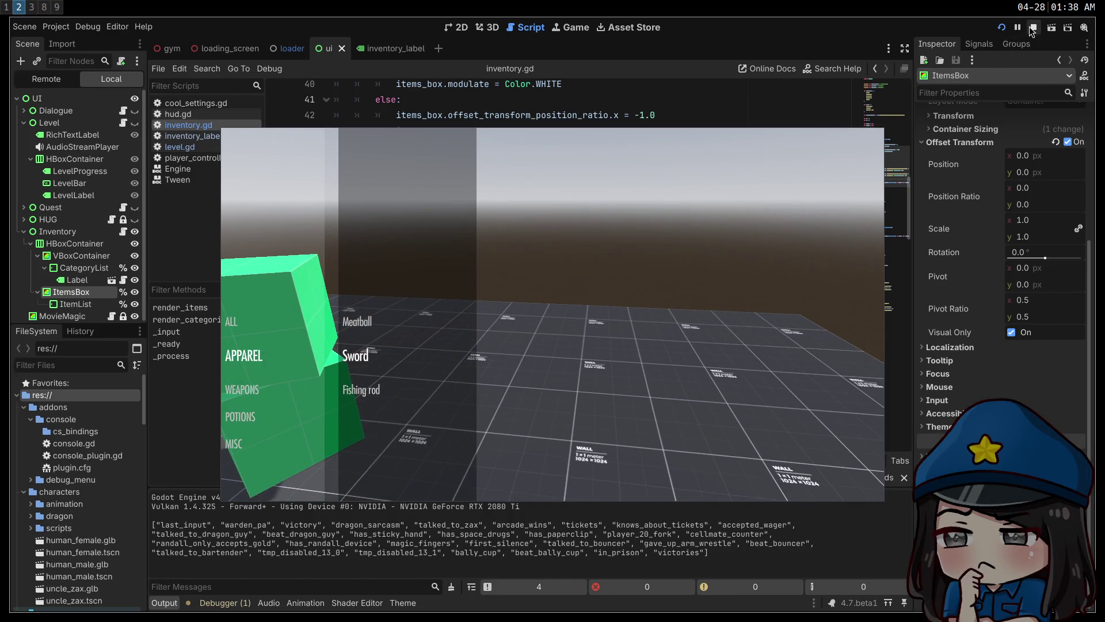
- Stop the running game and scroll down through inventory.gd
click(1034, 27)
scroll(494, 278, down, 9)
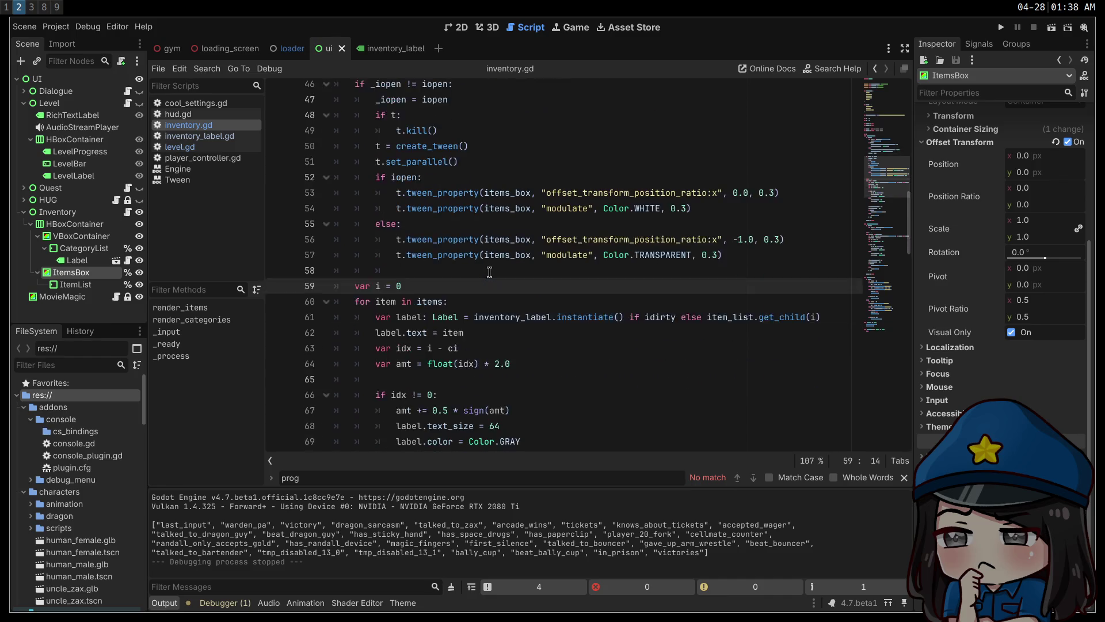
scroll(526, 281, down, 11)
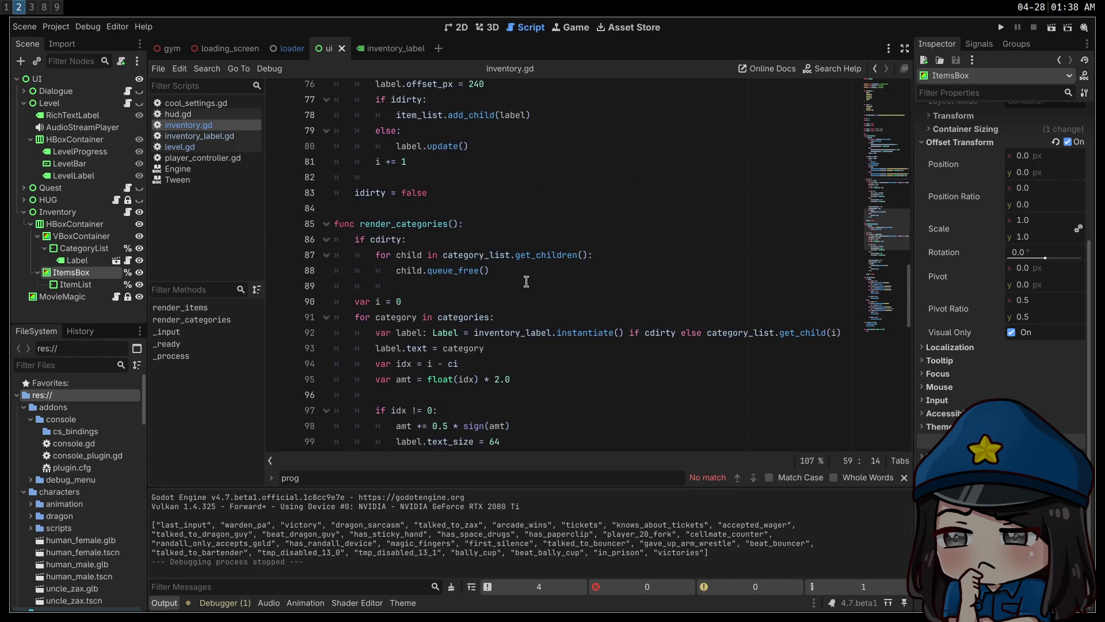
scroll(526, 281, down, 1)
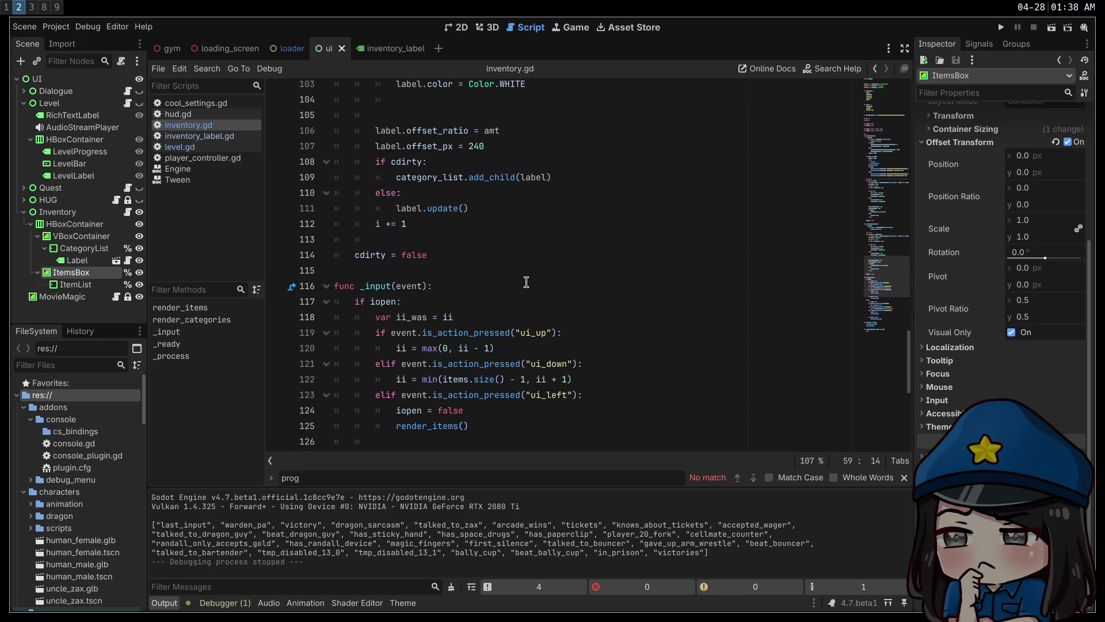
scroll(526, 281, down, 1)
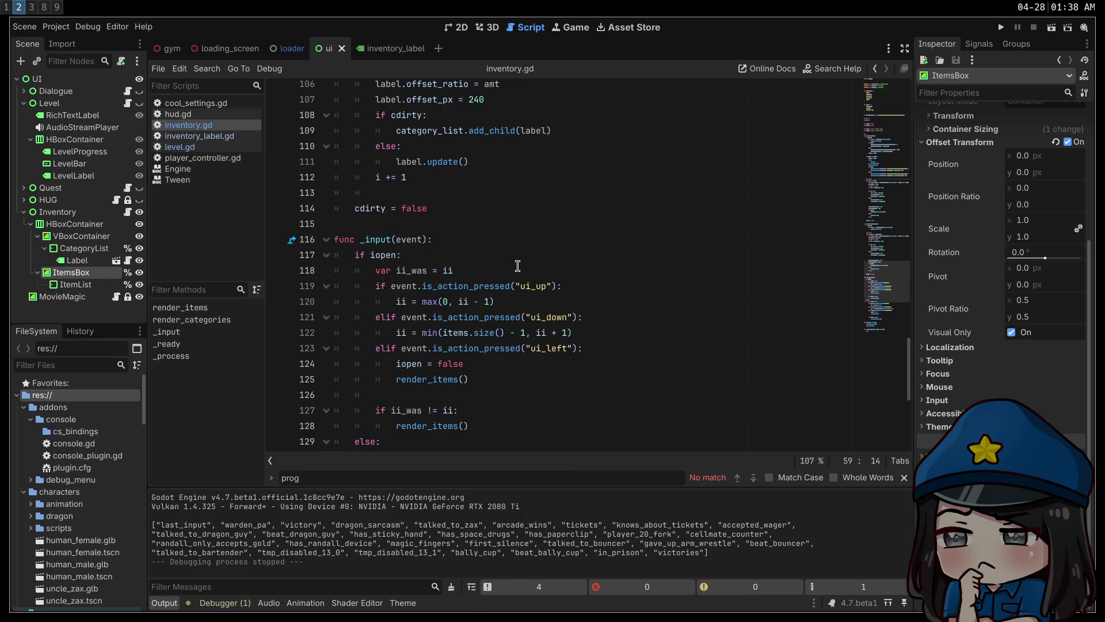
scroll(518, 266, down, 1)
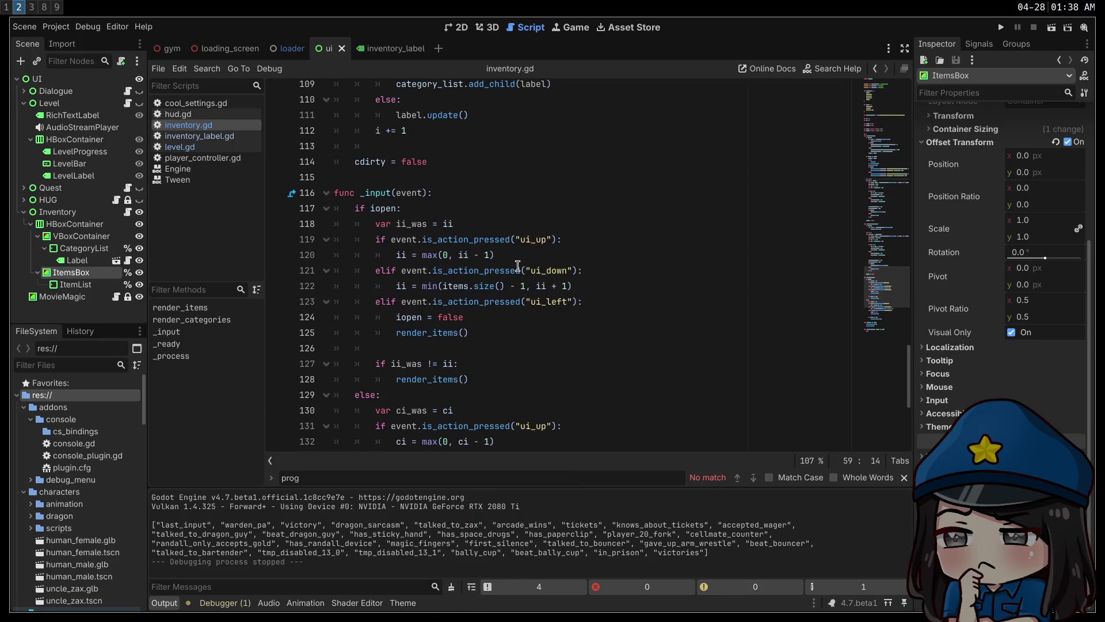
- Review the input-handling lines where closing the list calls render_items
click(432, 333)
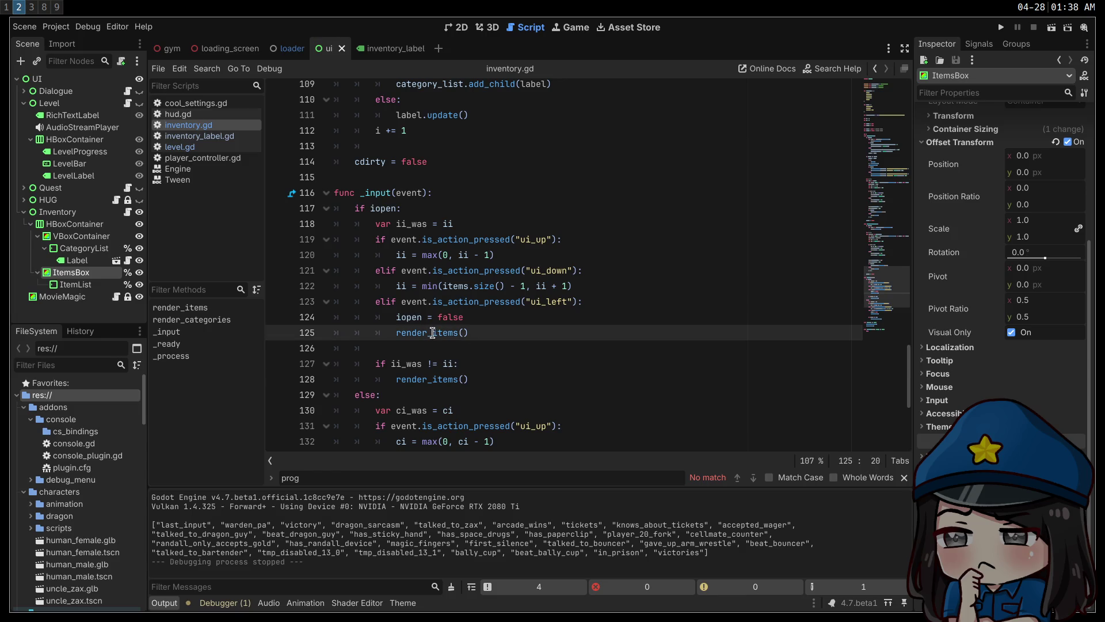
click(541, 256)
click(390, 285)
click(445, 350)
click(571, 408)
click(357, 226)
click(441, 206)
click(502, 272)
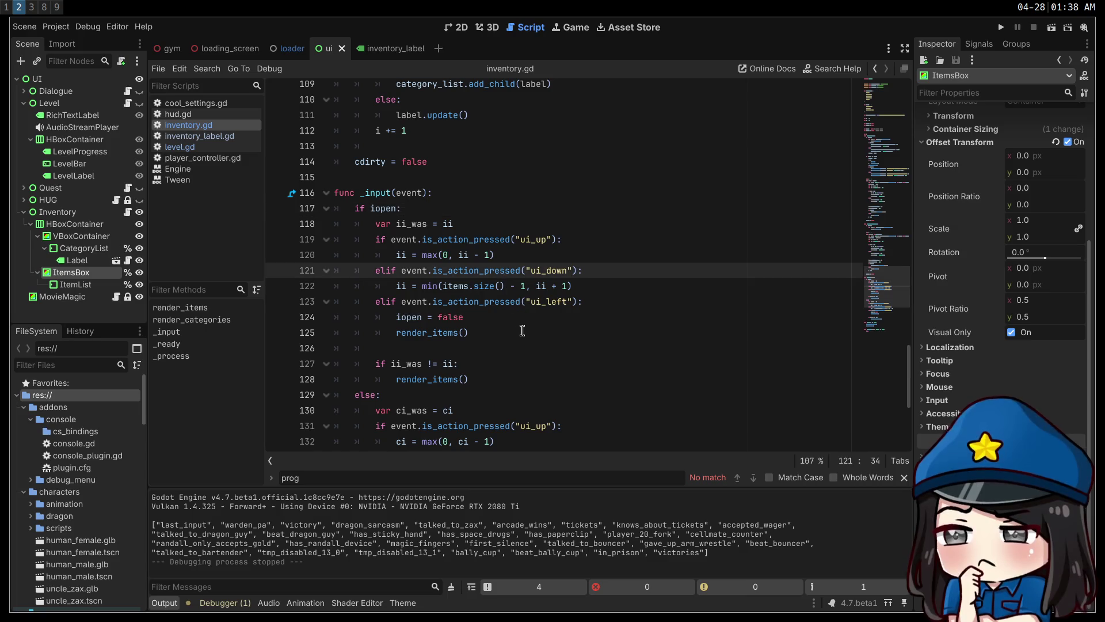
click(634, 290)
click(466, 333)
click(611, 380)
click(378, 254)
click(644, 341)
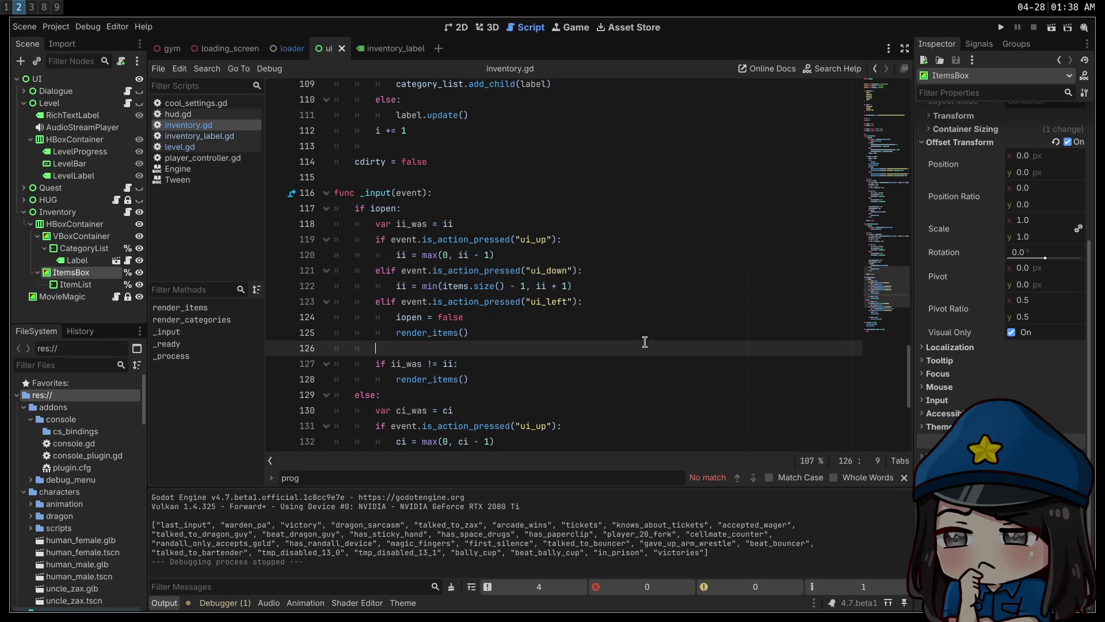
- Change line 63's offset to 'var idx = i - ii' and select line 56's slide-out duration
scroll(582, 355, up, 13)
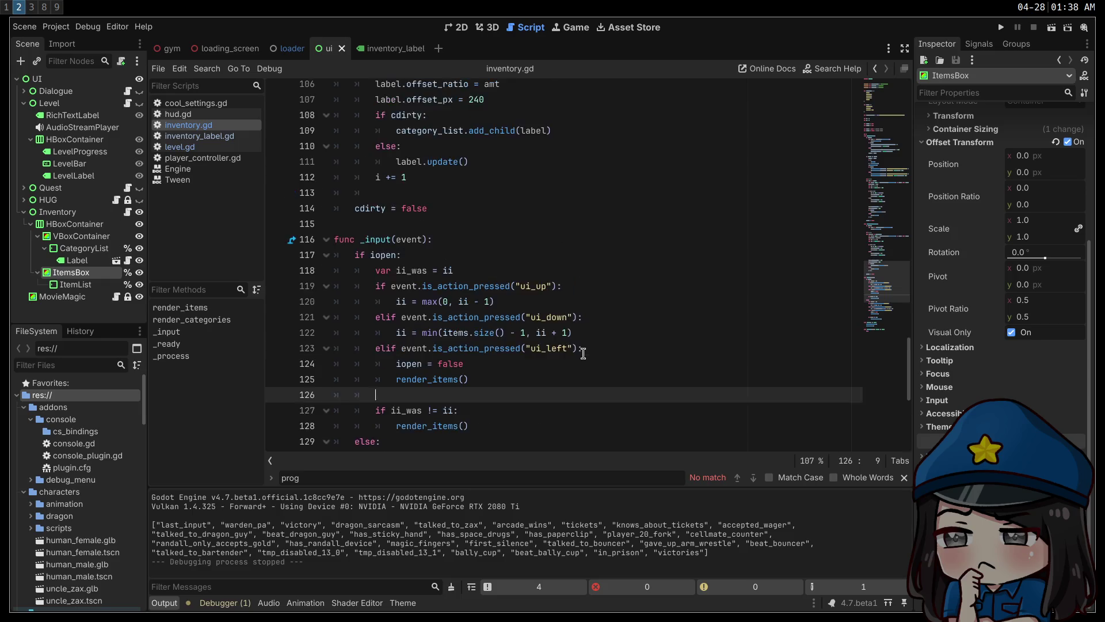
scroll(579, 347, up, 7)
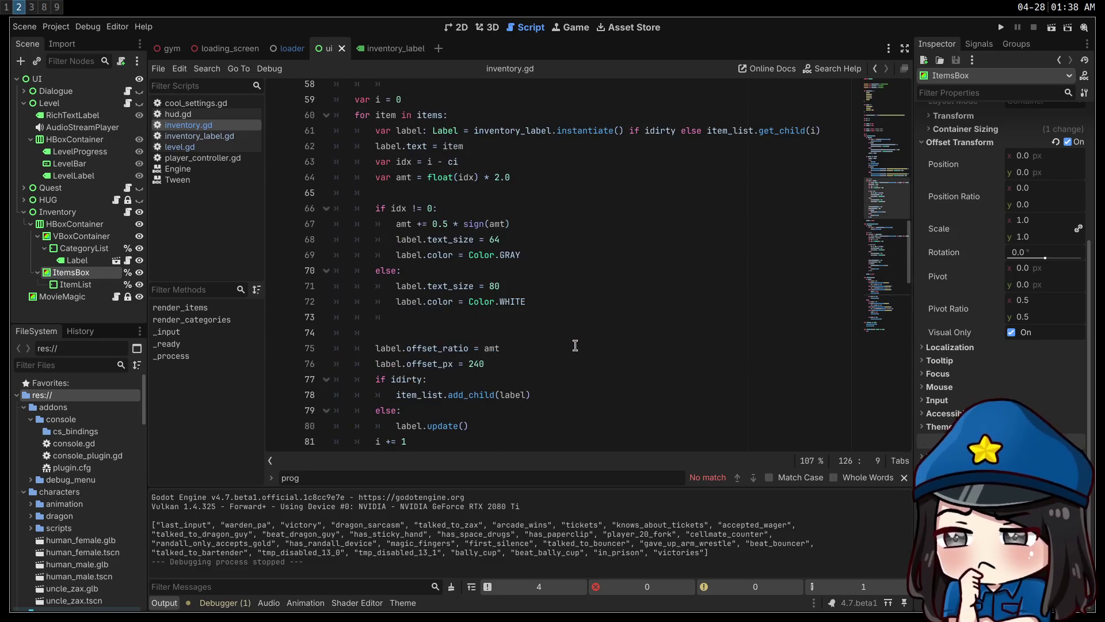
click(448, 301)
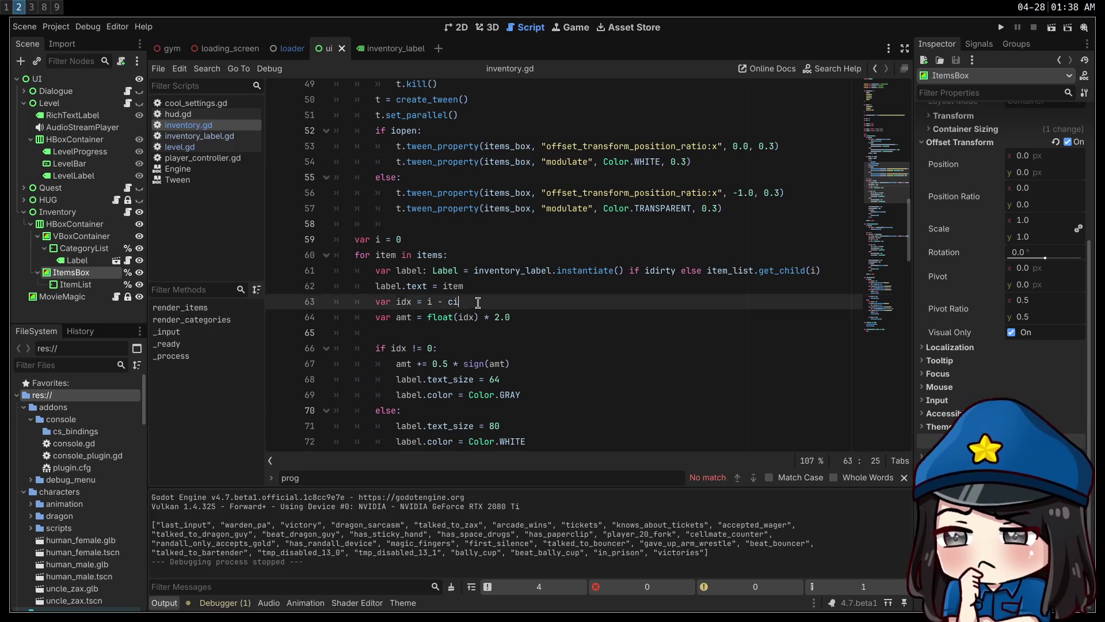
scroll(605, 322, down, 5)
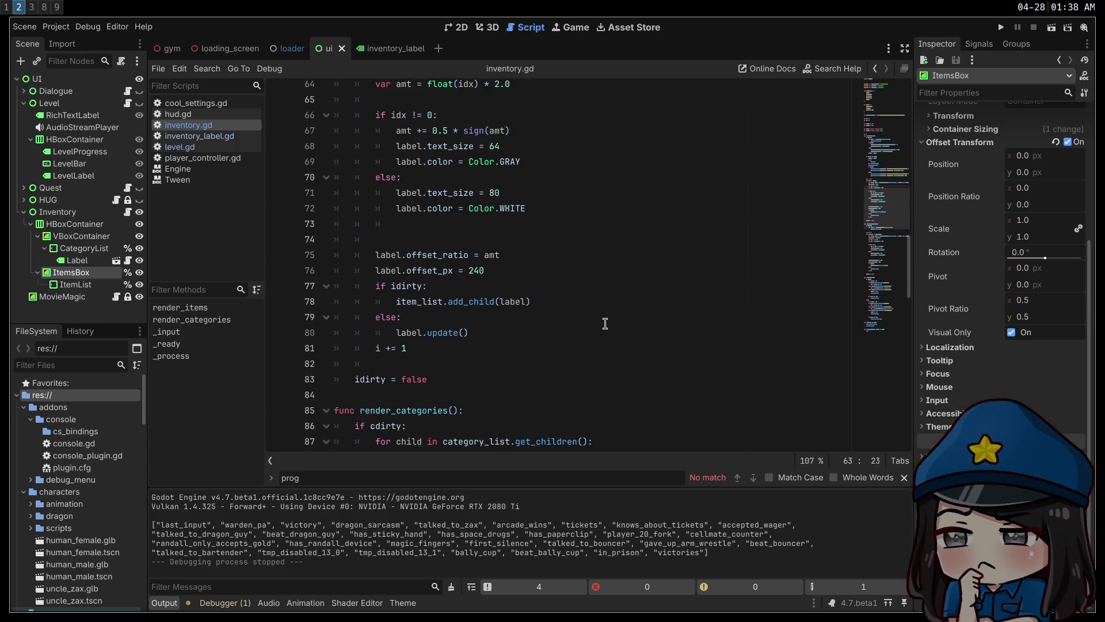
click(601, 320)
scroll(599, 324, up, 3)
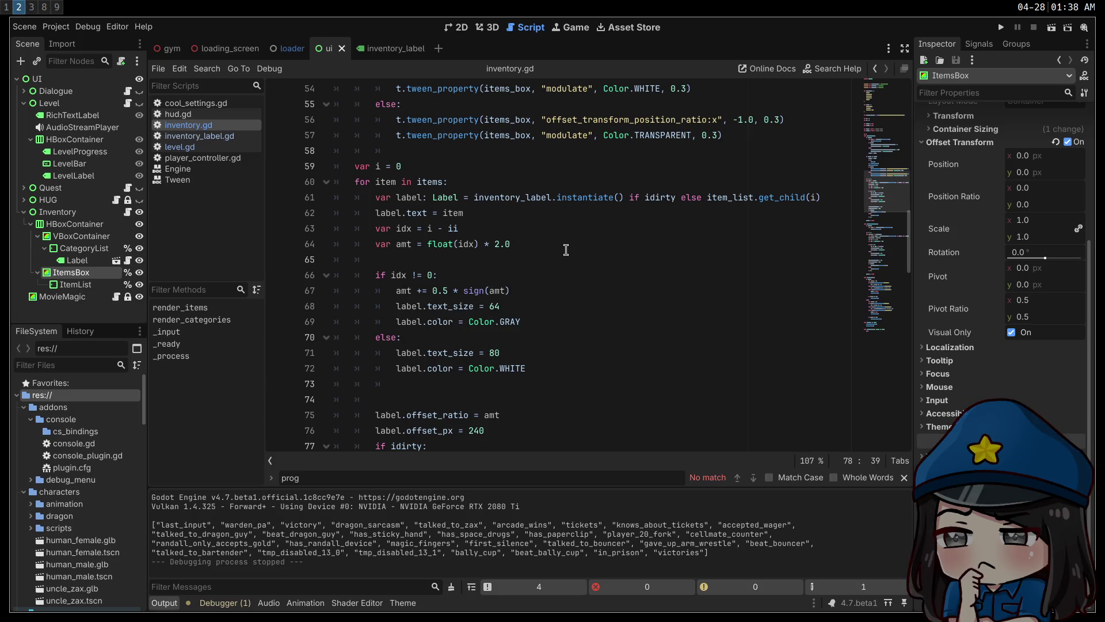
scroll(566, 250, up, 3)
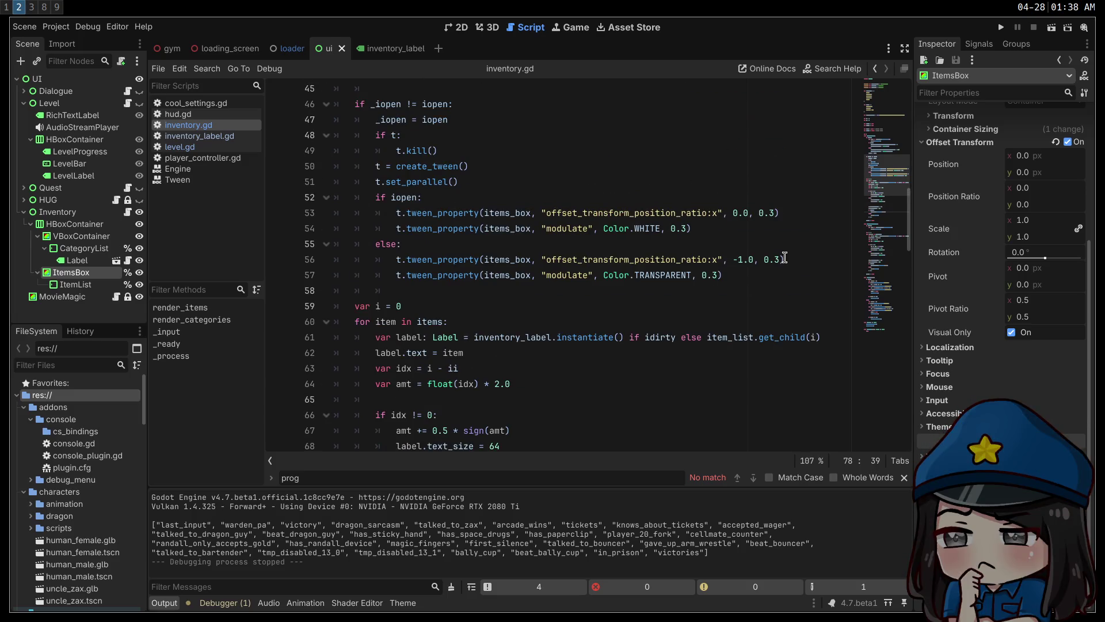
double_click(775, 259)
- Set the slide-in, slide-out and fade tween durations to 0.1
scroll(774, 260, up, 1)
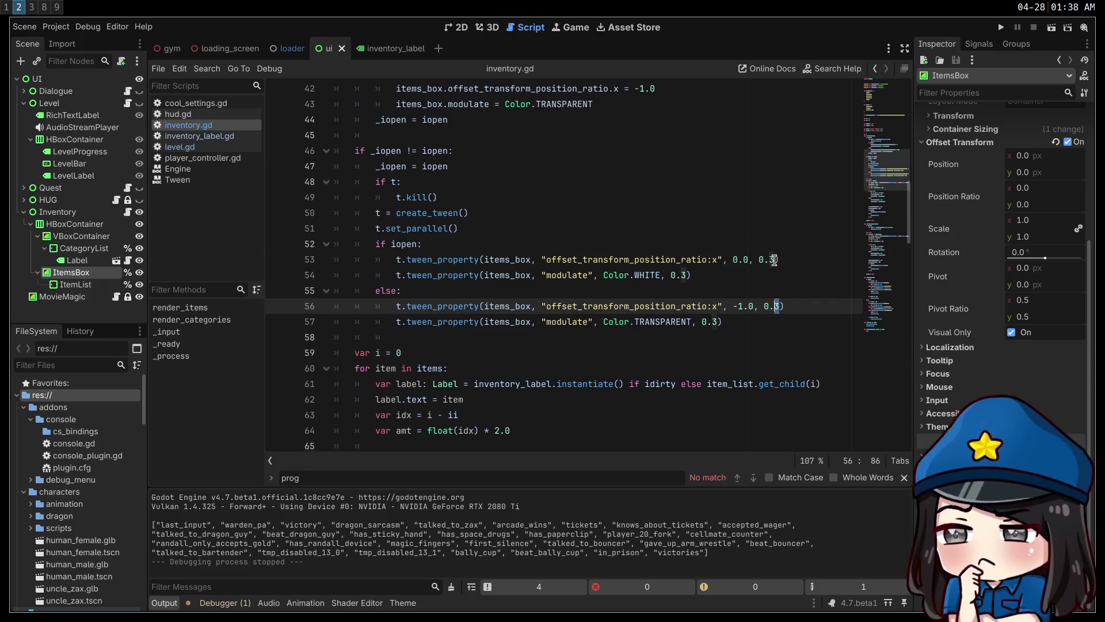
text(1)
double_click(774, 260)
text(1)
double_click(685, 276)
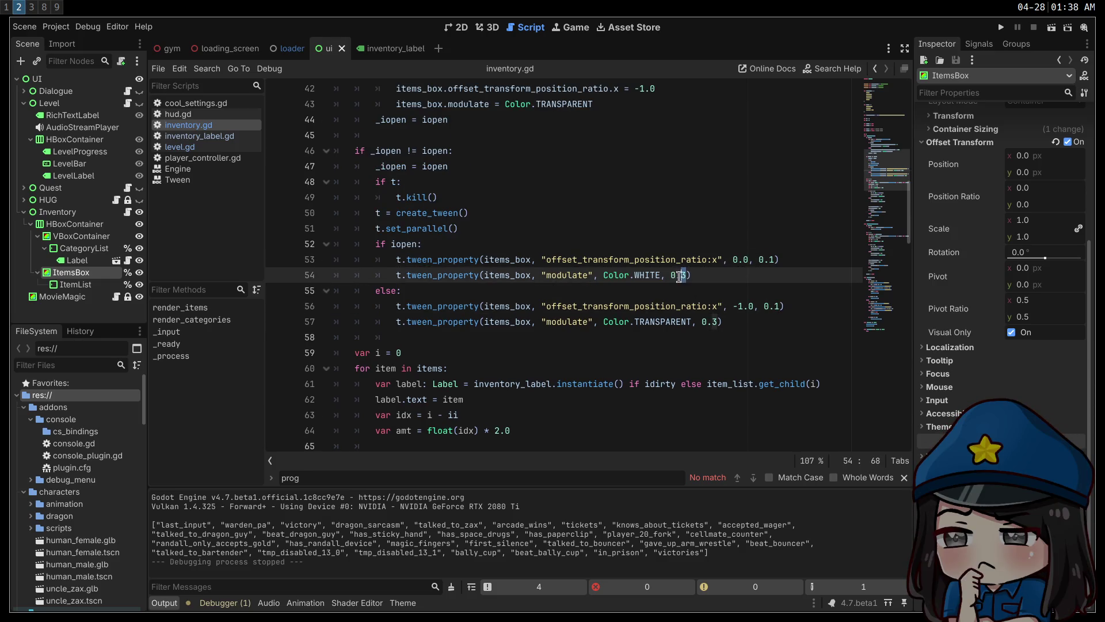
double_click(712, 321)
- Add t.set_trans(Tween.TRANS_QUAD) on a new line after set_parallel
click(598, 228)
key(Return)
text(t)
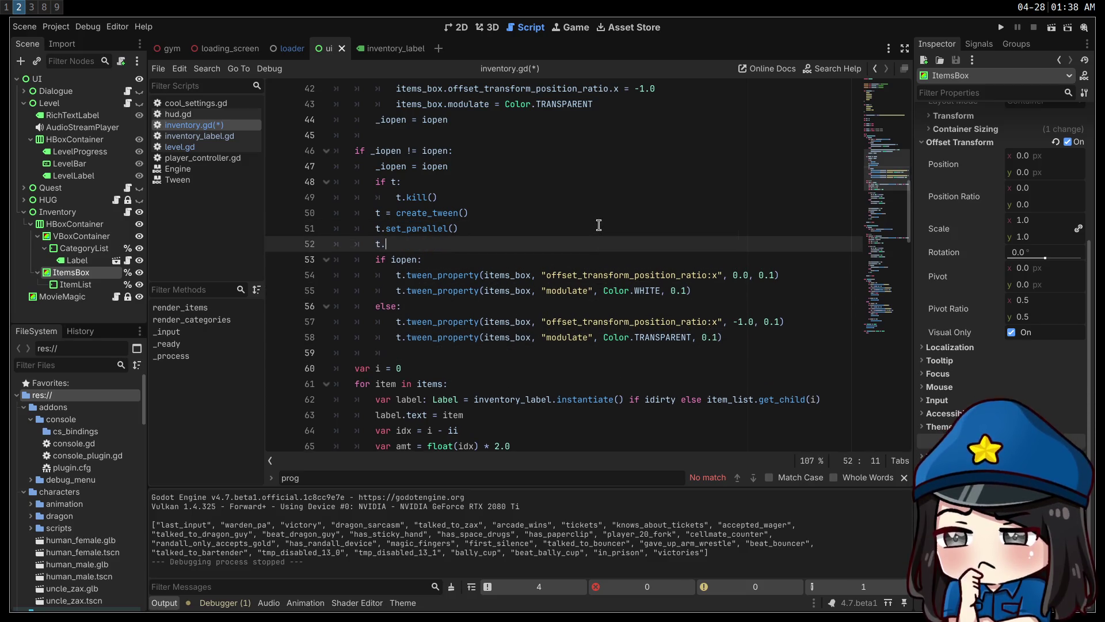
text(.tween_t)
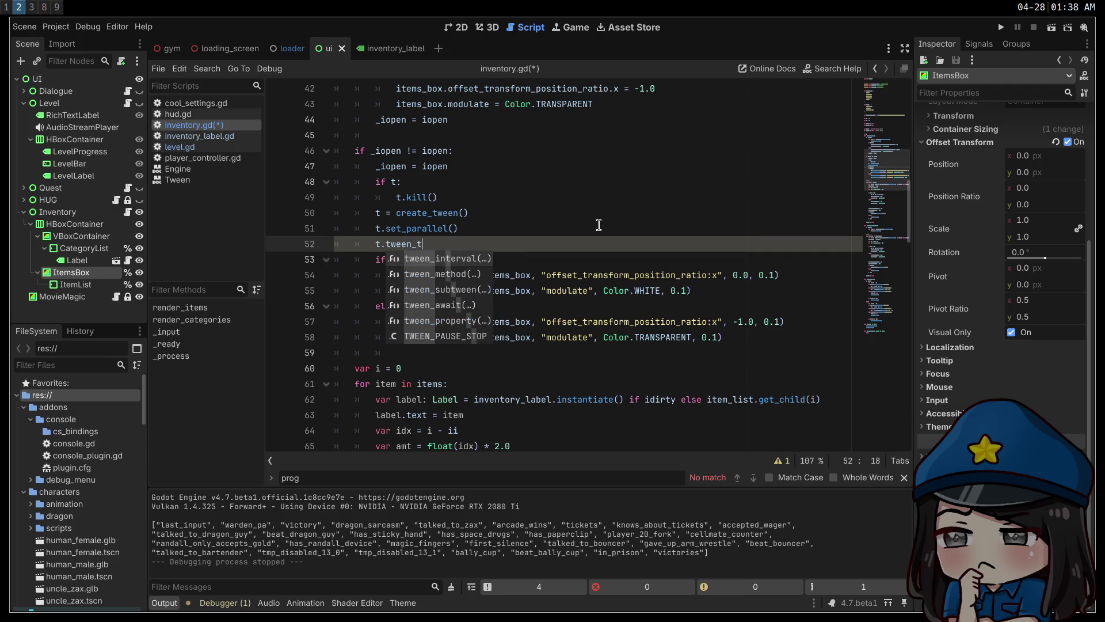
key(BackSpace)
key(BackSpace)
key(BackSpace)
text(twe)
key(BackSpace)
key(BackSpace)
text(set_t)
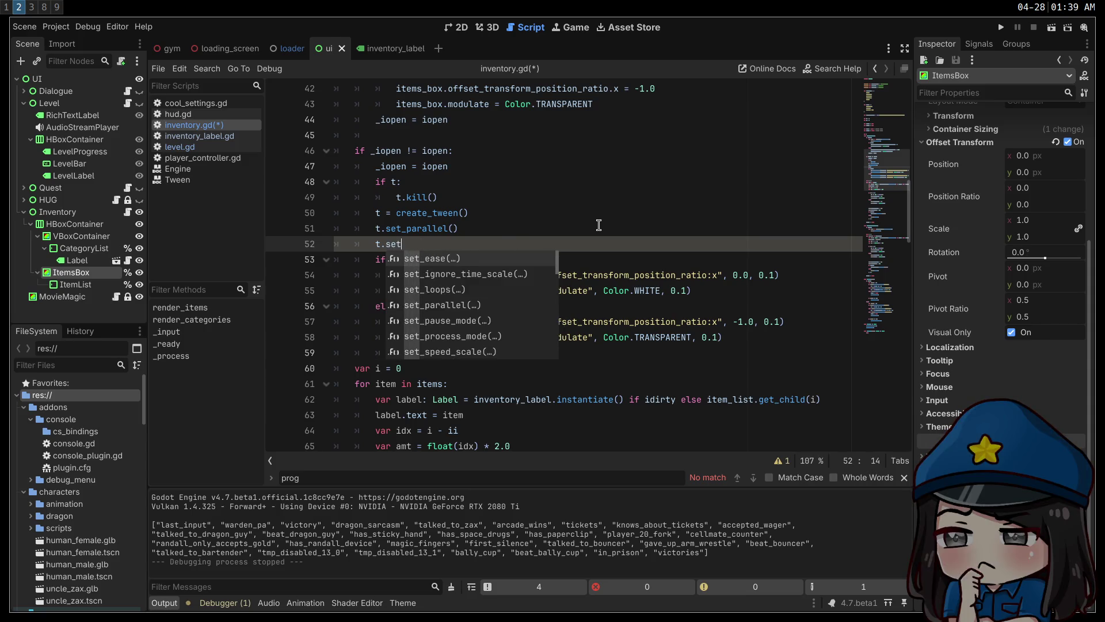
text(ra)
key(Return)
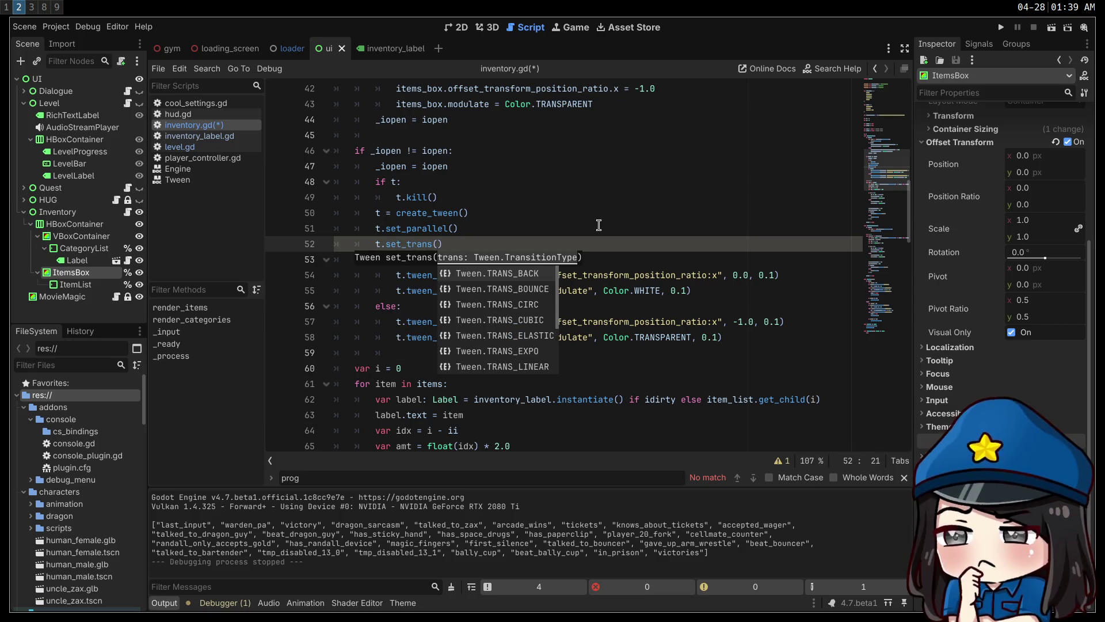
key(Down)
key(Down)
key(Down)
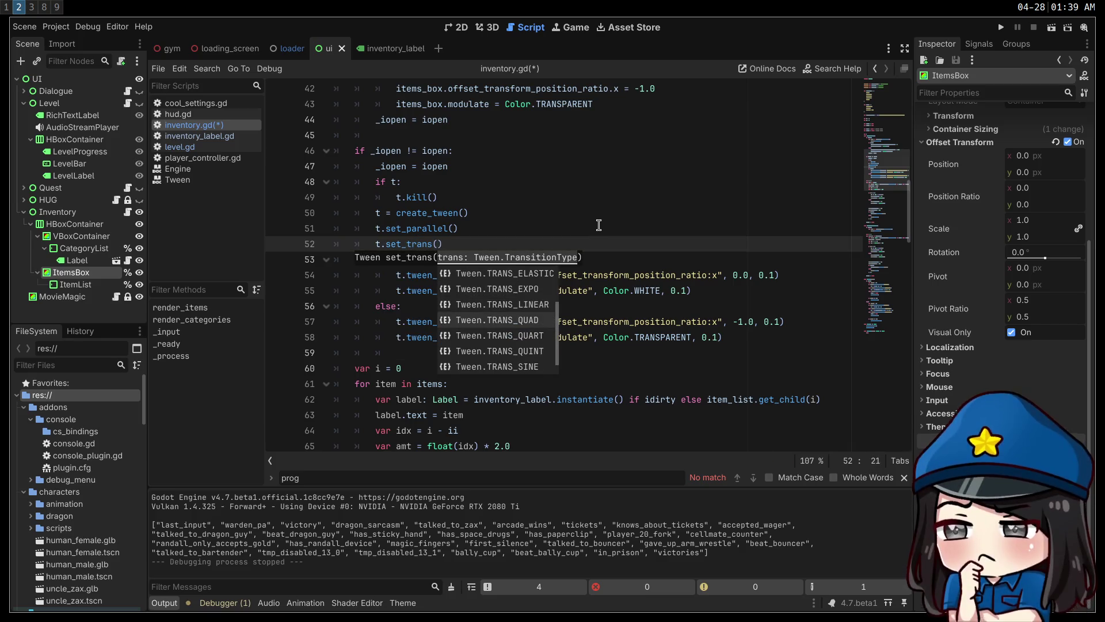
- Add t.set_ease(Tween.EASE_OUT) below it, save the script, and run the game
key(Return)
key(Return)
text(t.ease)
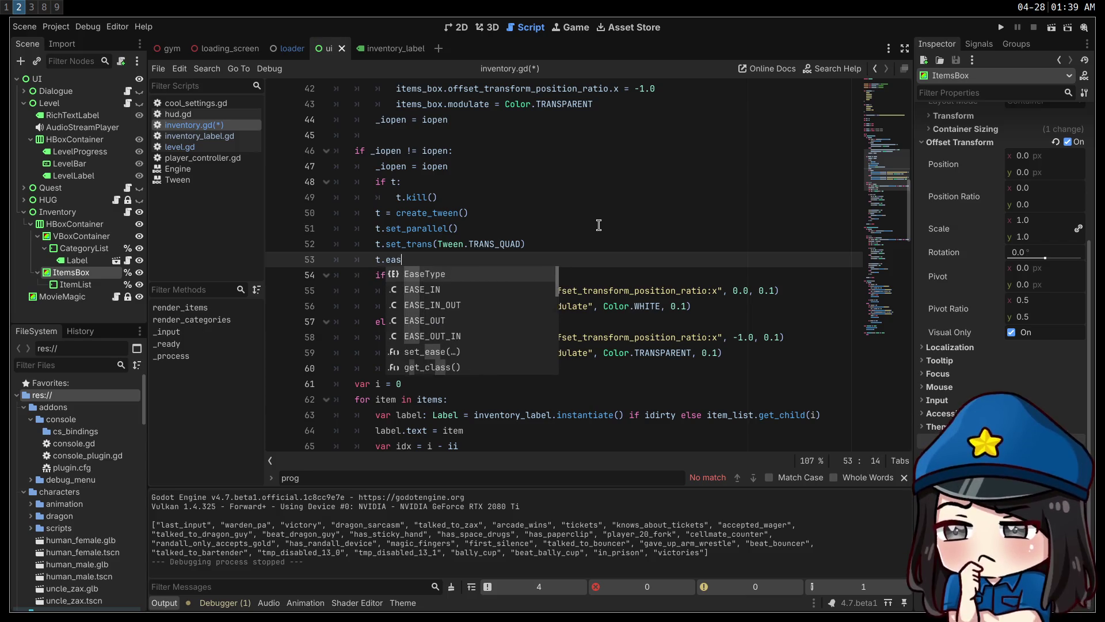
key(BackSpace)
key(BackSpace)
key(BackSpace)
key(Return)
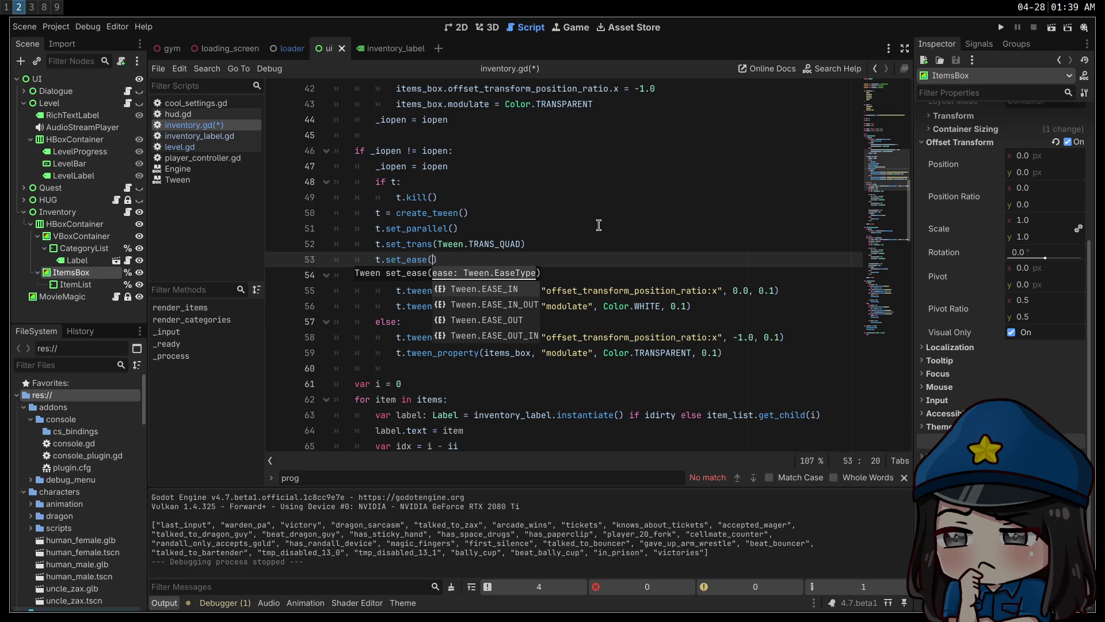
key(Down)
key(Down)
key(Return)
click(1001, 27)
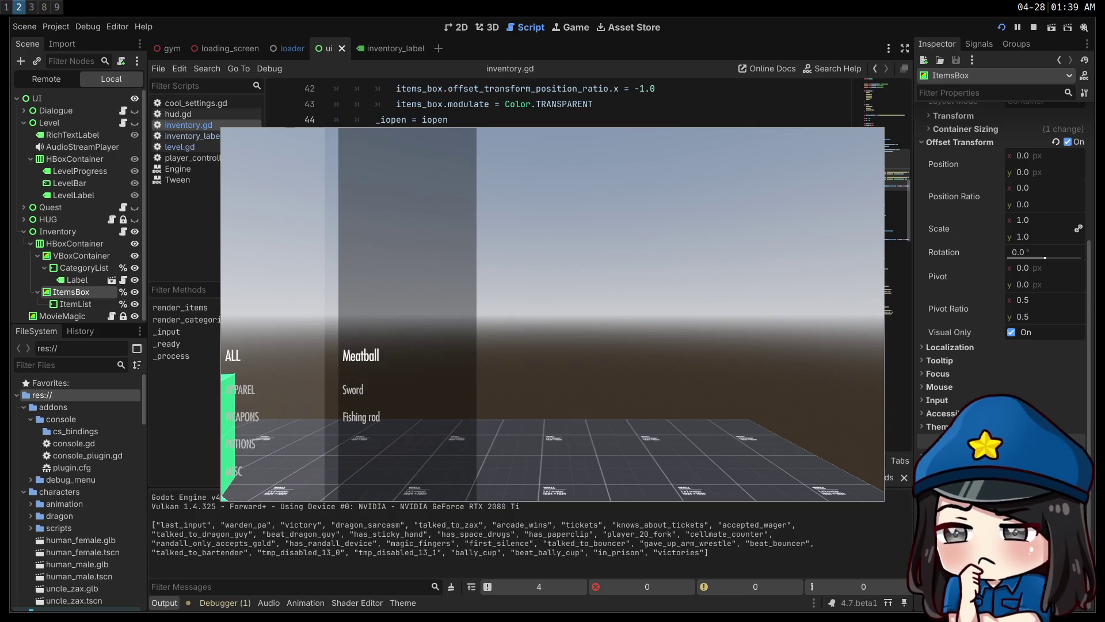
- Stop the game, change the four tween_property durations from 0.1 to 0.2, and rerun it
click(1034, 27)
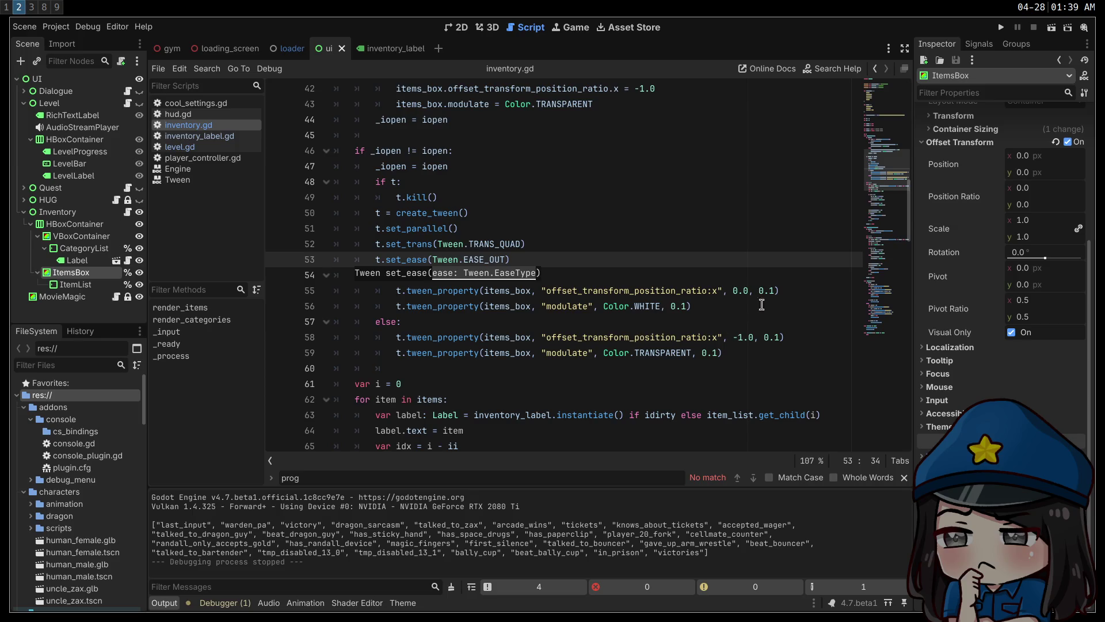
click(775, 290)
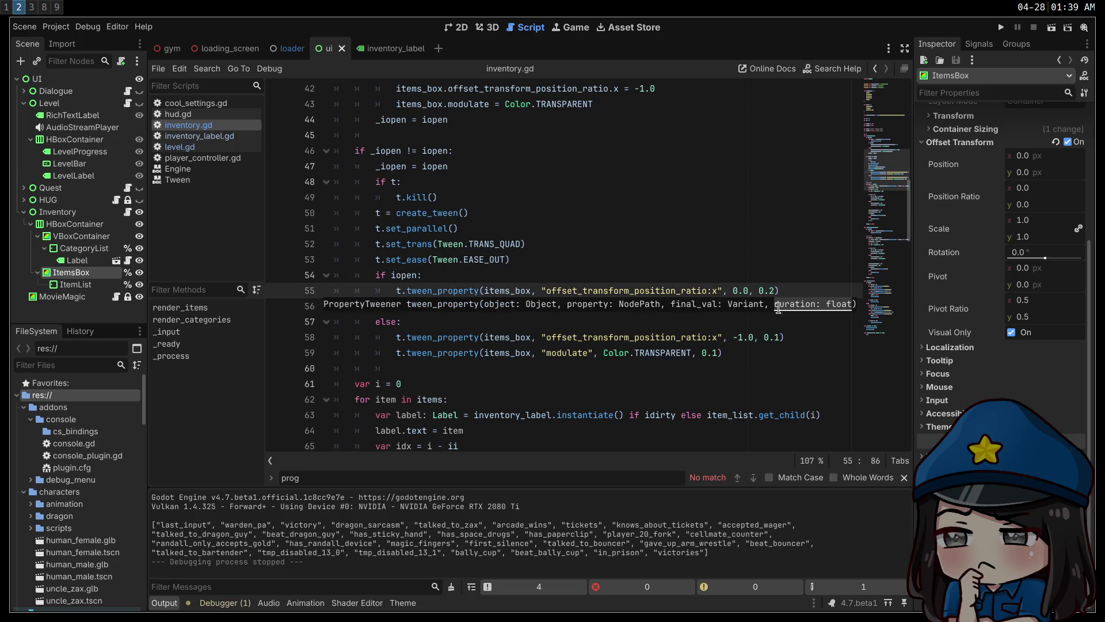
click(685, 276)
click(683, 306)
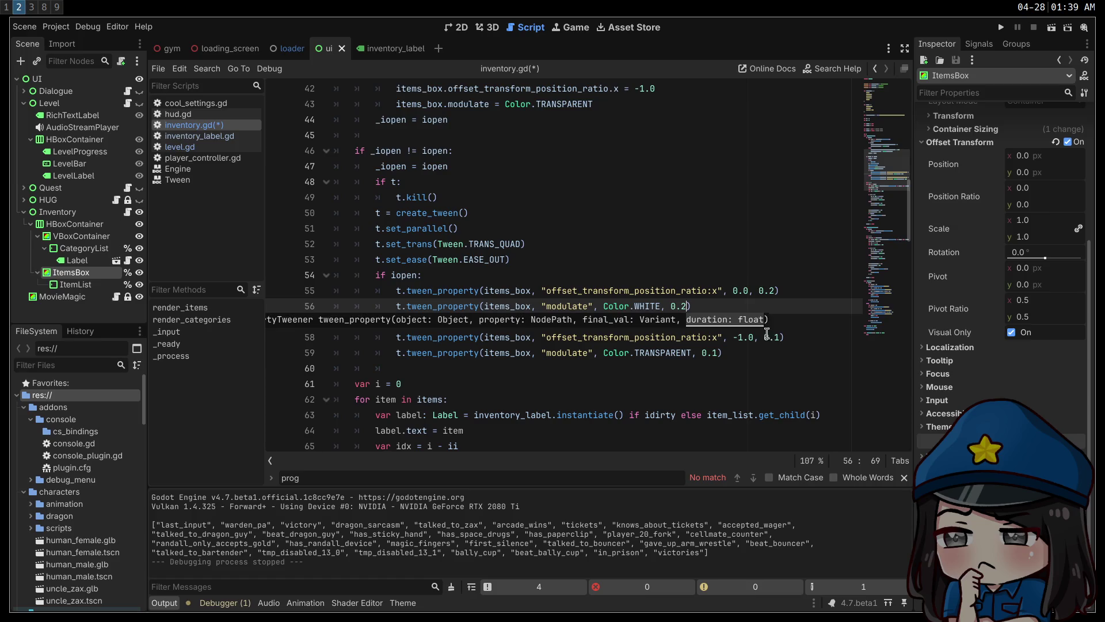
click(778, 337)
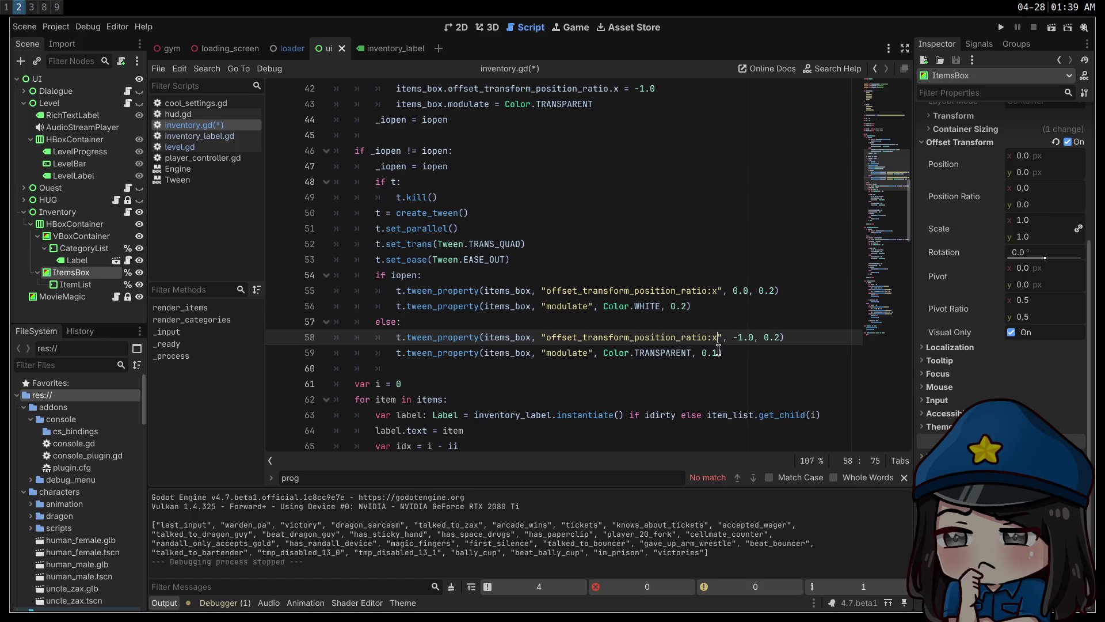
click(711, 312)
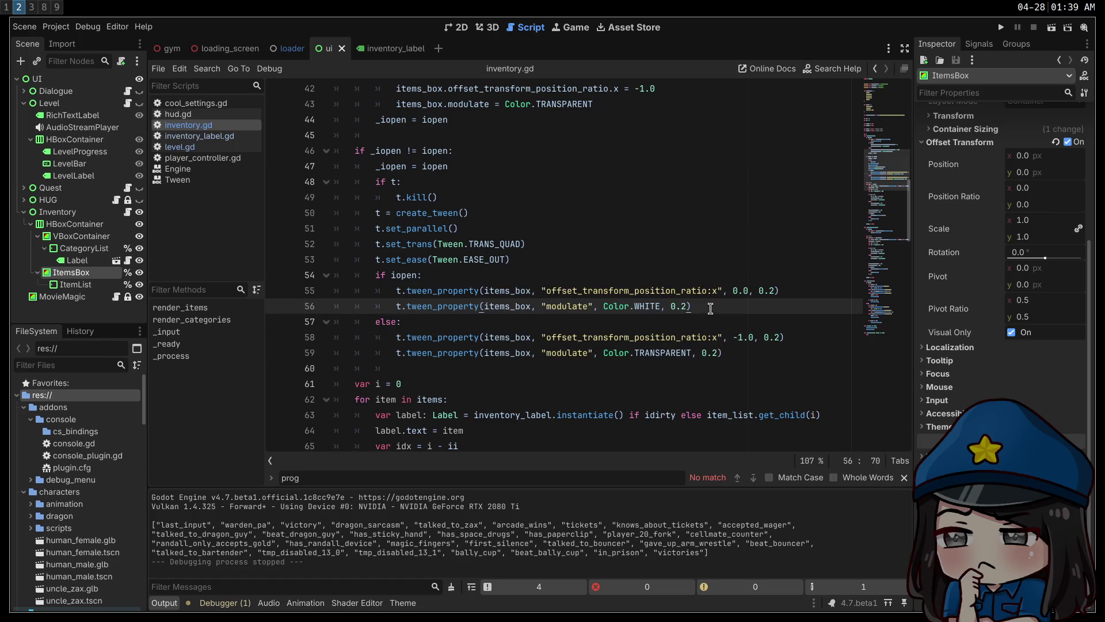
click(1001, 27)
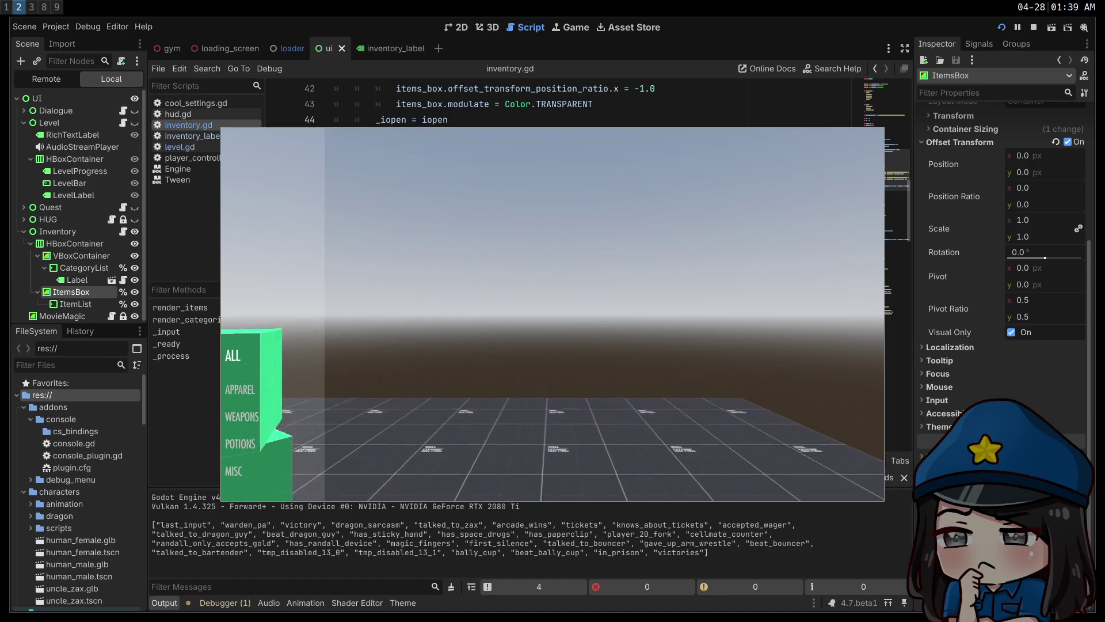
- Close the item list and move the category selection among ALL, WEAPONS, APPAREL, POTIONS and MISC
key(Escape)
key(Down)
key(Down)
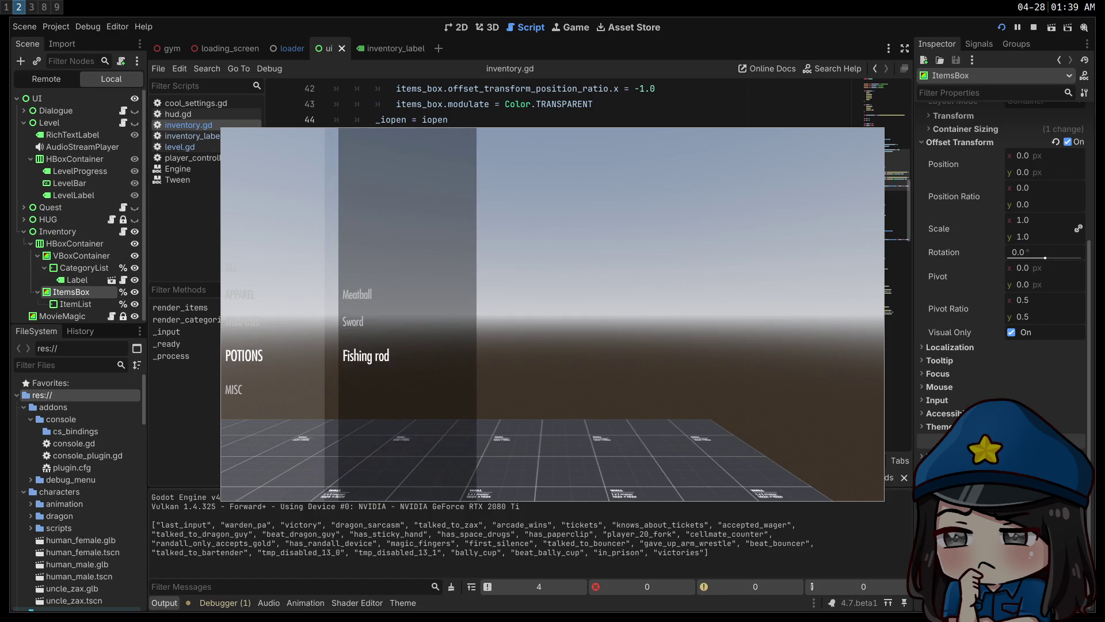
key(Down)
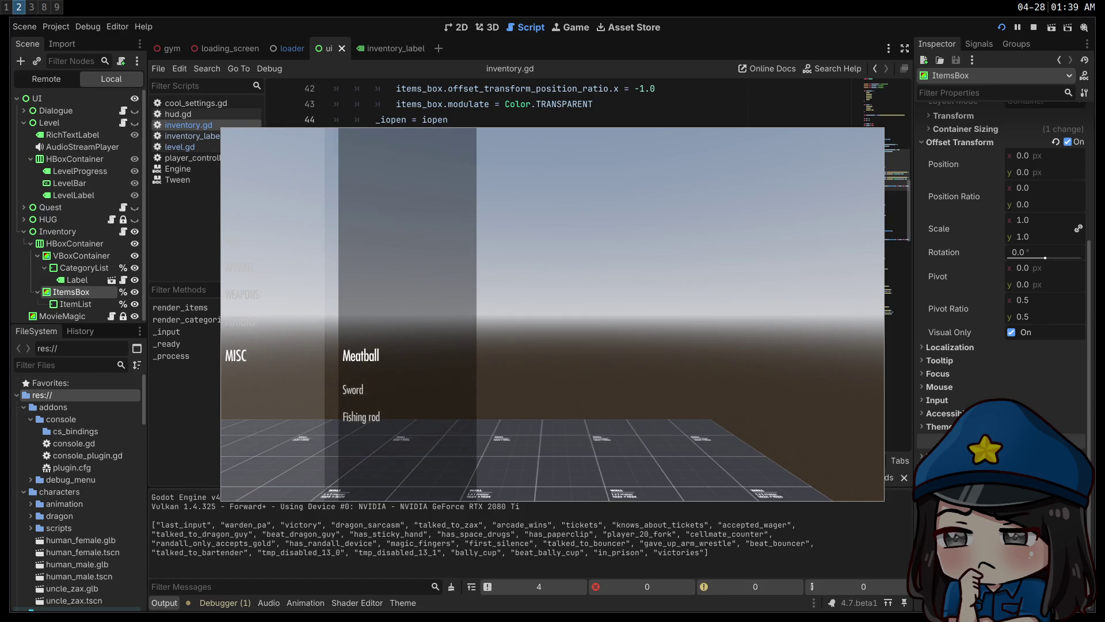
key(Up)
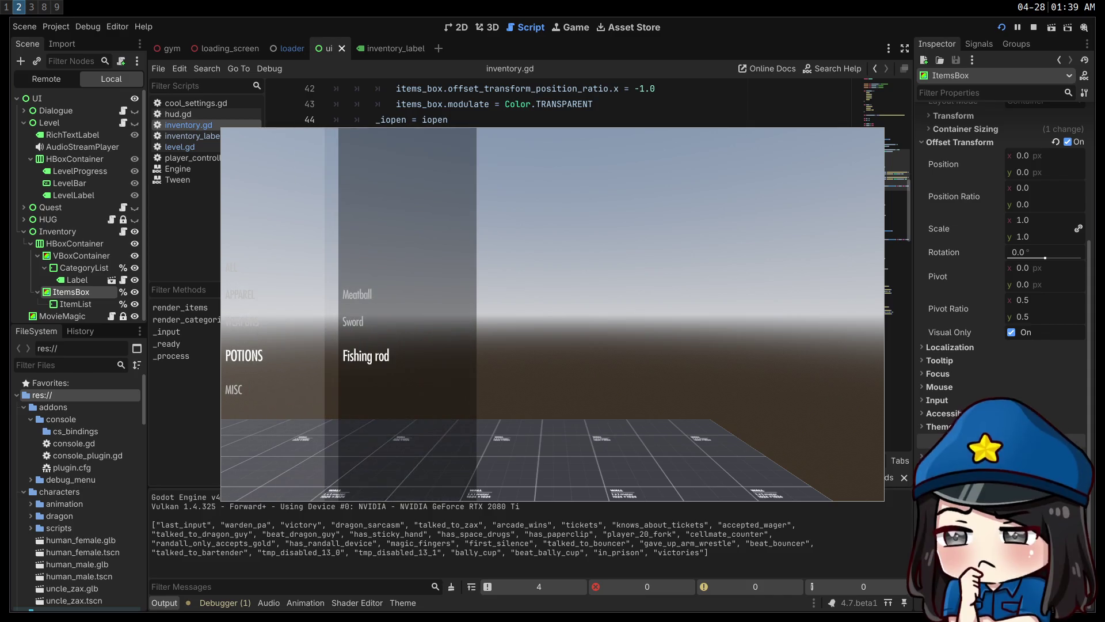
key(Up)
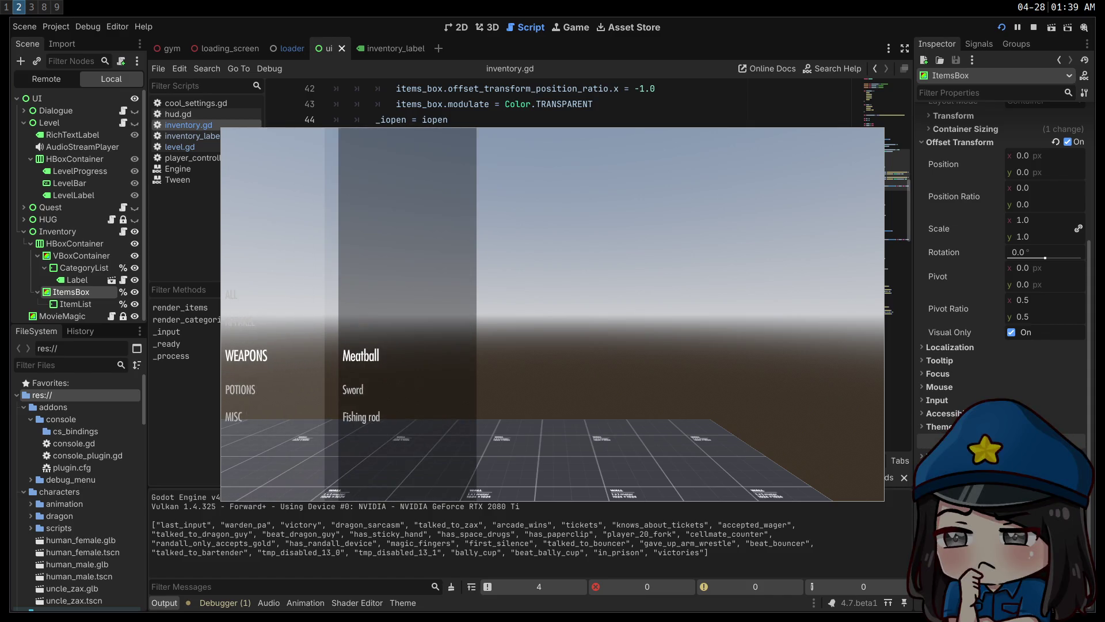
key(Up)
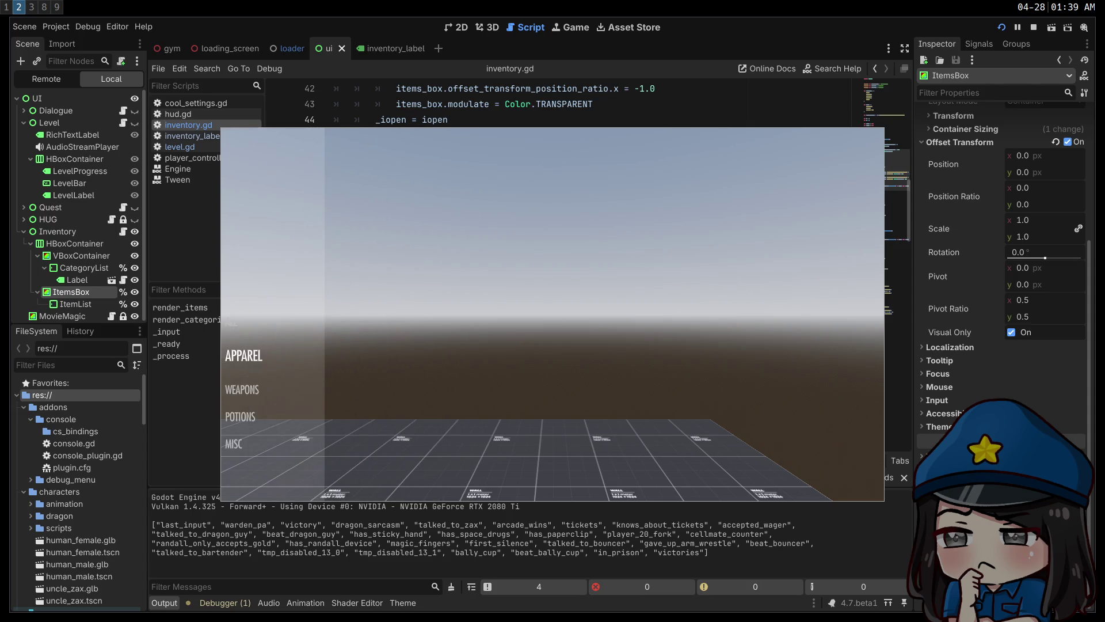
key(Up)
key(Up)
key(Up)
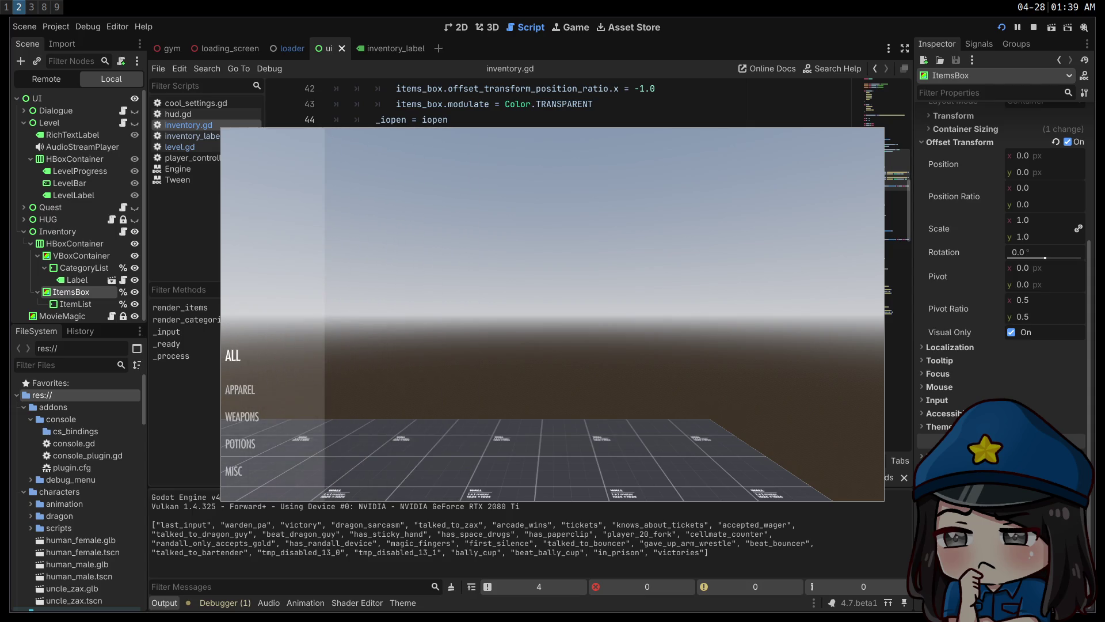
key(Up)
key(Up)
key(Up)
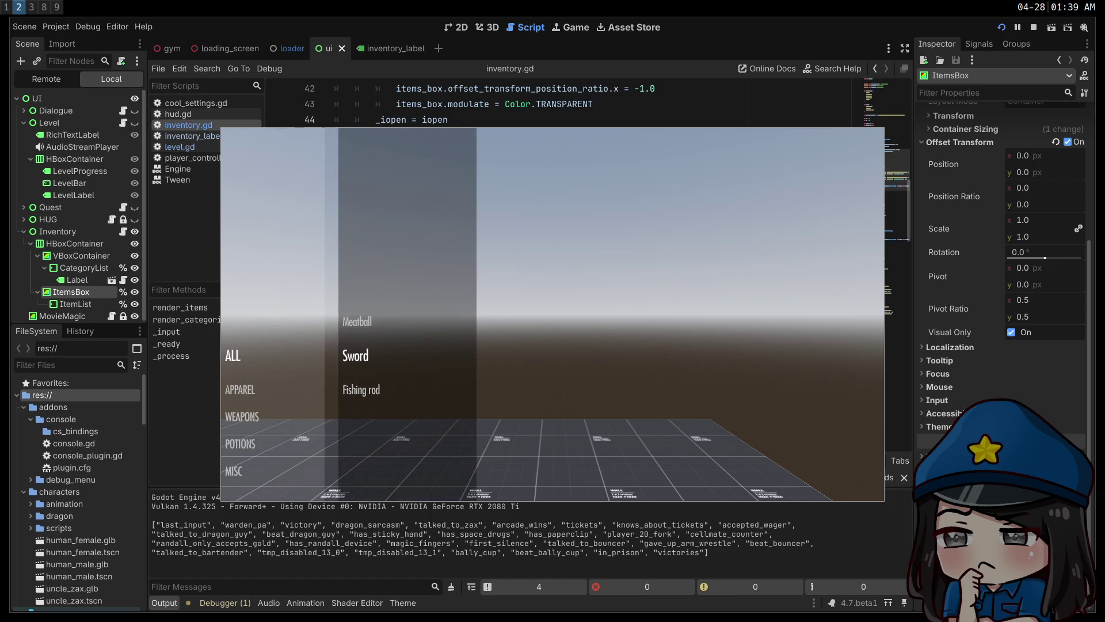
key(Up)
key(Up)
key(Up)
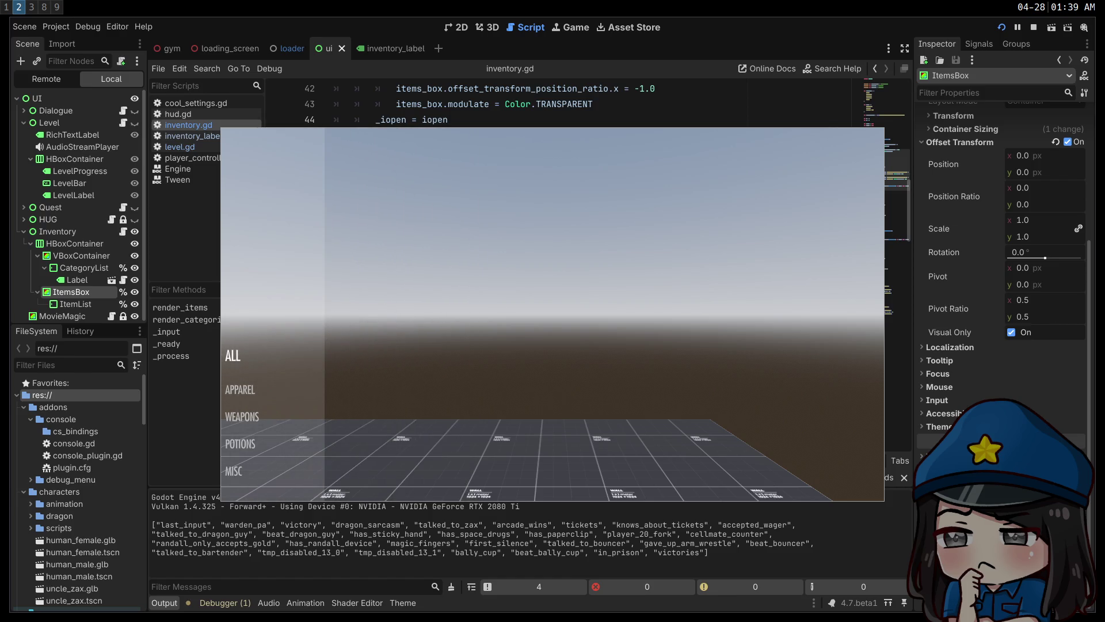
key(Up)
key(Up)
key(Up)
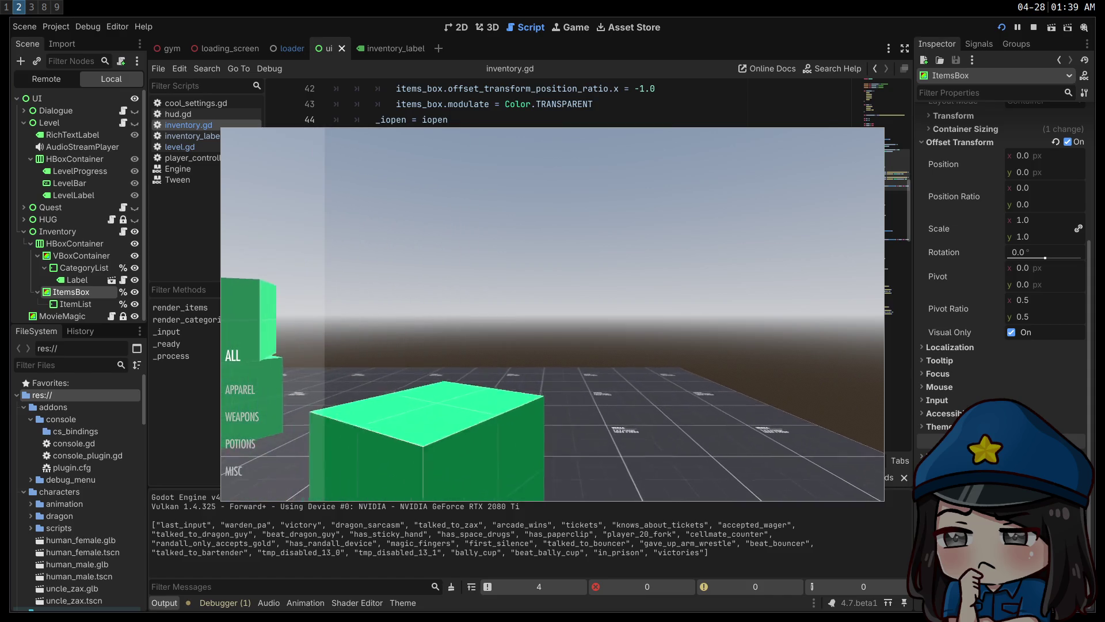
key(Up)
key(Up)
key(Down)
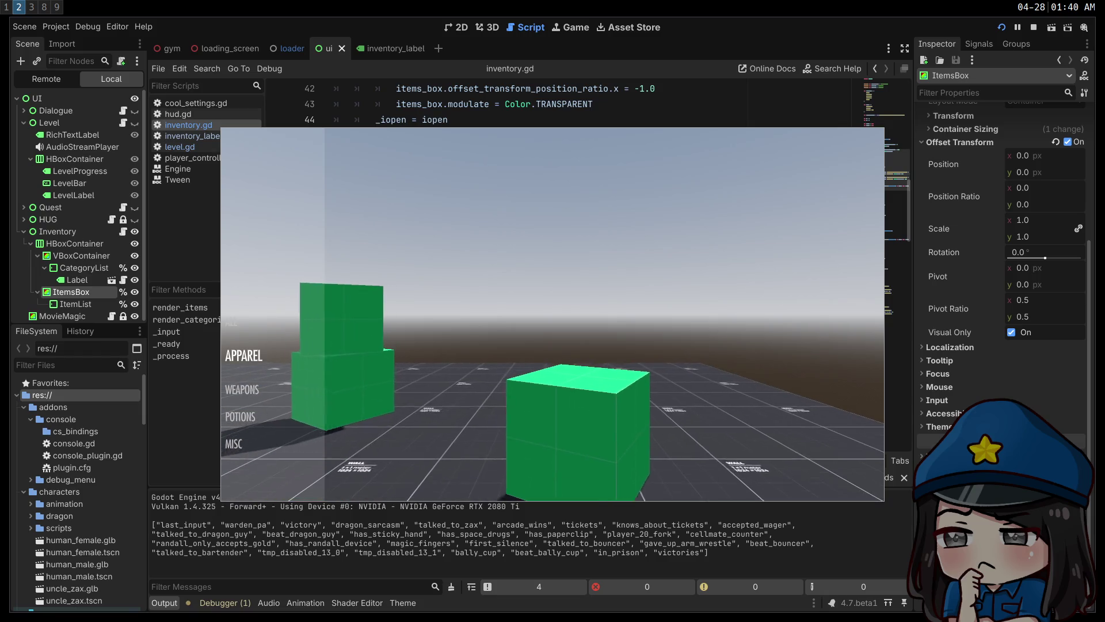
key(Up)
key(Up)
key(Down)
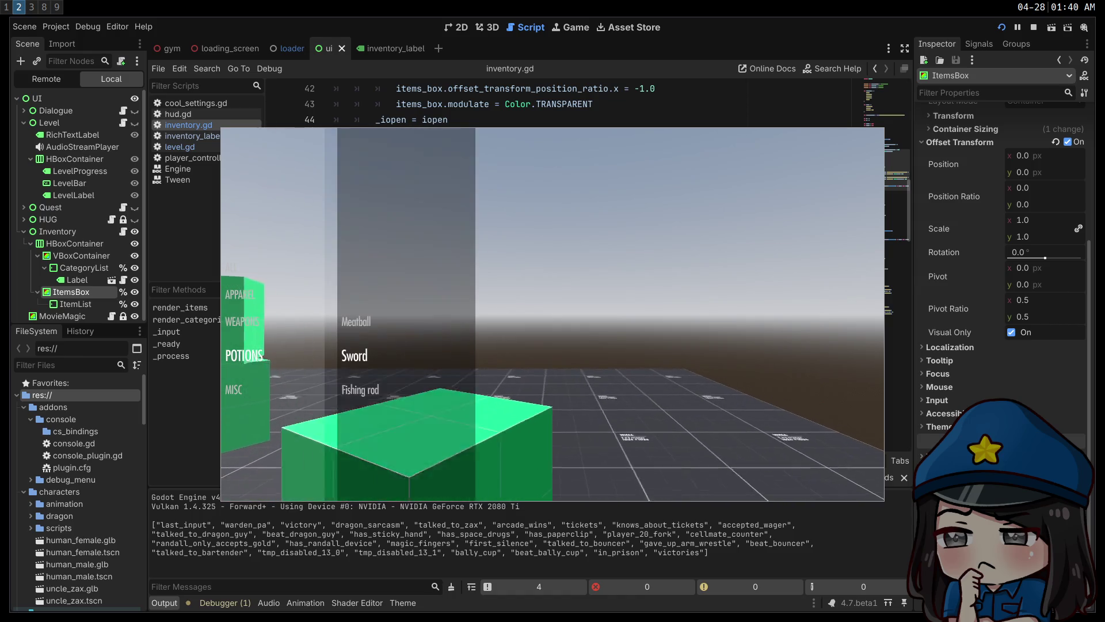
- Select Fishing rod, then open and close the item list repeatedly while changing categories
key(Right)
key(Down)
key(Left)
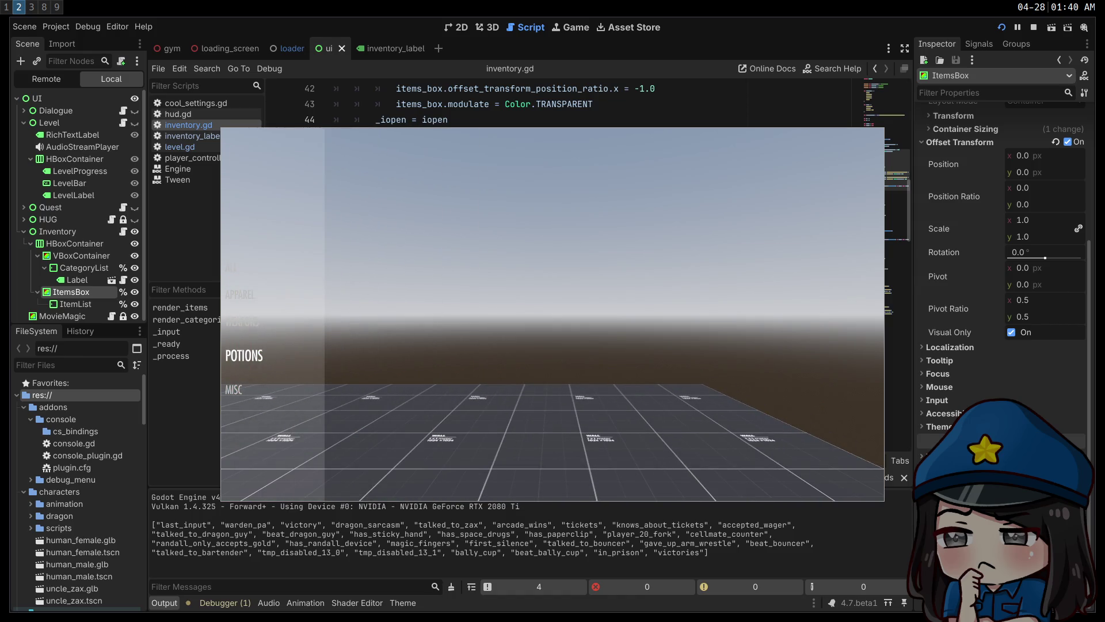
key(Right)
key(Left)
key(Right)
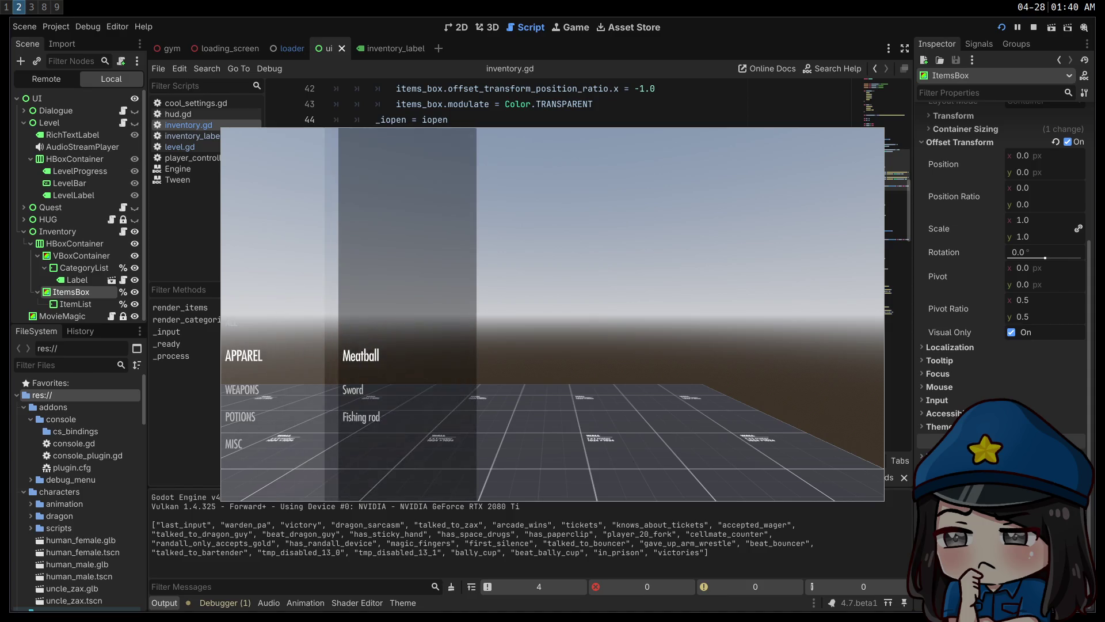
key(Left)
key(Right)
key(Left)
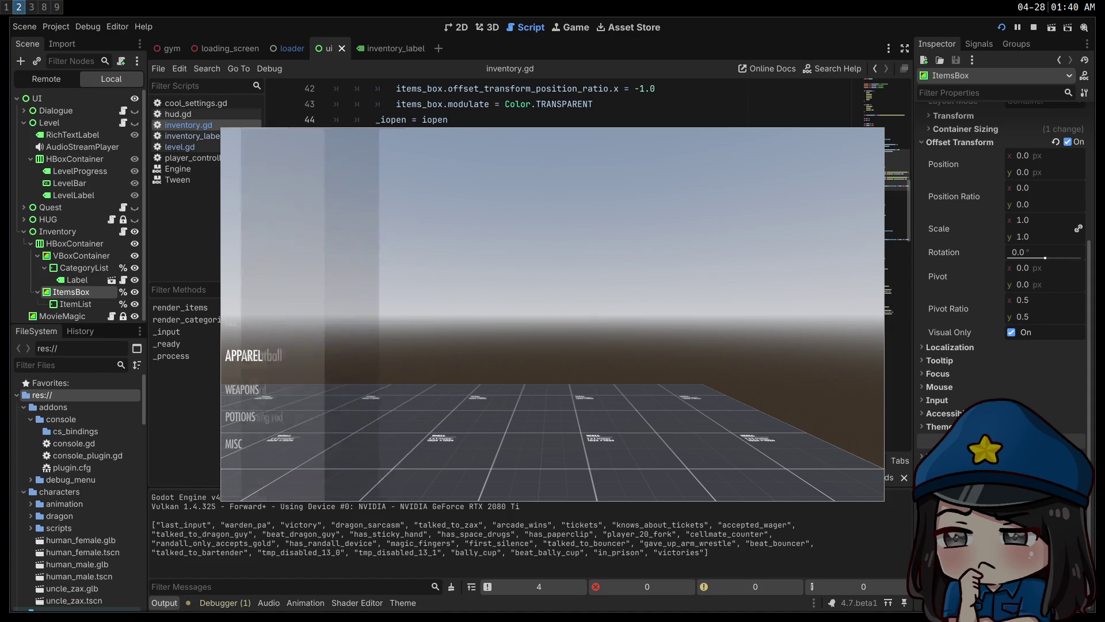
key(Right)
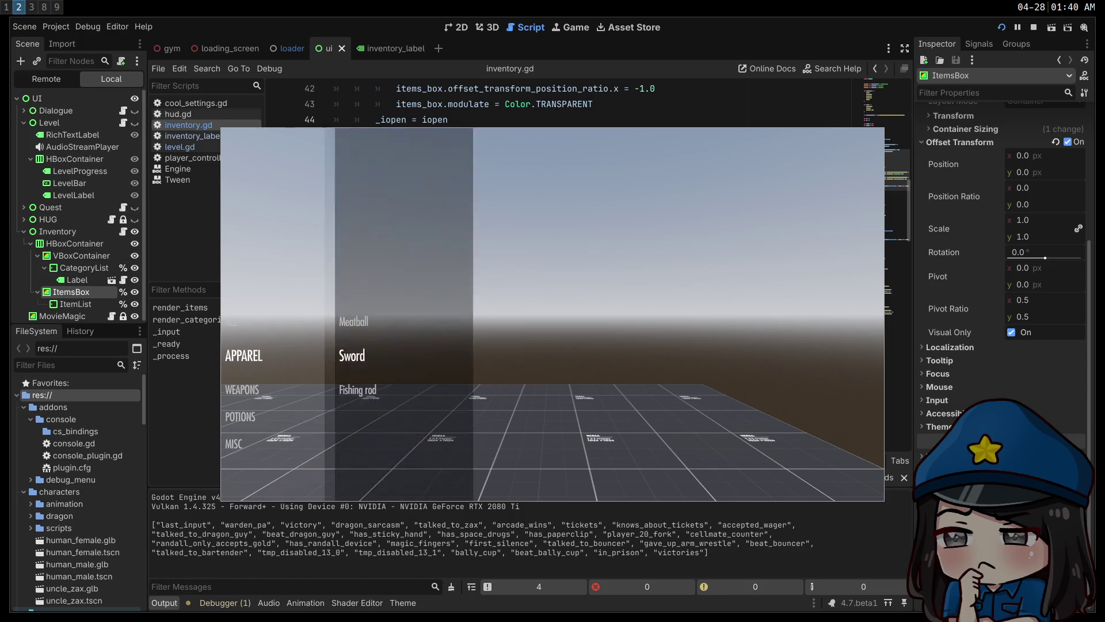
key(Down)
key(Up)
key(Up)
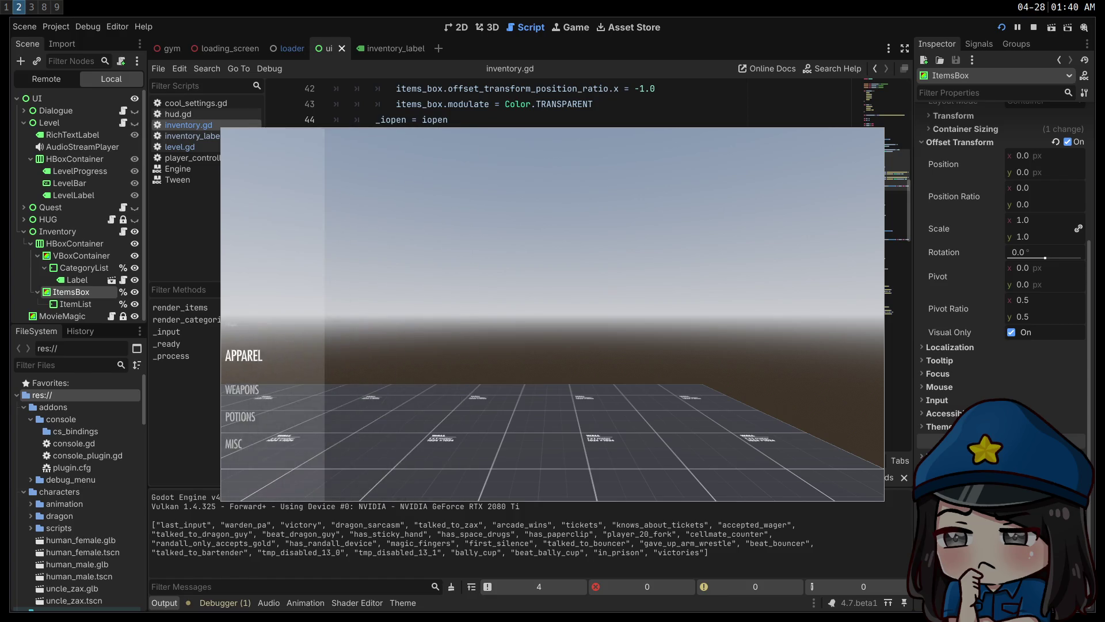
key(Down)
key(Down)
key(Down)
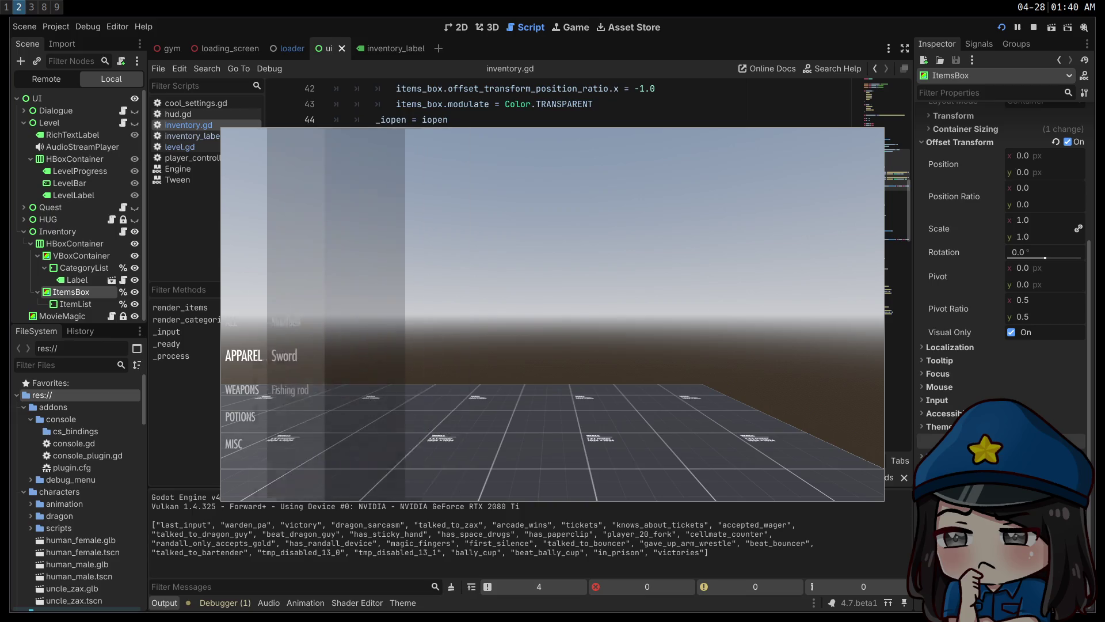
key(Up)
key(Up)
key(Up)
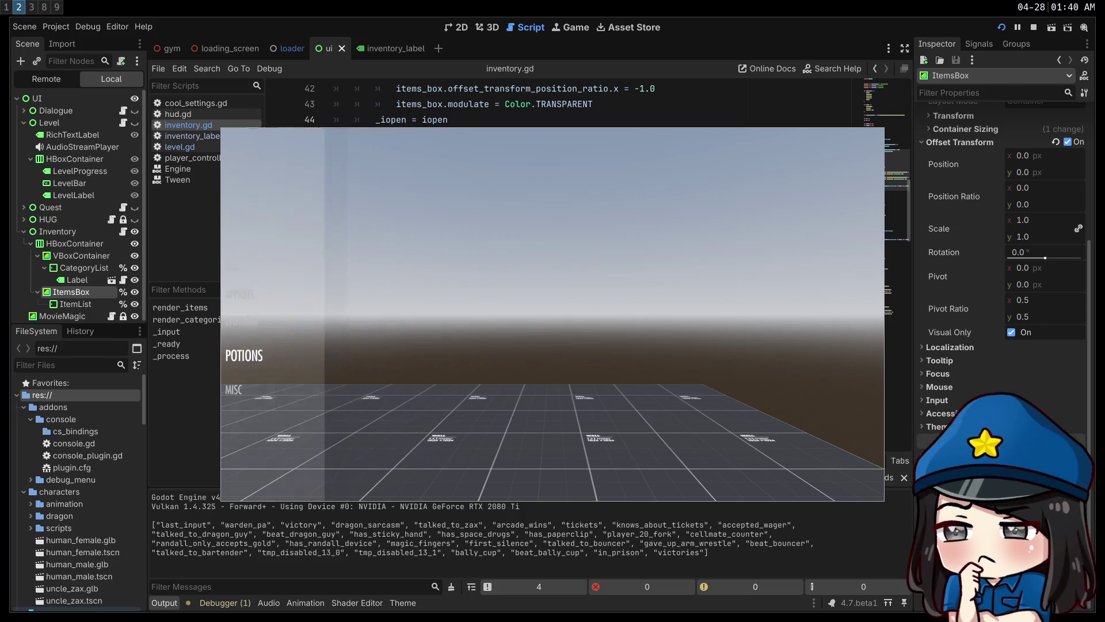
key(Left)
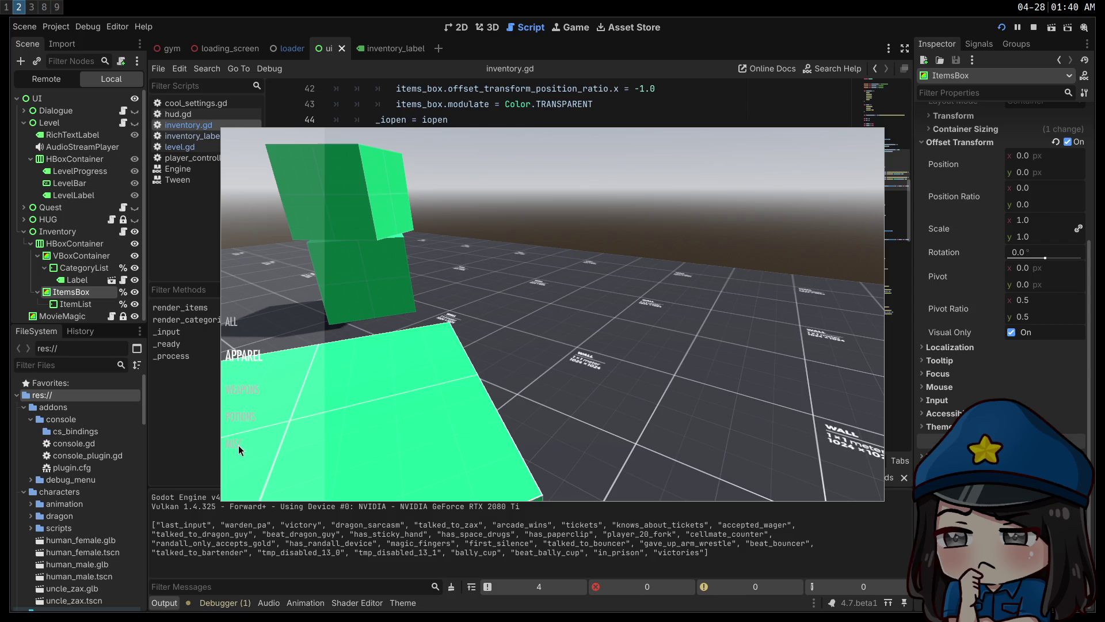
- Click a category label and an item label in the game, then stop it
click(434, 372)
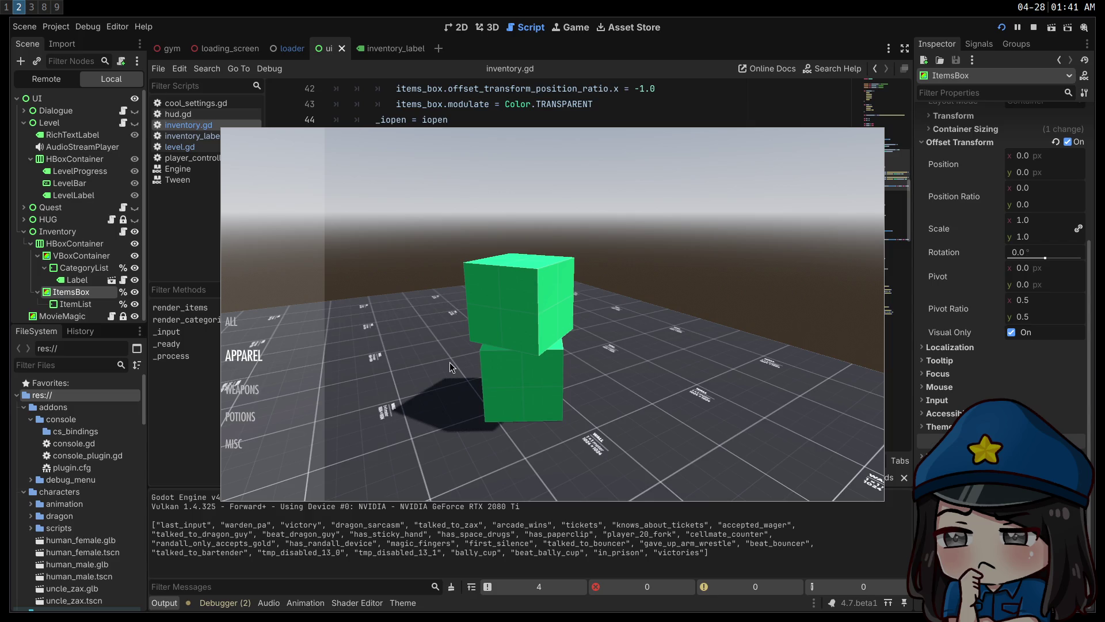
key(Right)
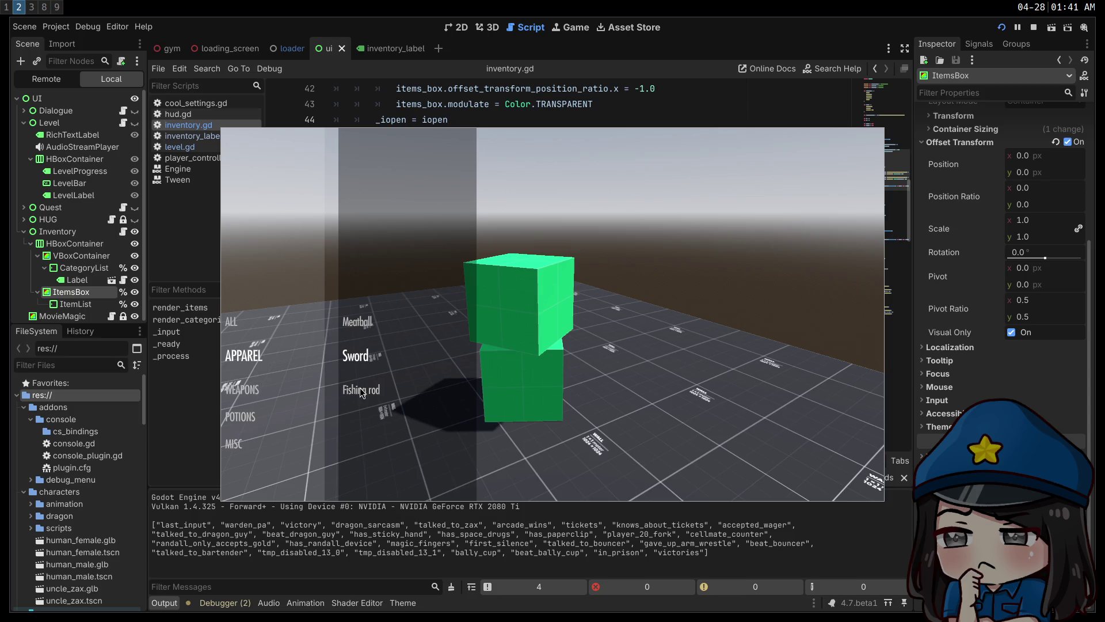
click(333, 361)
click(1034, 27)
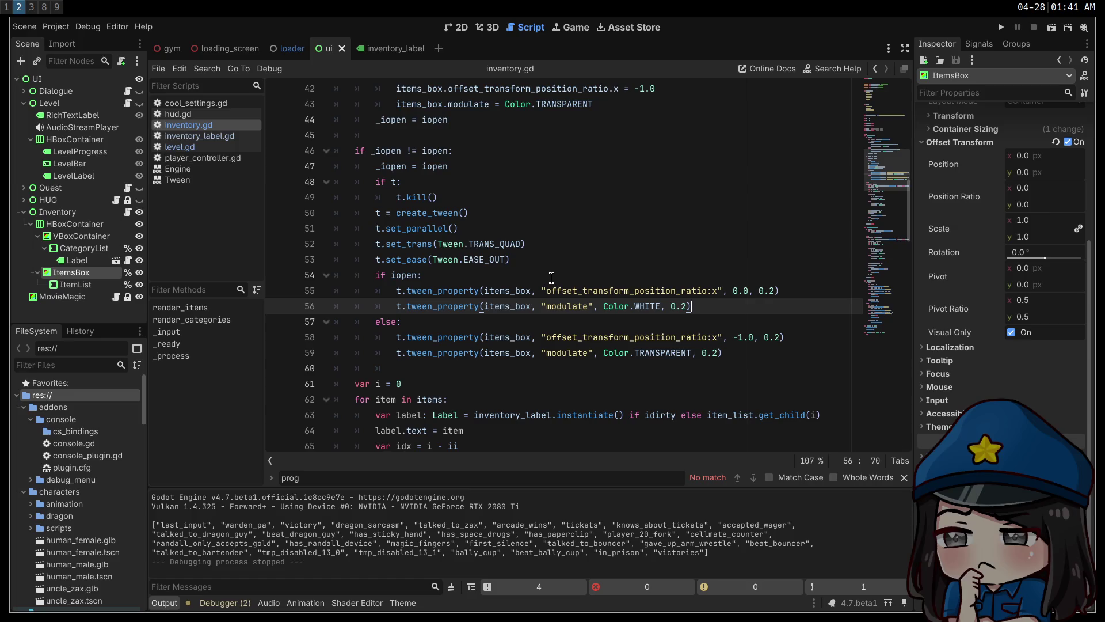
- Open the inventory_label scene and its inventory_label.gd script
scroll(544, 294, down, 2)
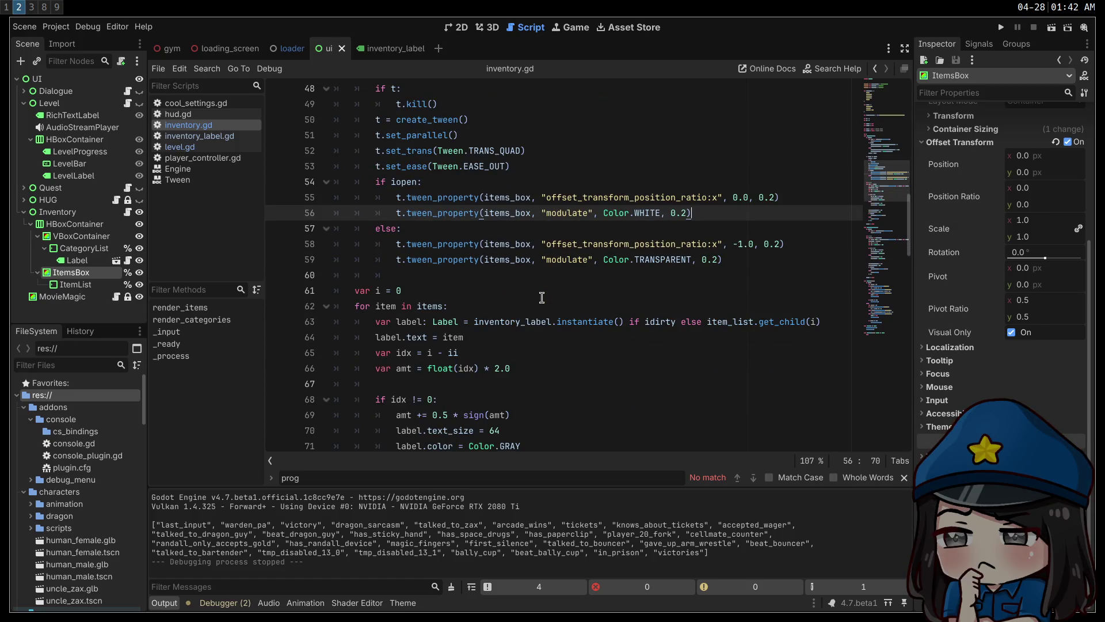
click(389, 51)
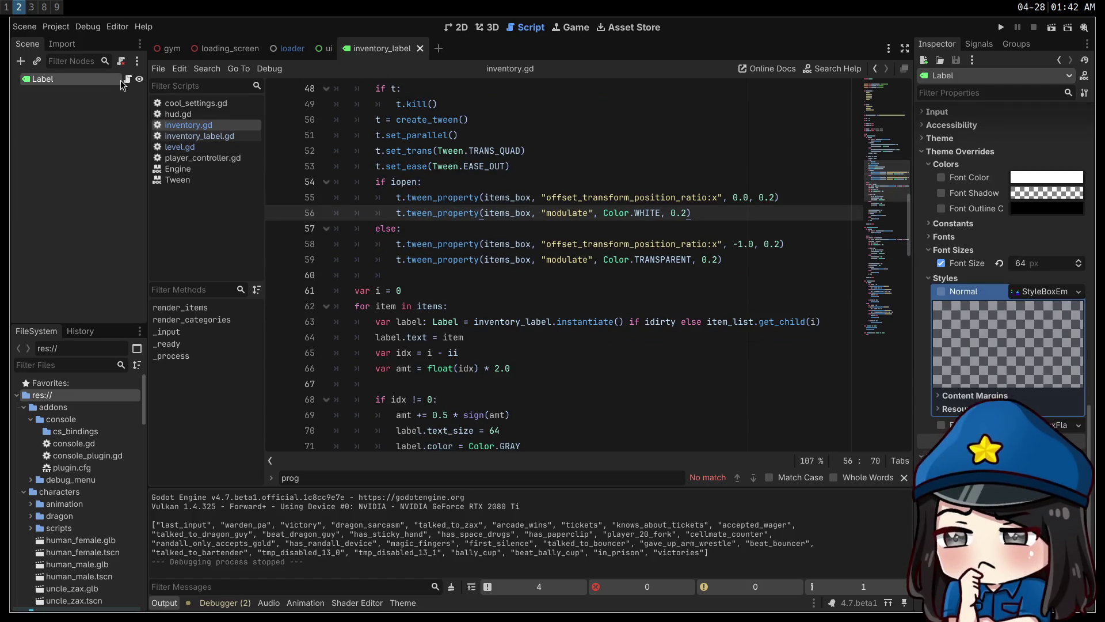
click(126, 79)
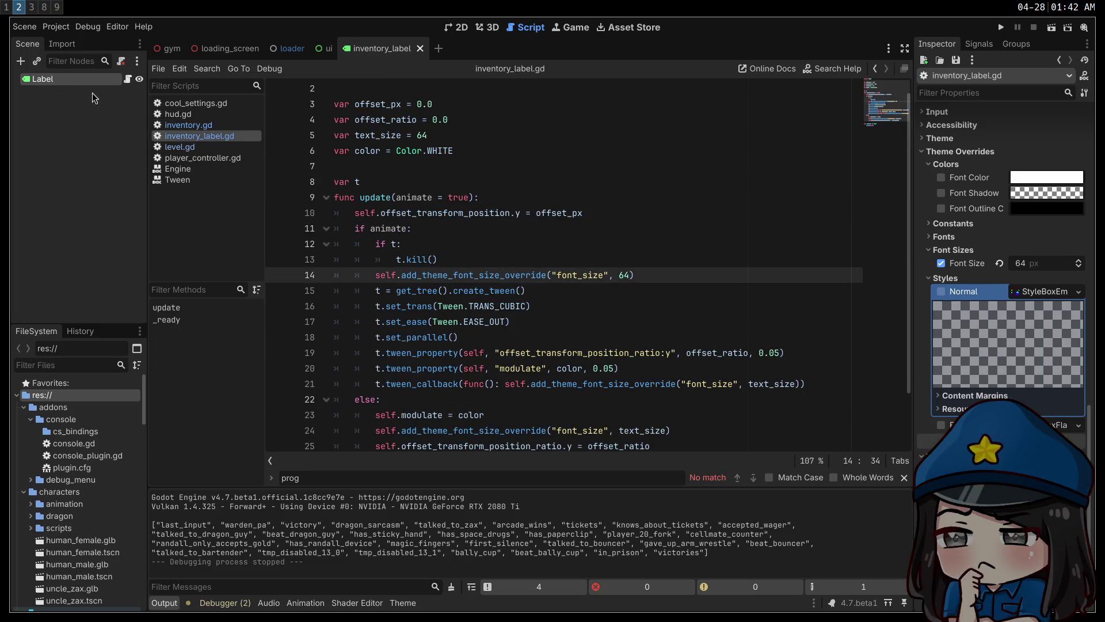
scroll(979, 288, up, 5)
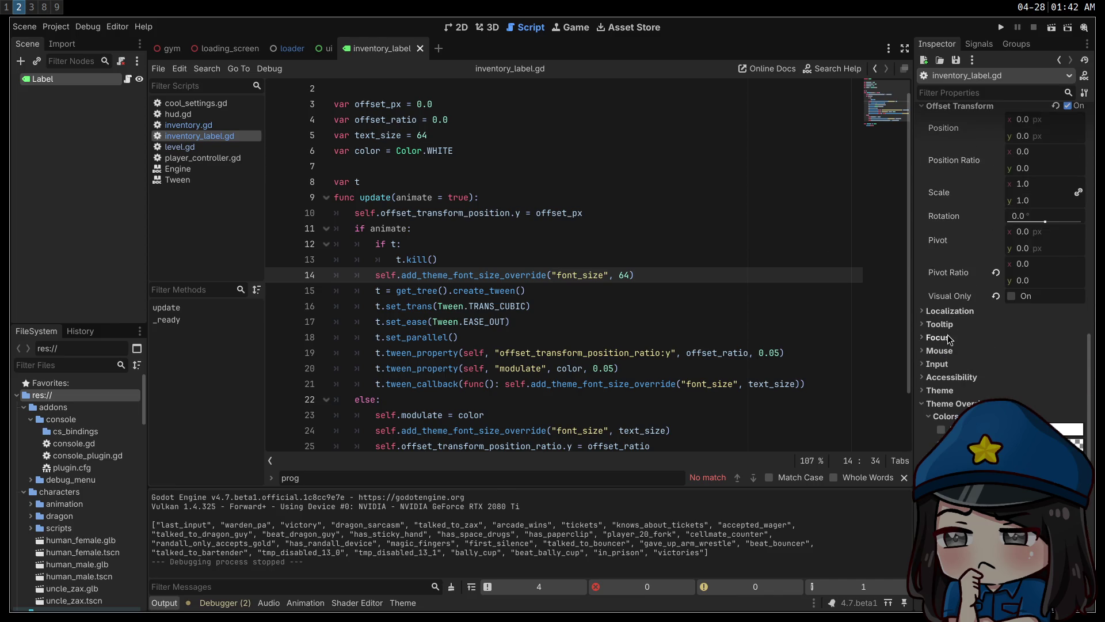
- Set the Label's Mouse Filter to Pass (Propagate Up), save, and switch to the ui scene
click(938, 351)
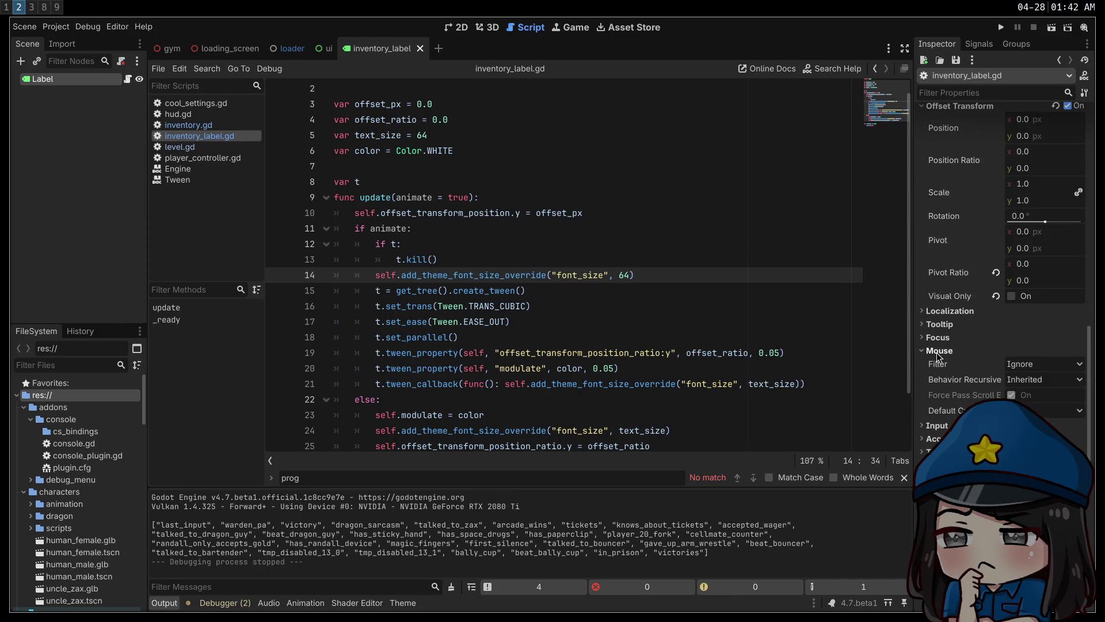
click(1023, 365)
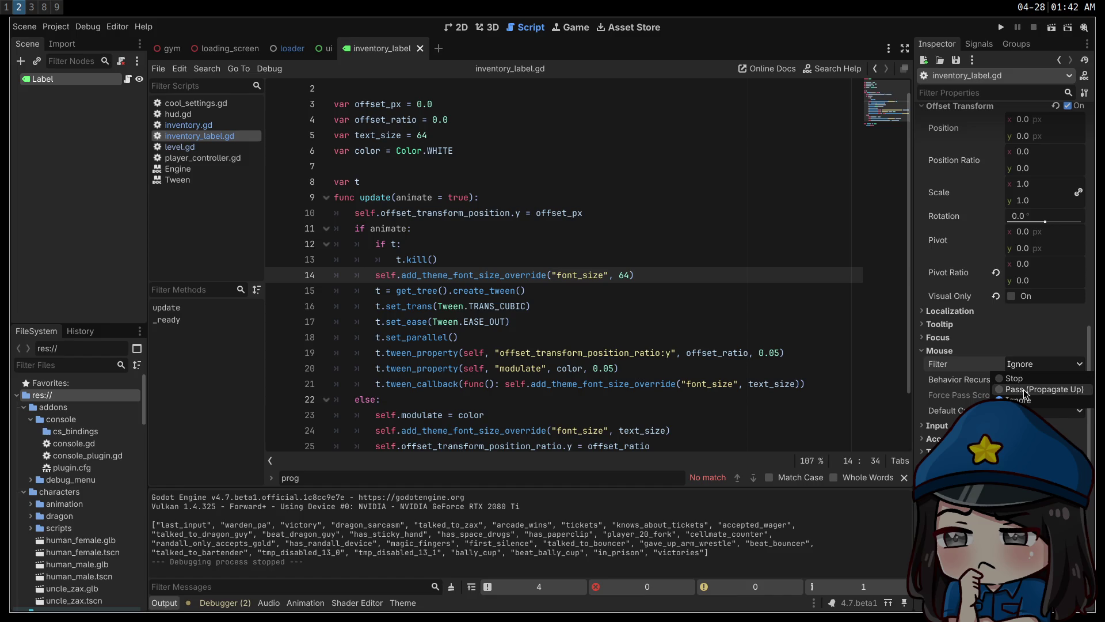
click(958, 369)
mouse_move(939, 369)
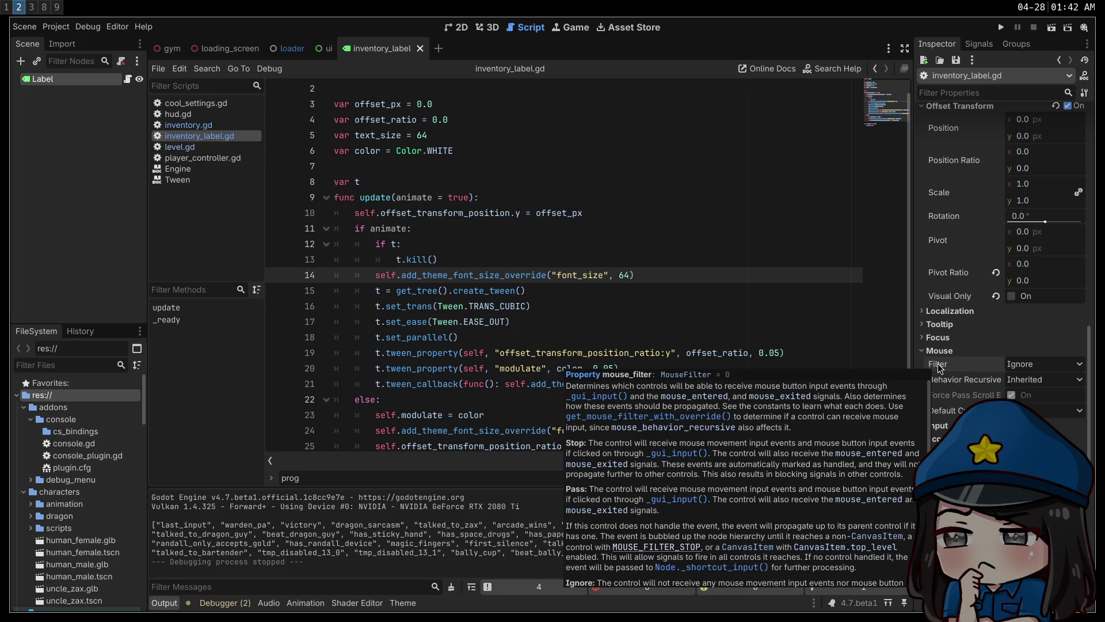
click(1017, 364)
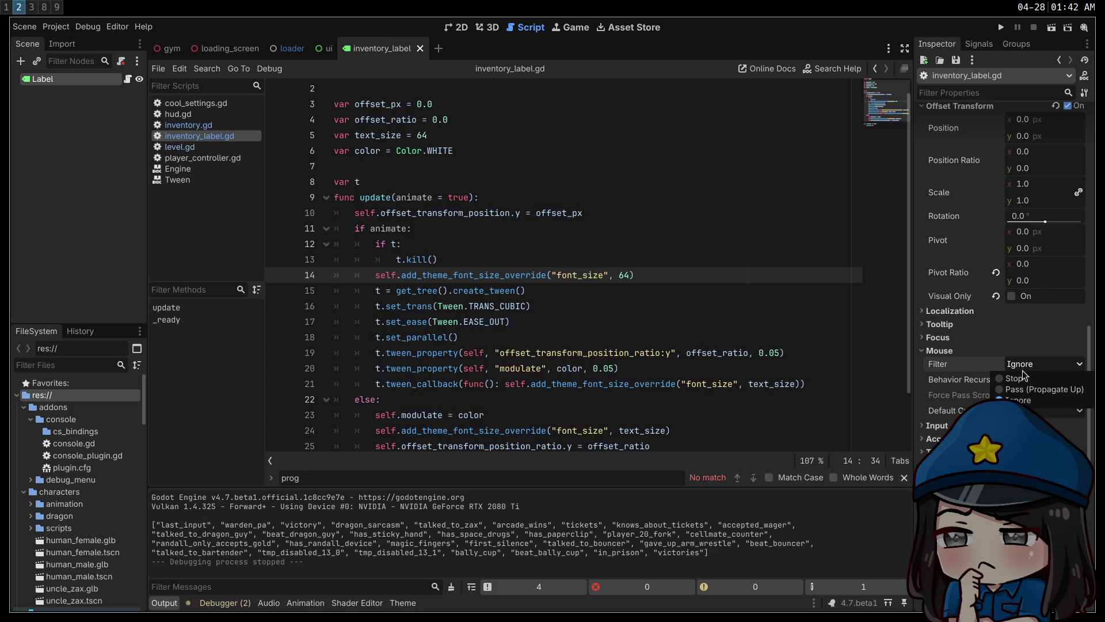
click(1016, 379)
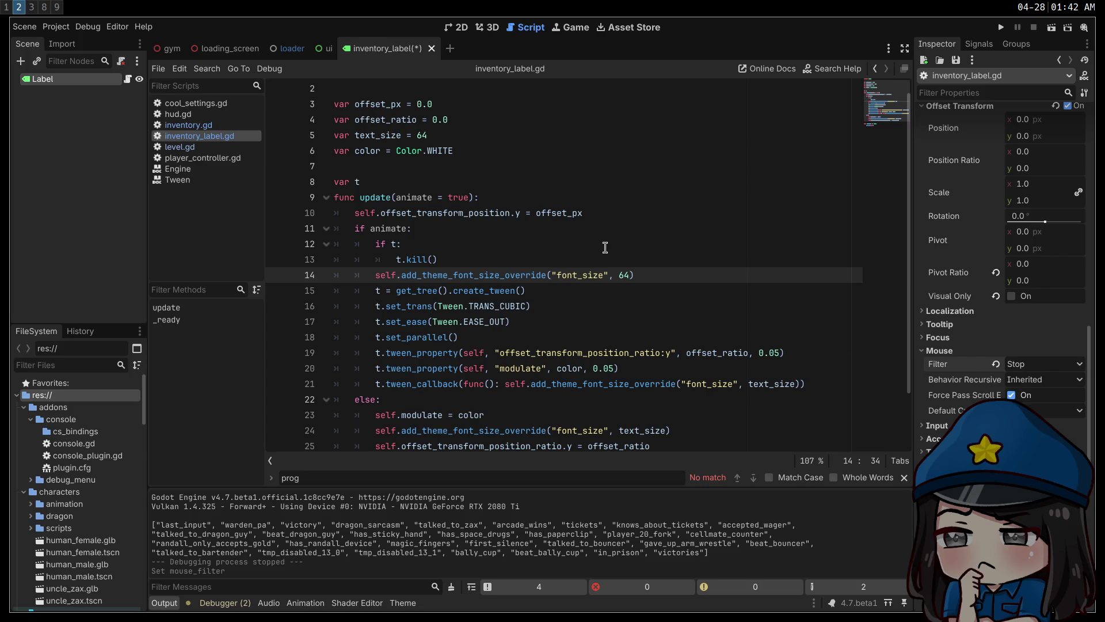
click(604, 248)
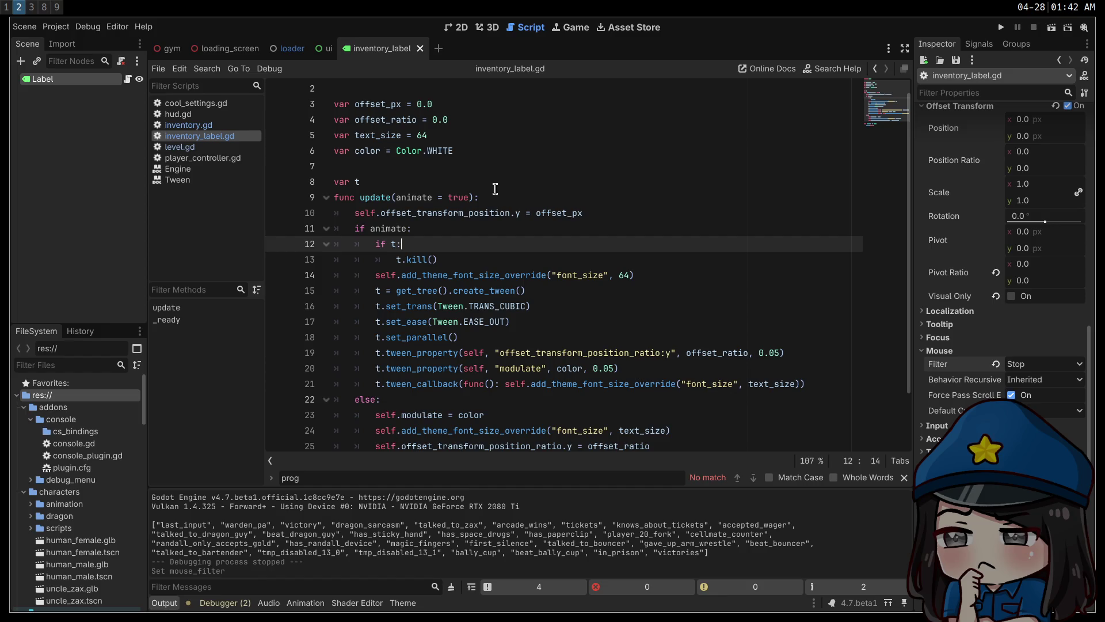
click(1036, 364)
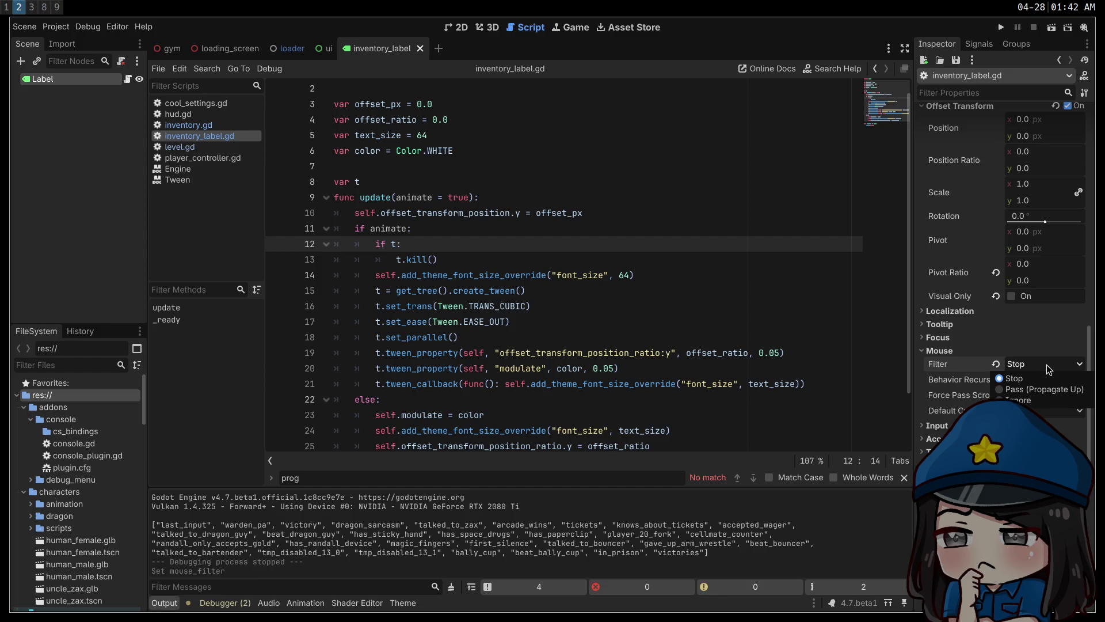
click(1045, 391)
click(604, 255)
key(ctrl+s)
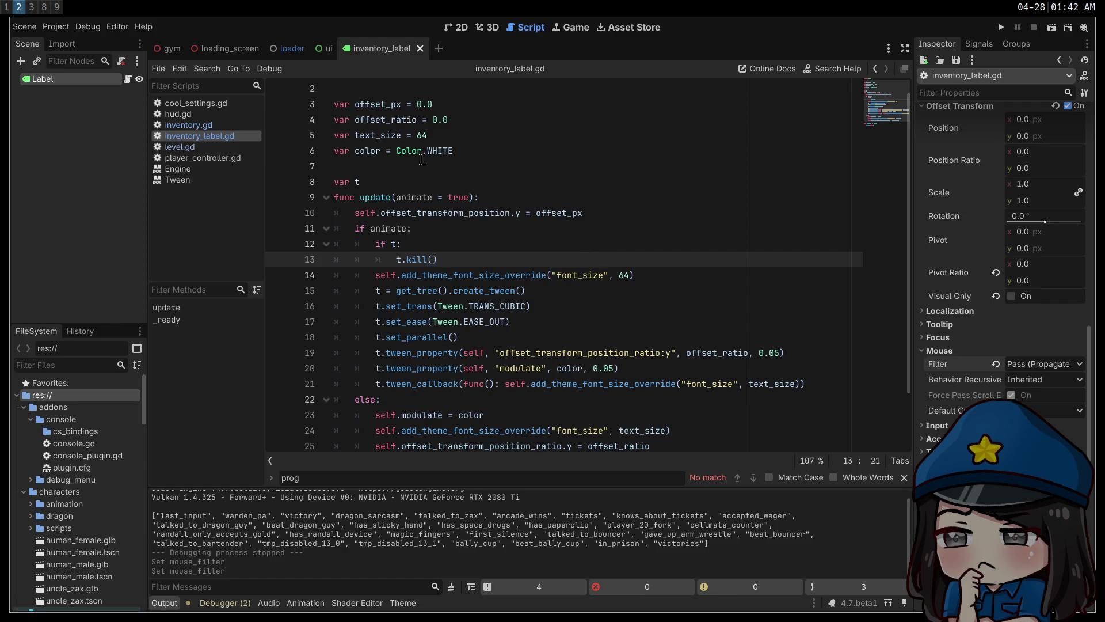
click(322, 48)
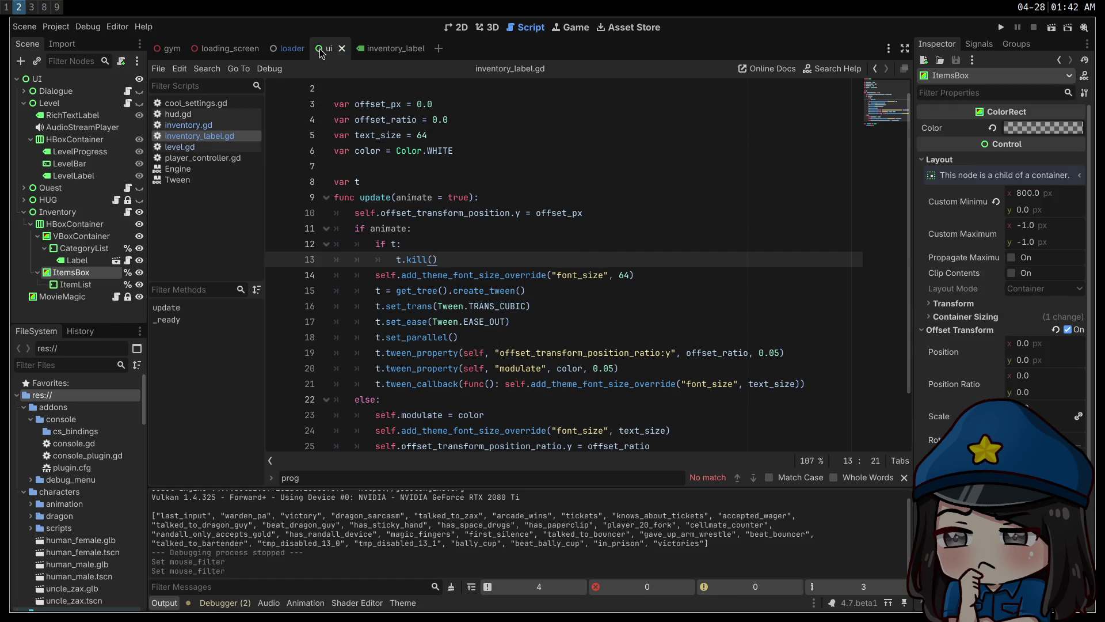
- Move ItemsBox above VBoxContainer, try End alignment on HBoxContainer, undo it, and save
click(483, 31)
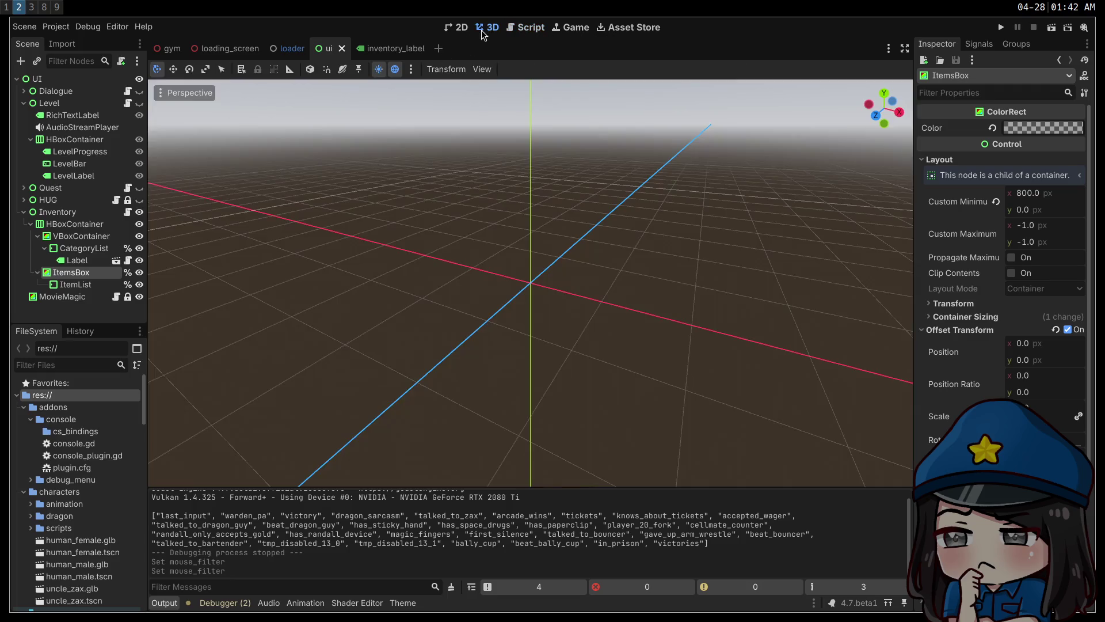
click(461, 27)
drag(74, 272, 65, 233)
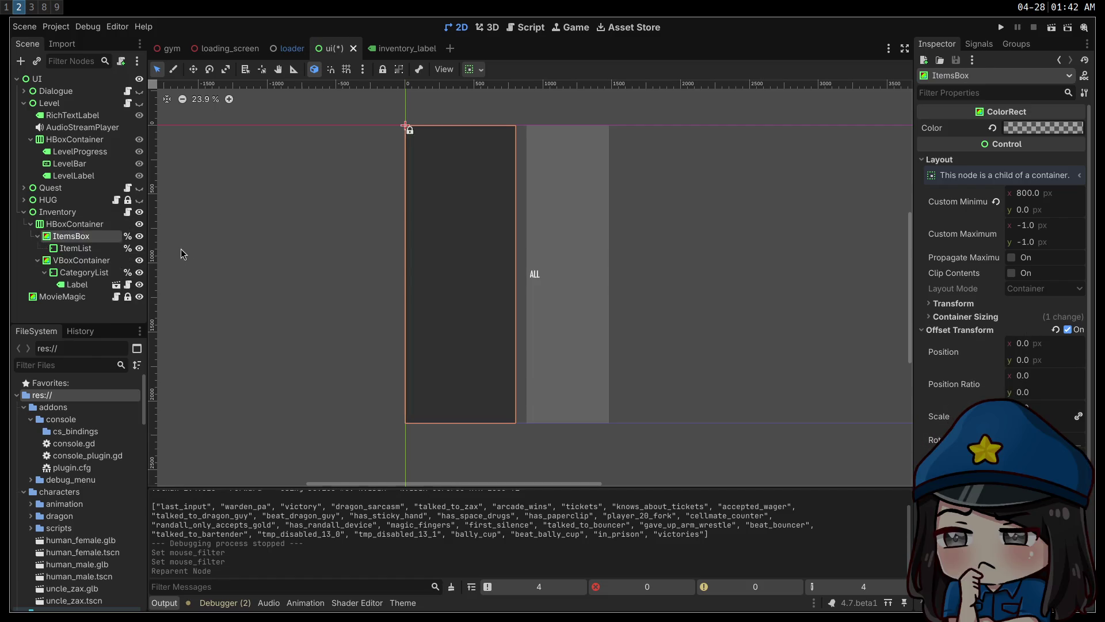
click(85, 224)
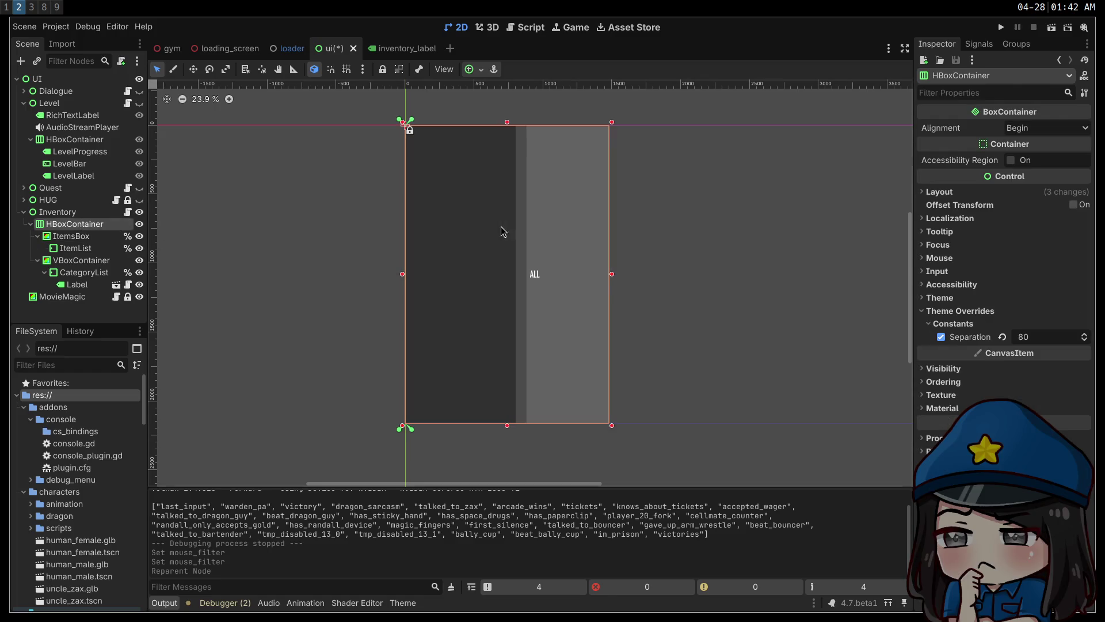
click(1062, 128)
click(1052, 164)
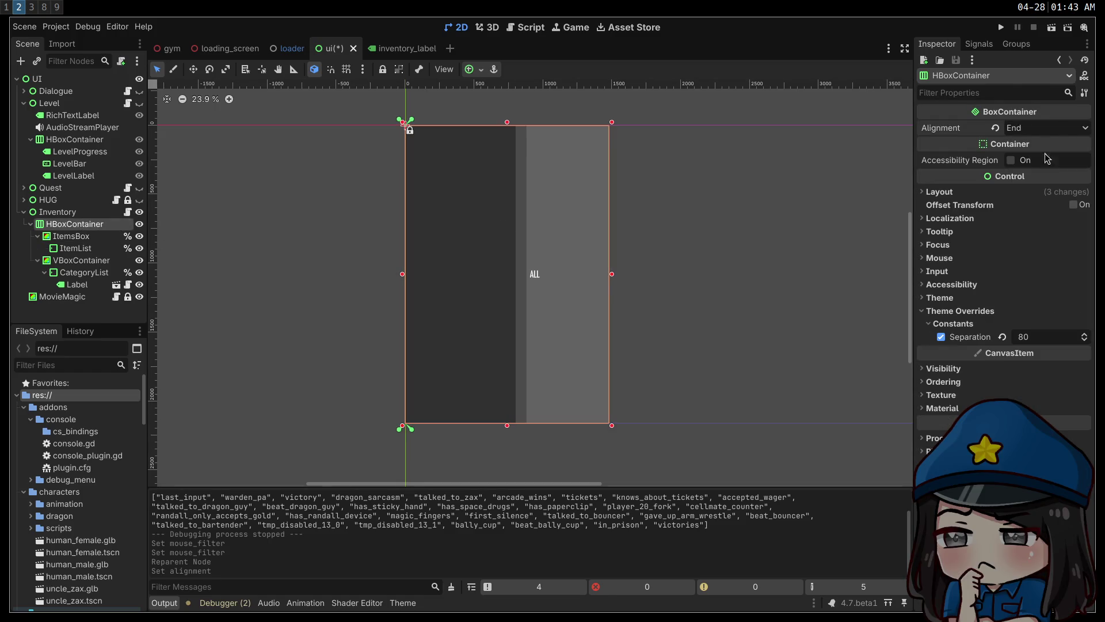
key(ctrl+z)
key(ctrl+s)
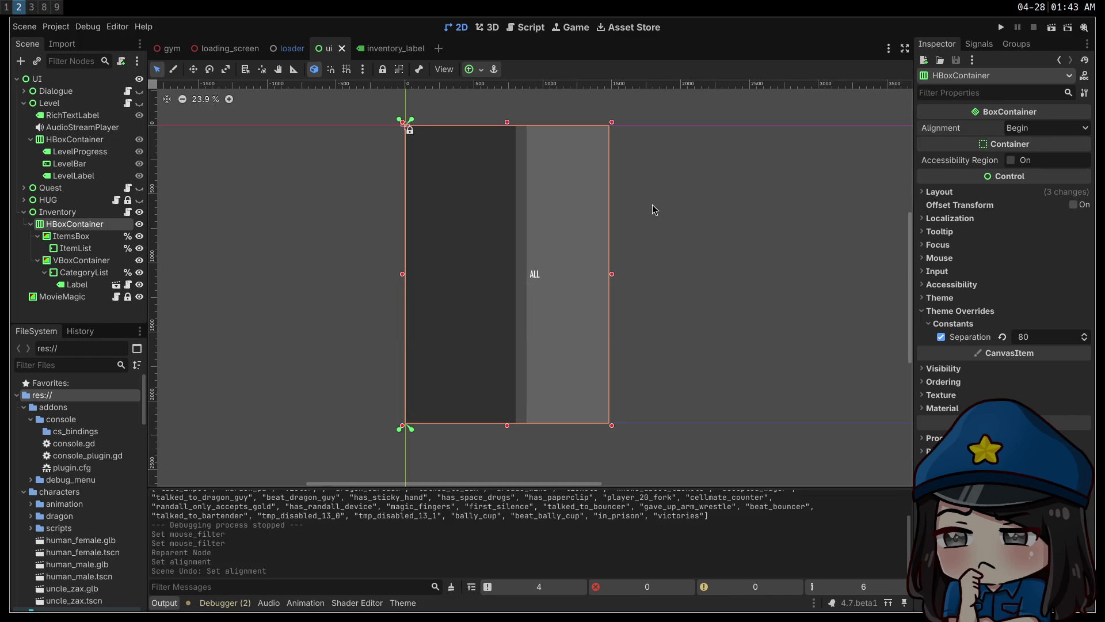
- Restore ItemsBox's original hierarchy order and change its Ordering Z Index
click(987, 193)
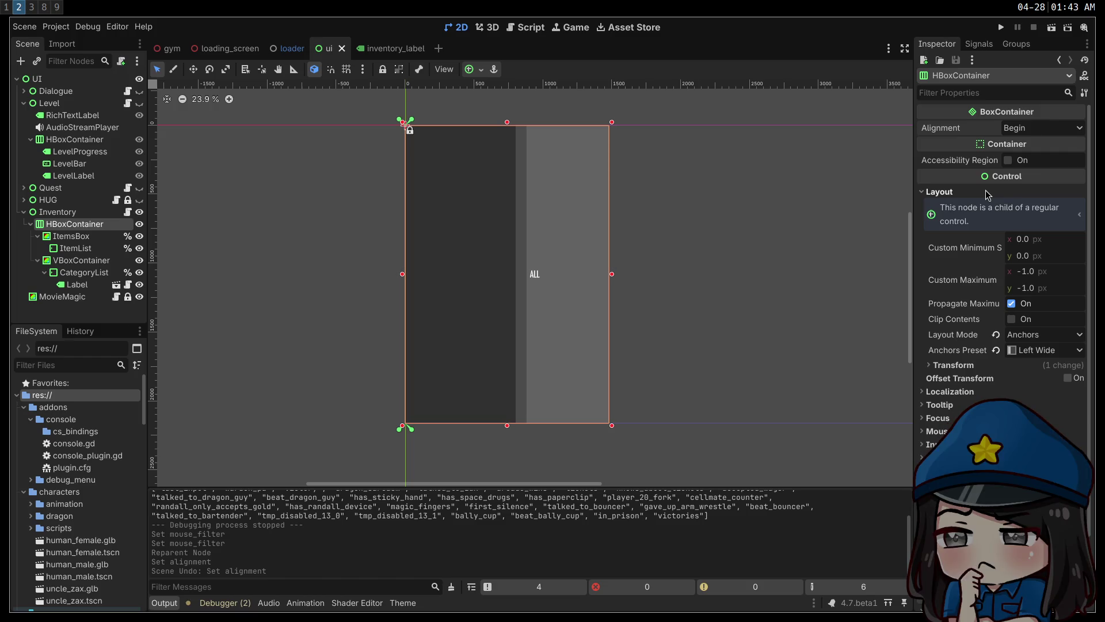
click(952, 368)
click(954, 367)
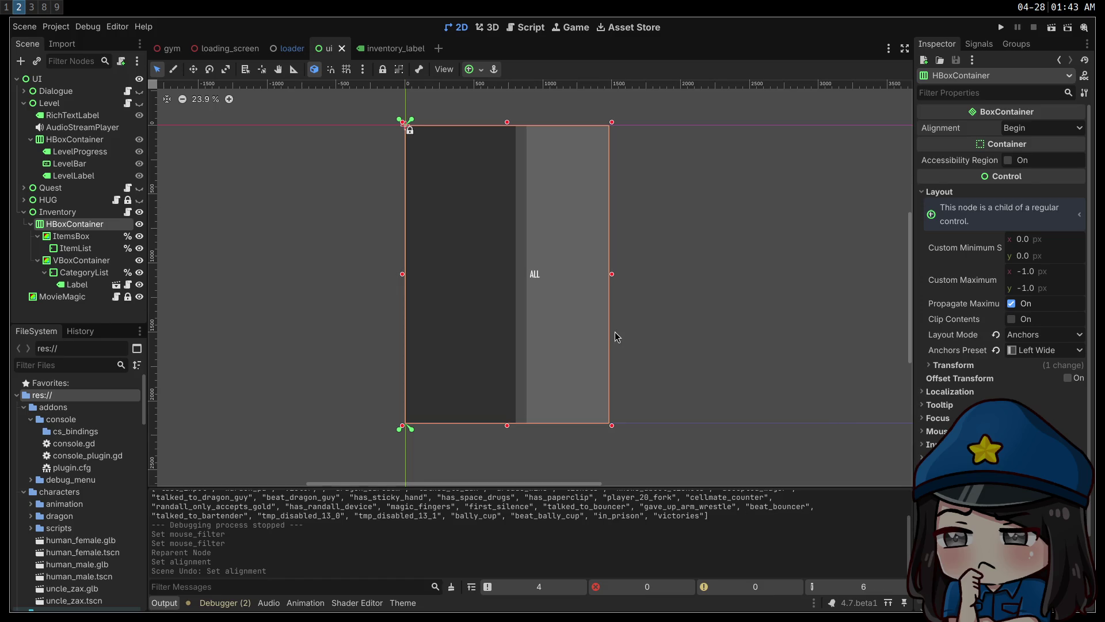
key(ctrl+z)
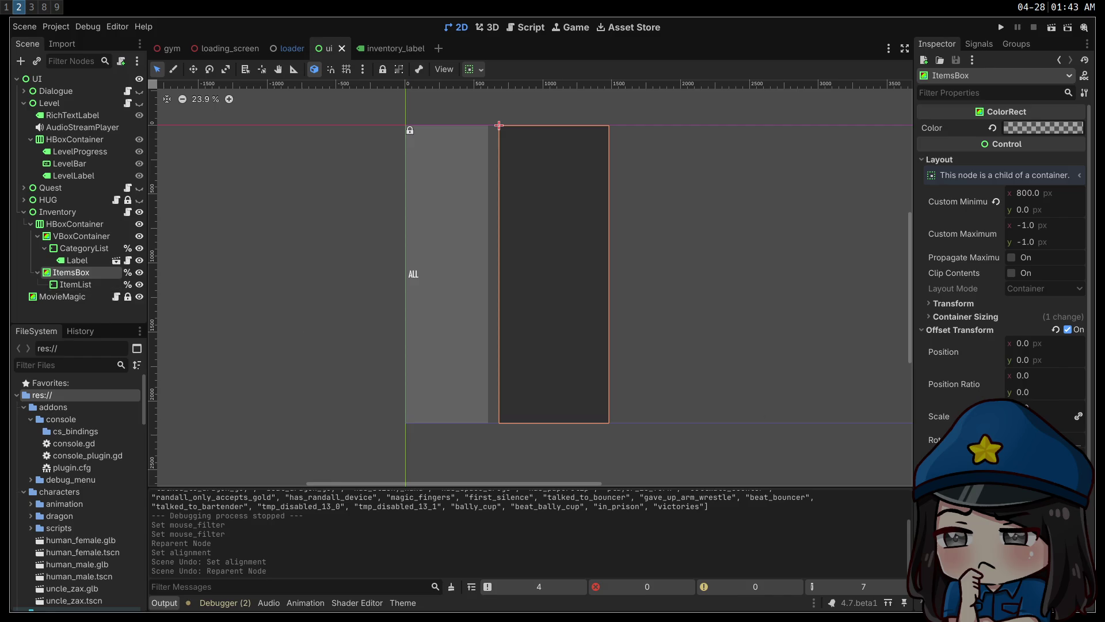
scroll(944, 432, down, 3)
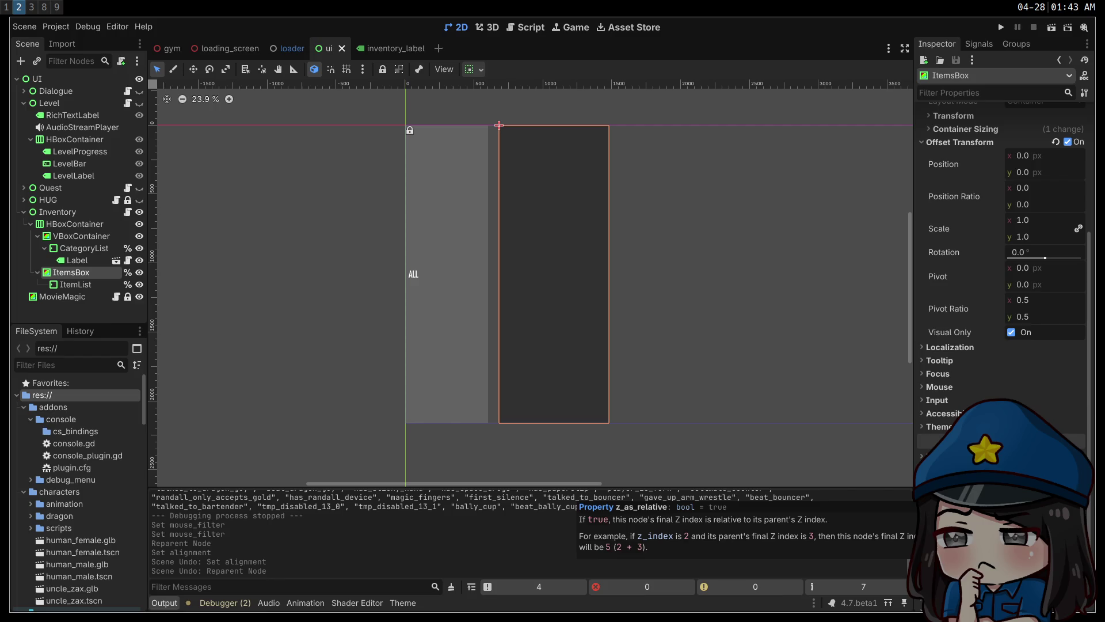
scroll(1001, 288, down, 2)
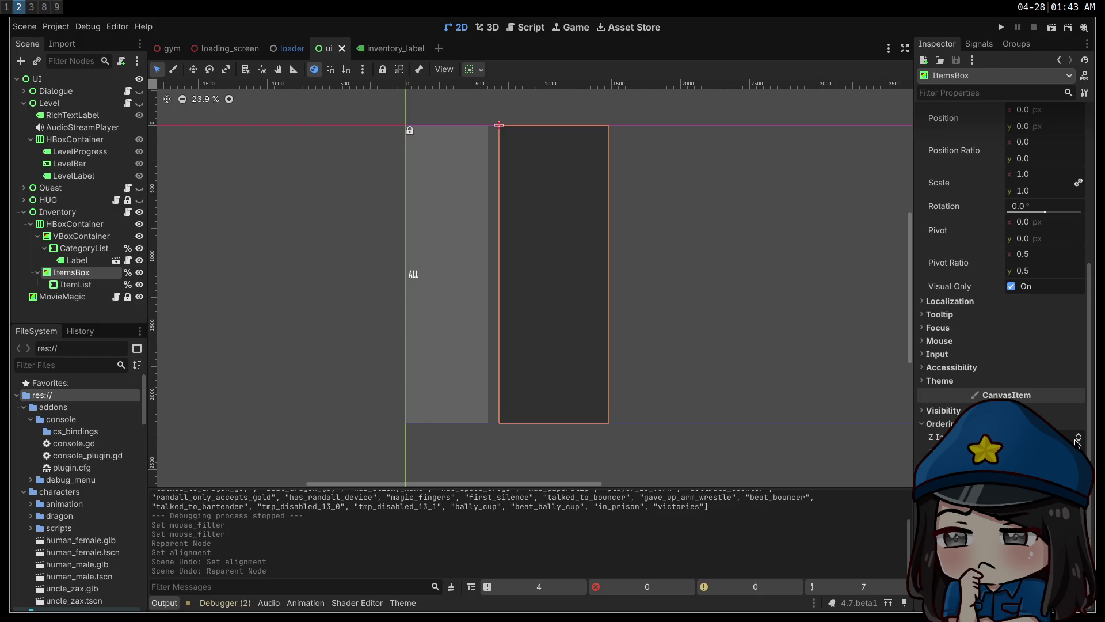
click(1076, 439)
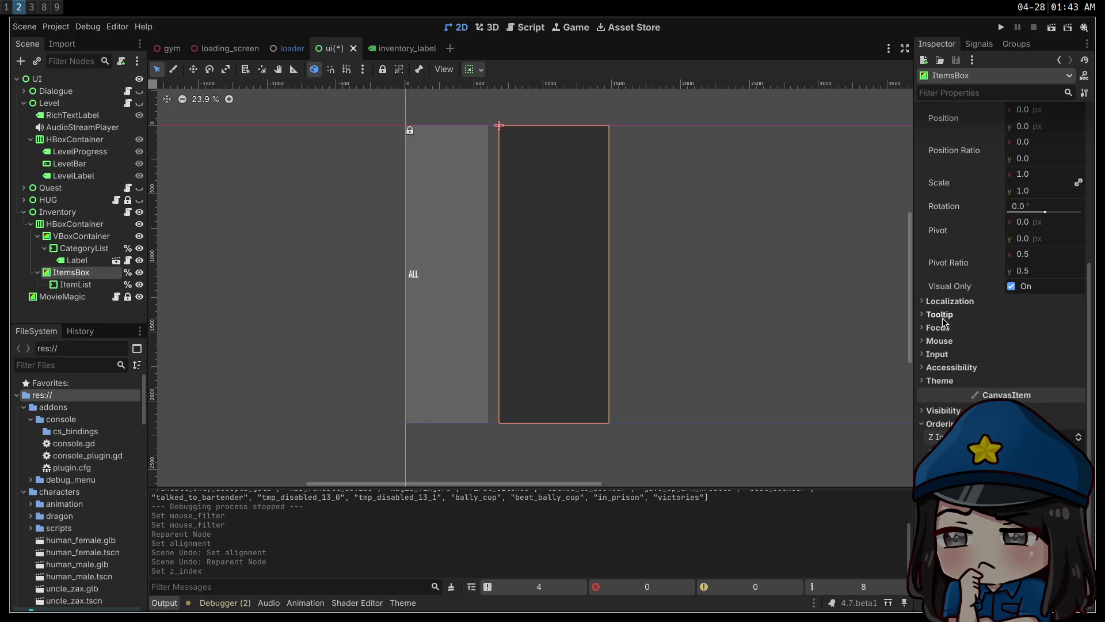
- Try ItemsBox horizontal offset changes, undo the ratio change, save, and run the game
scroll(945, 320, up, 4)
drag(1026, 244, 1023, 245)
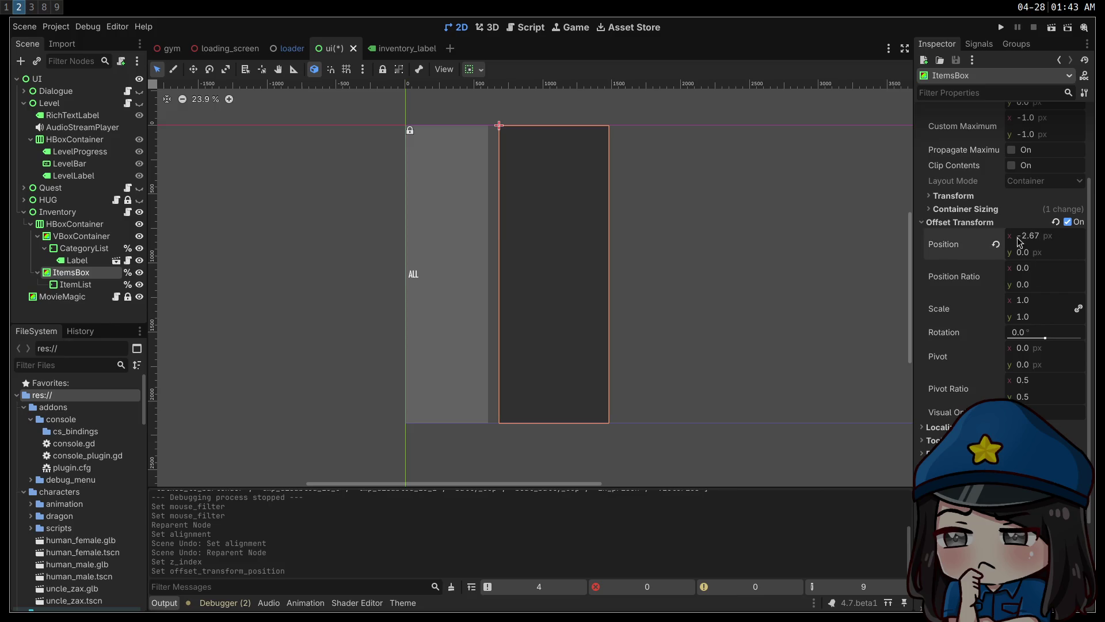
click(996, 245)
mouse_move(1024, 267)
mouse_down()
mouse_move(998, 268)
mouse_move(1018, 268)
mouse_move(1004, 277)
mouse_up()
key(ctrl+z)
key(ctrl+s)
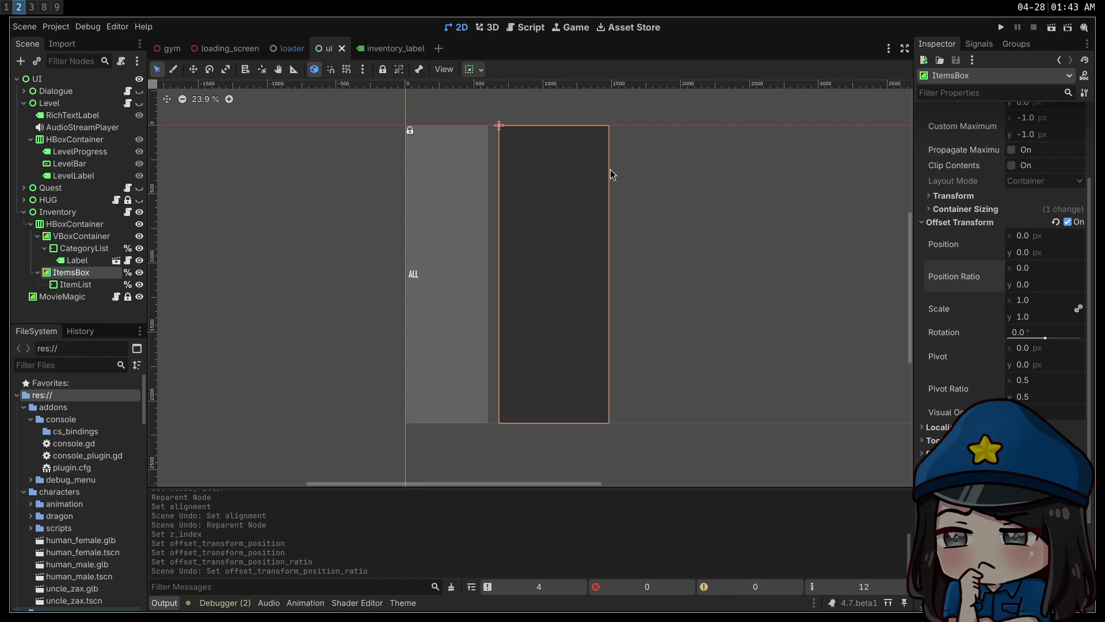
click(1001, 27)
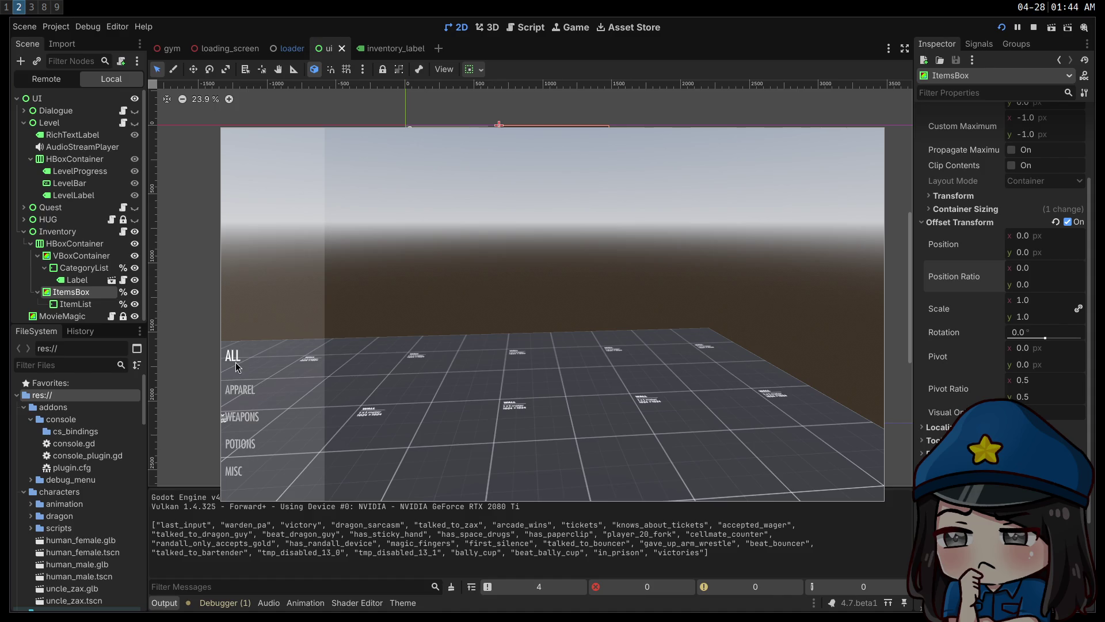
- Stop the running game and open the Label script in the inventory_label scene
click(1034, 33)
click(382, 48)
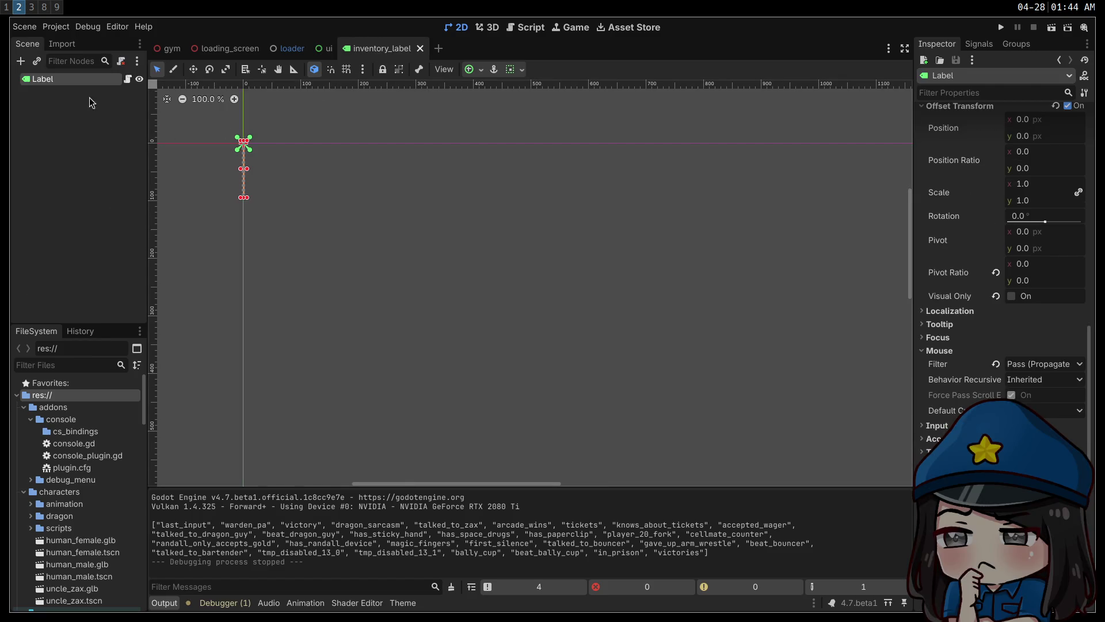
click(128, 79)
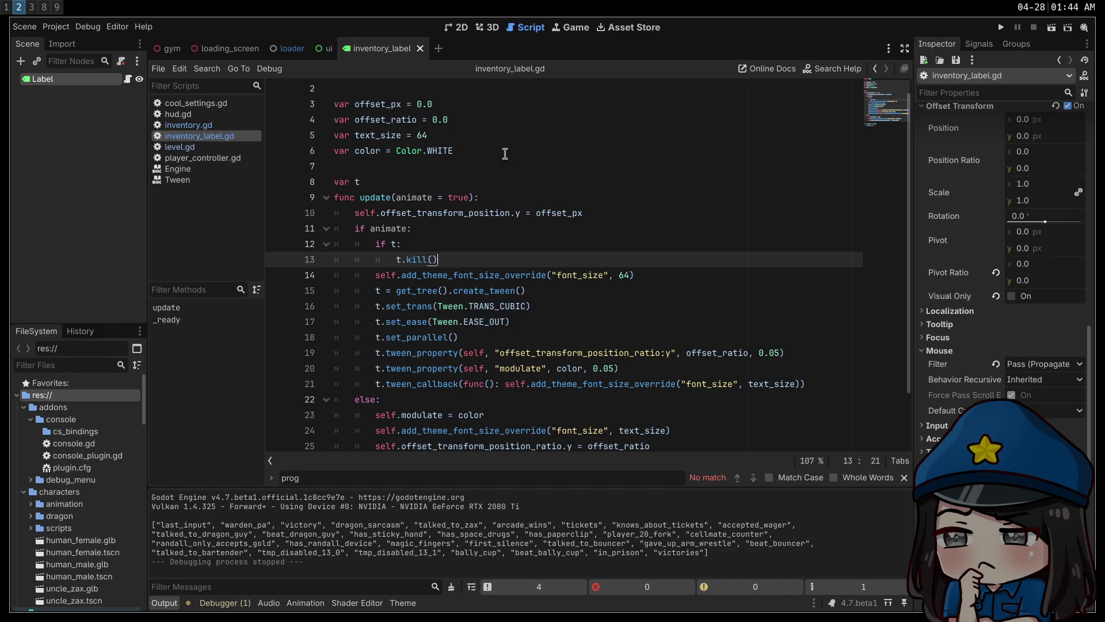
- Add a _gui_input function below var t and start an 'if event.is' type check
click(416, 182)
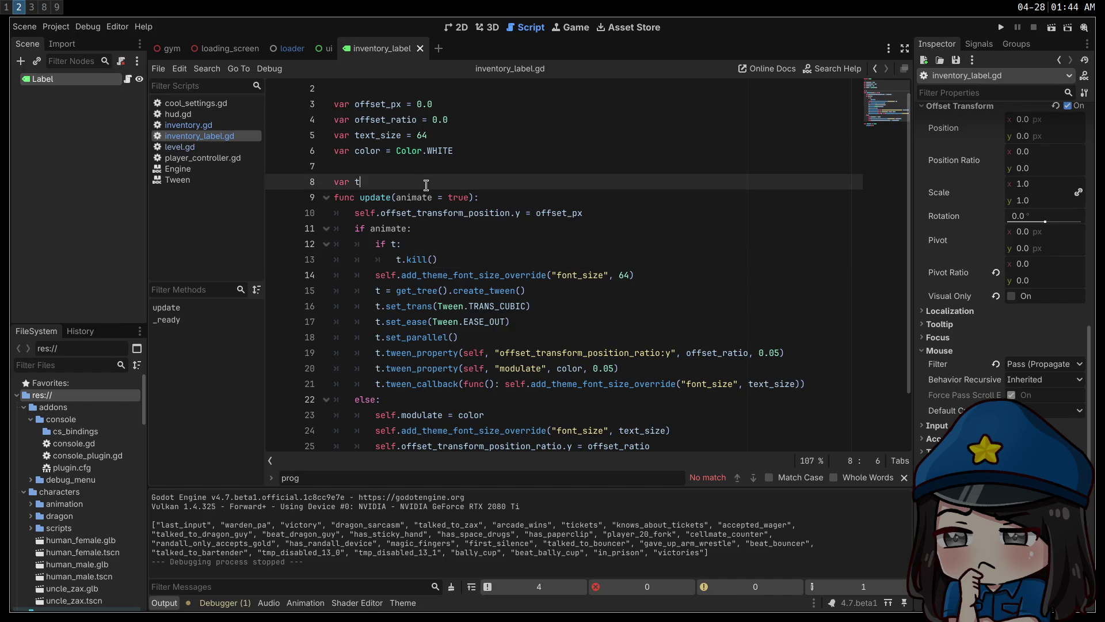
scroll(449, 185, up, 1)
key(Return)
key(Return)
text(func _gui)
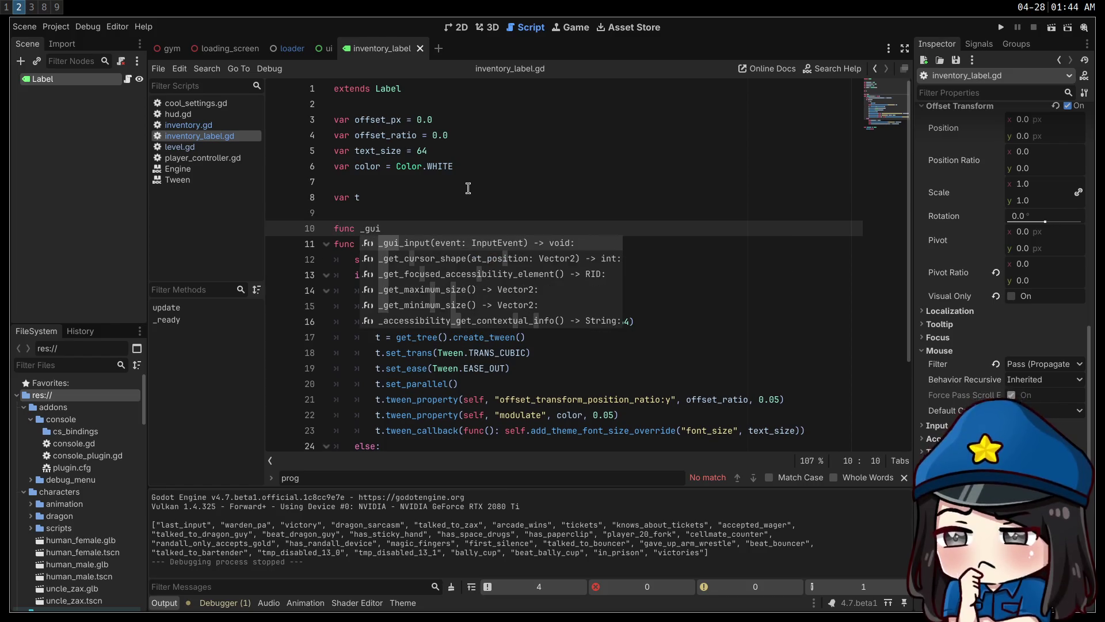
key(Return)
key(Return)
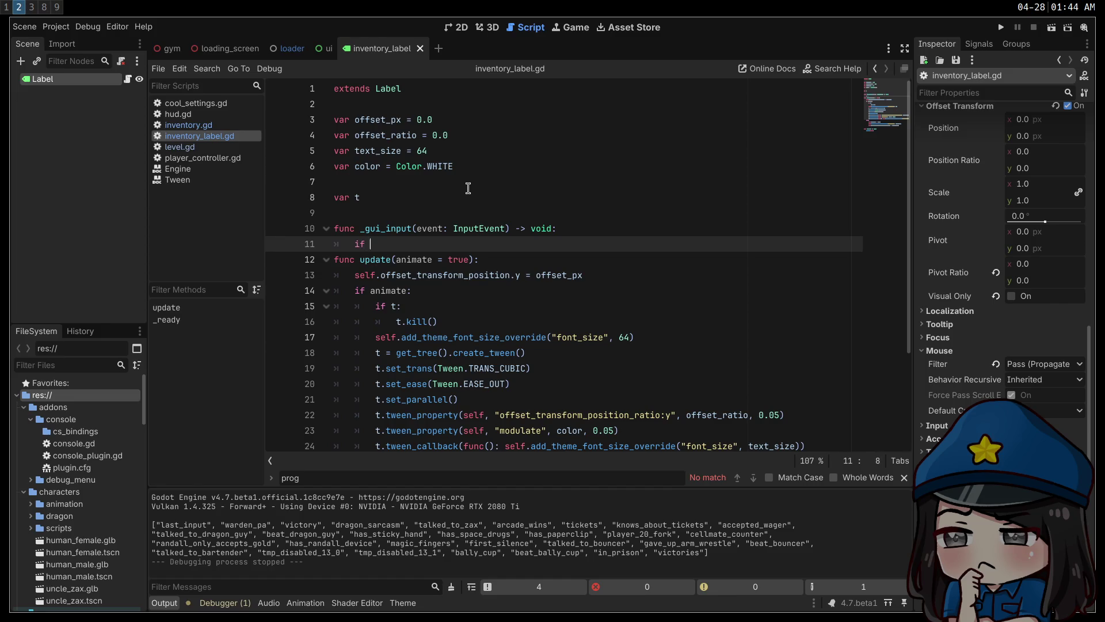
text(.)
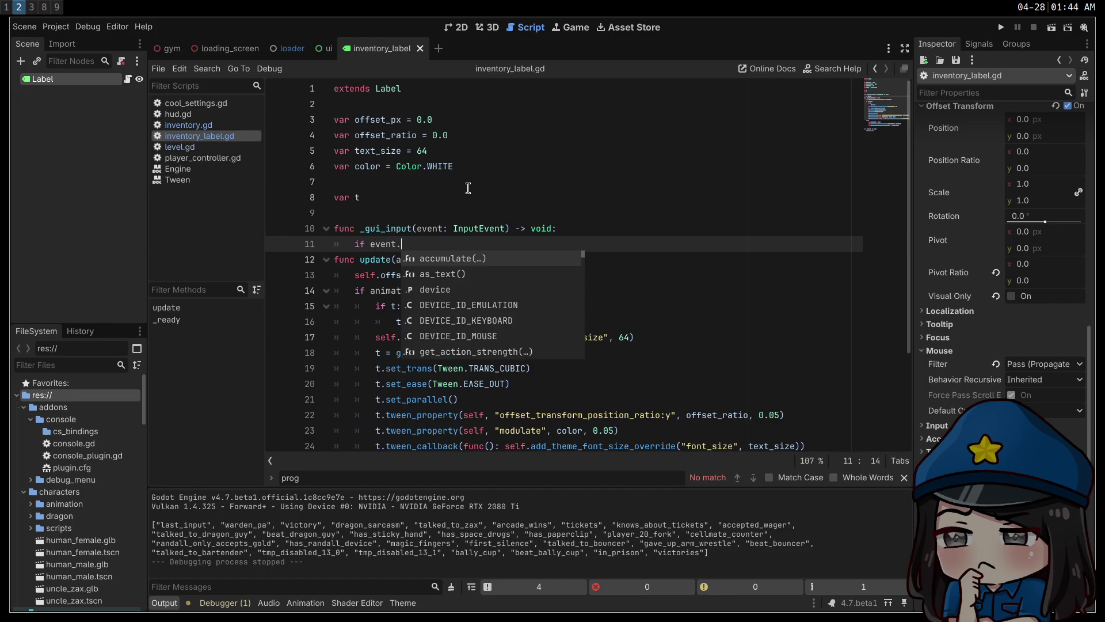
key(BackSpace)
text(is Input)
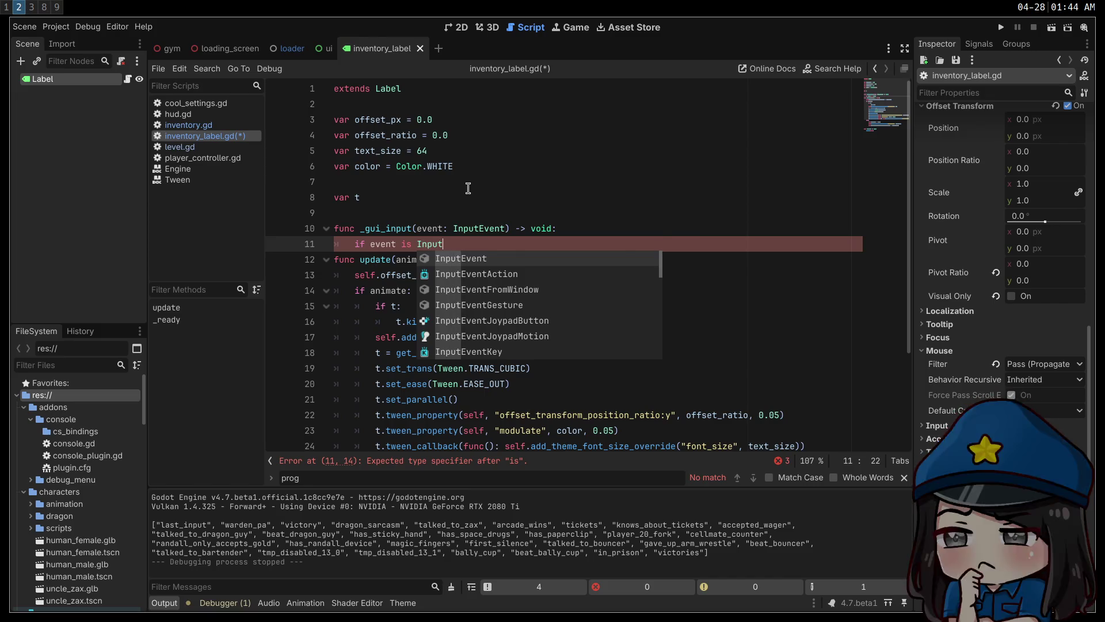
text(Mou)
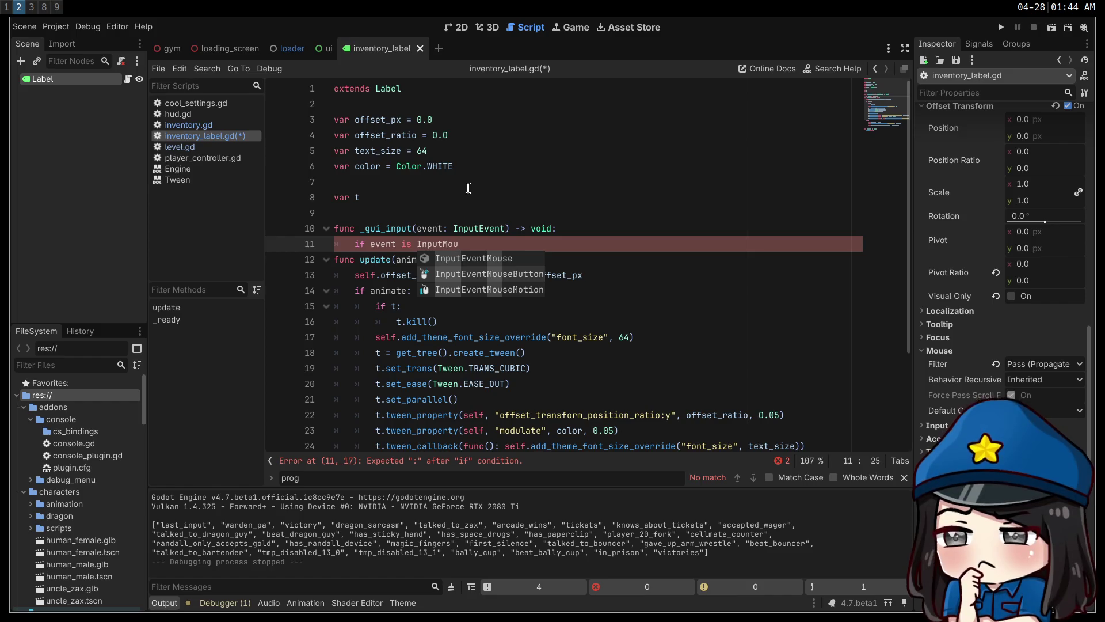
key(BackSpace)
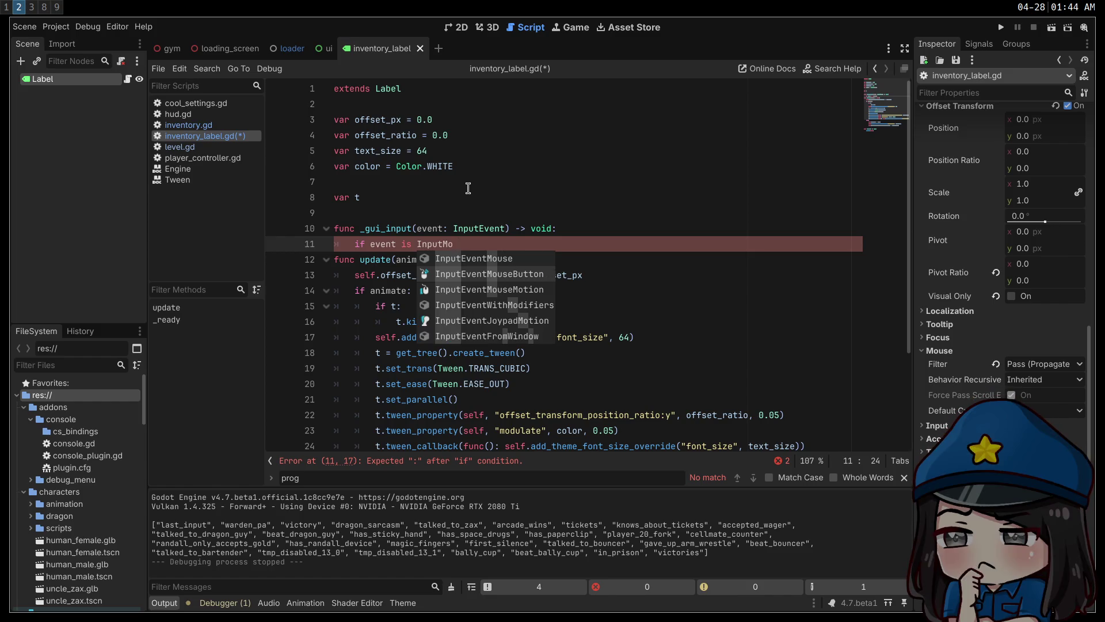
key(BackSpace)
key(BackSpace)
key(BackSpace)
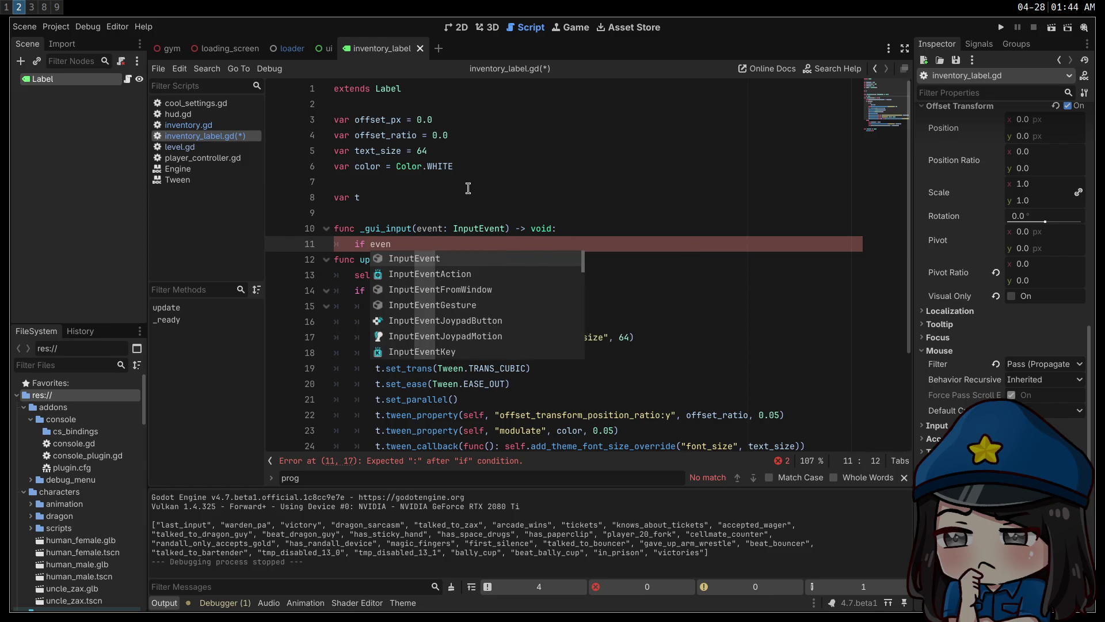
text(.is)
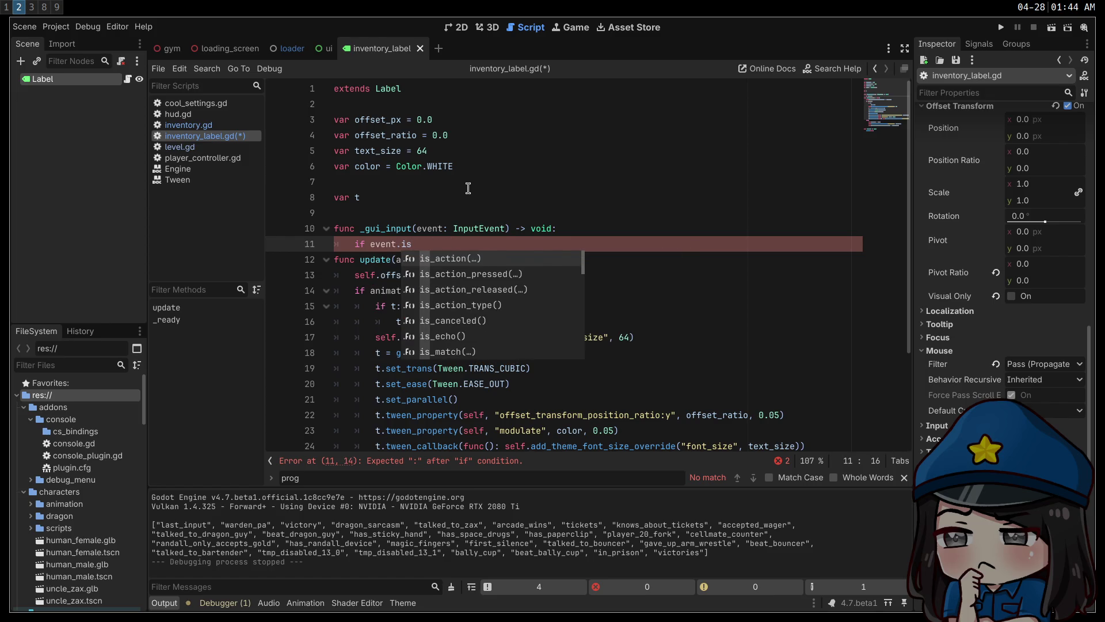
- Browse the is_ autocomplete suggestions for the event check, then switch to the web browser
key(Down)
key(Down)
key(Down)
key(Down)
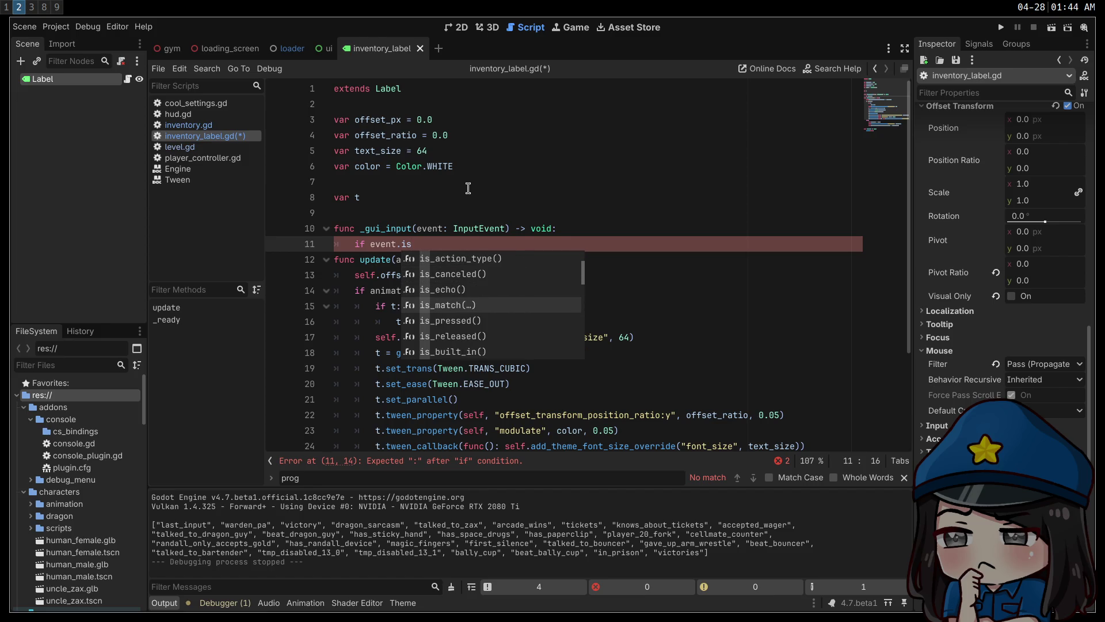
key(Down)
key(Down)
key(Down)
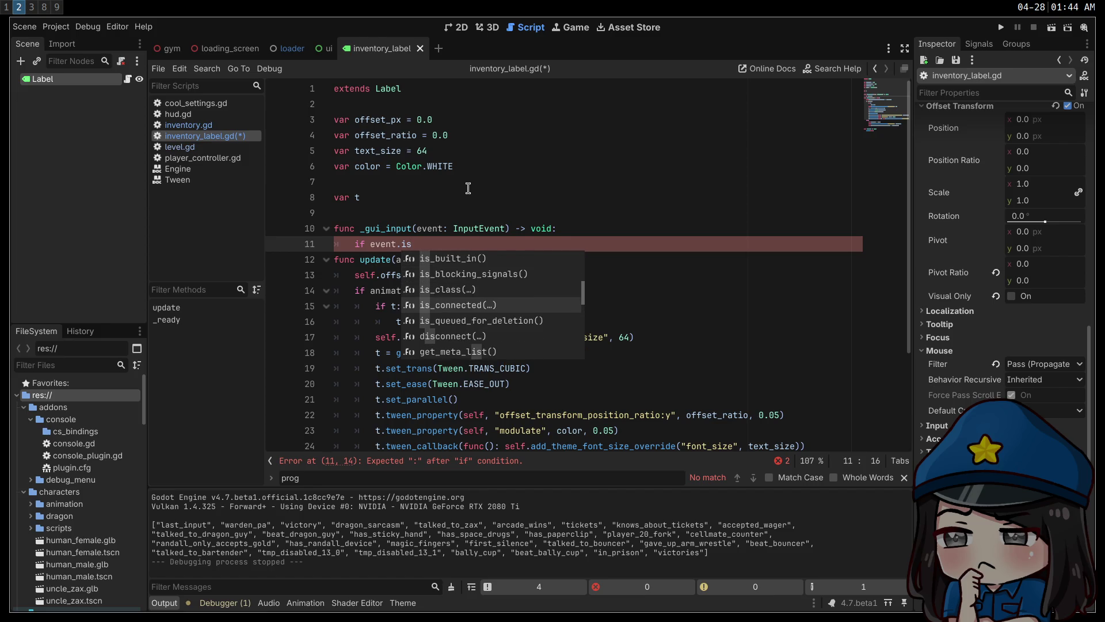
key(Down)
key(Down)
key(Down)
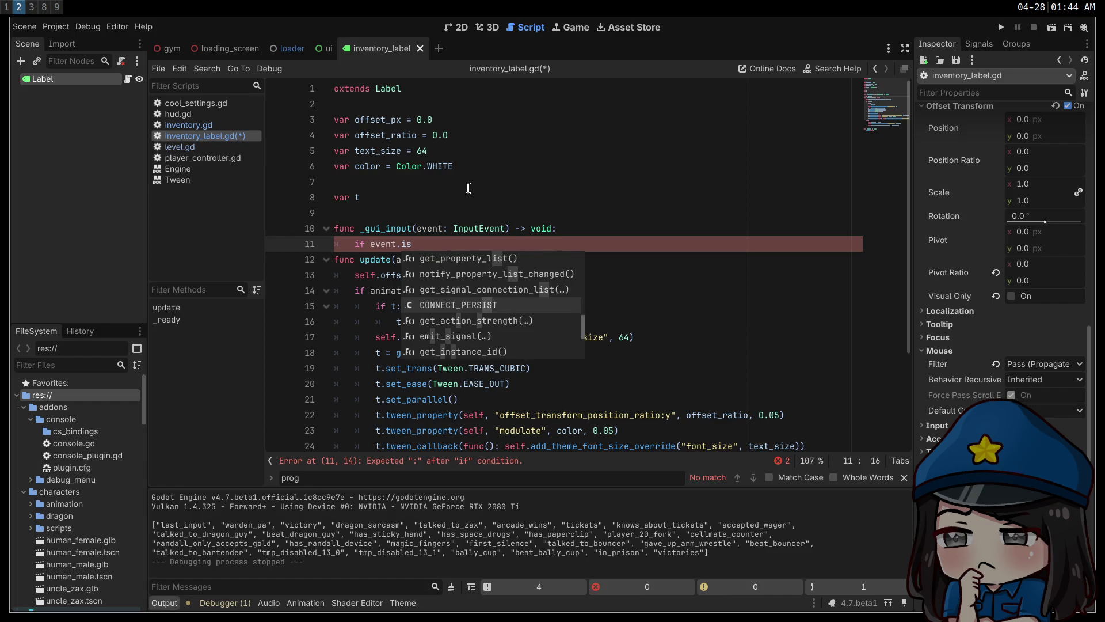
key(Down)
key(Down)
key(Down)
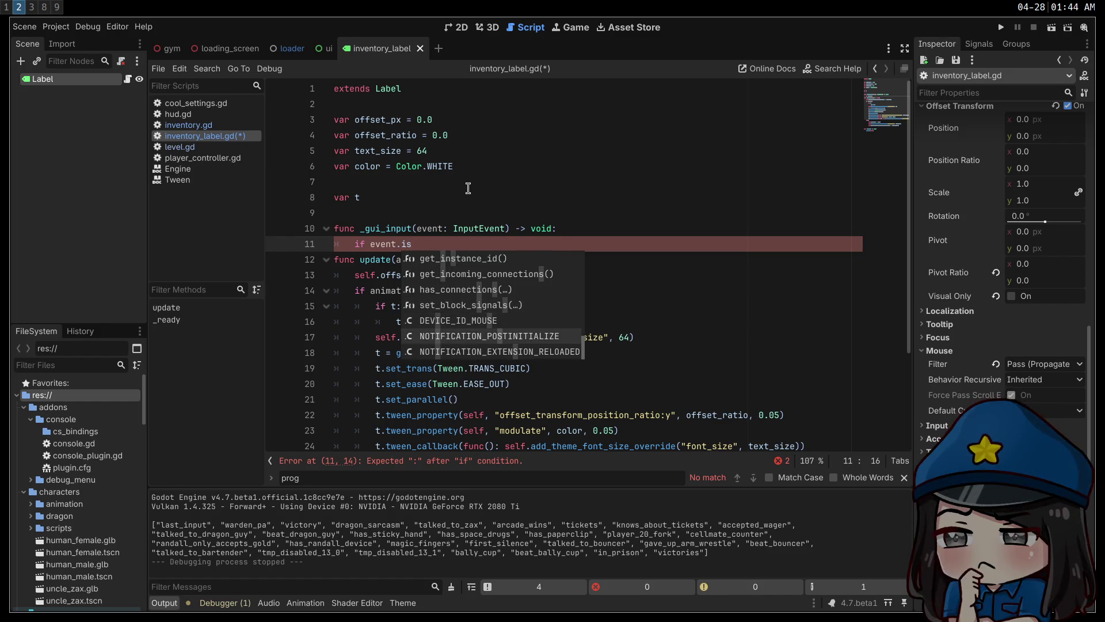
key(Down)
key(Down)
key(Down)
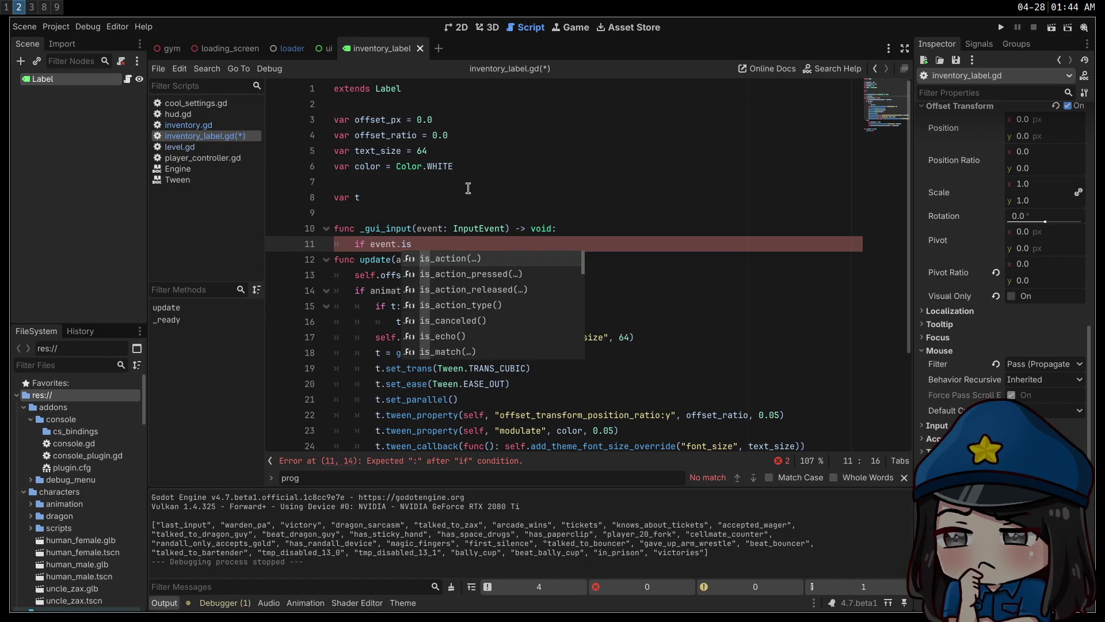
key(super+3)
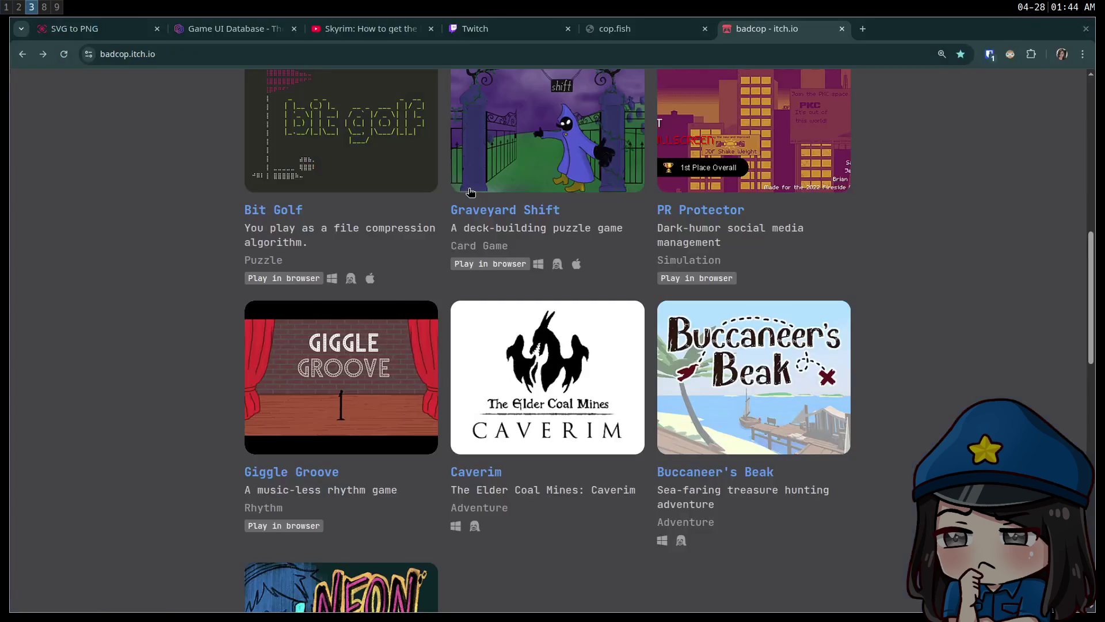
- Search Google for 'what's the right way to detect mouse click on control in godot' and expand the AI Overview
key(ctrl+t)
text(what's the right )
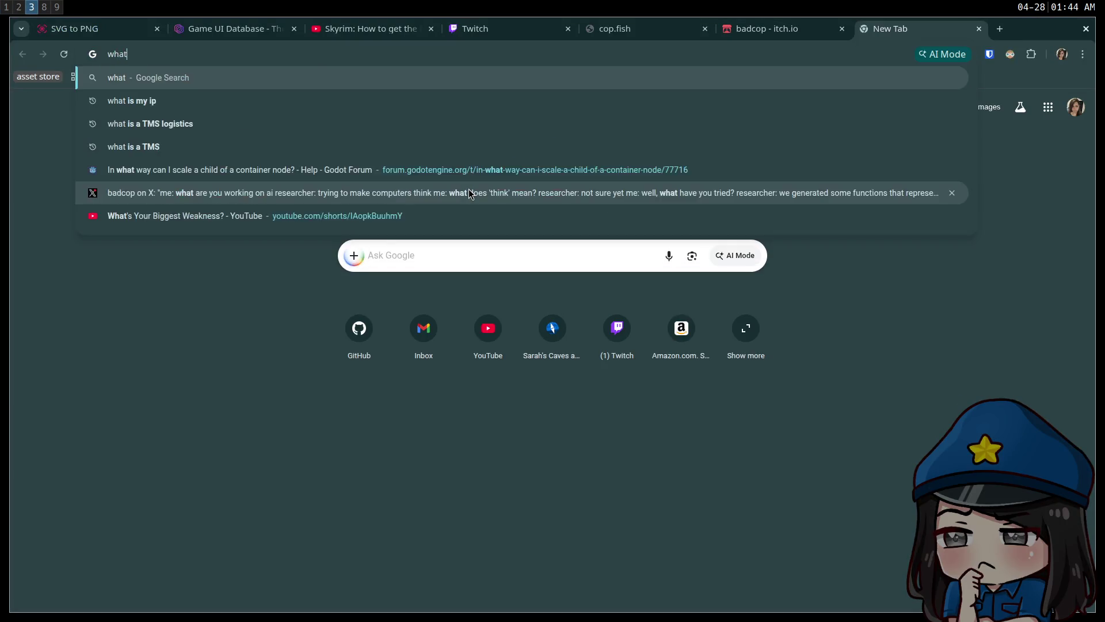
text(way to detect )
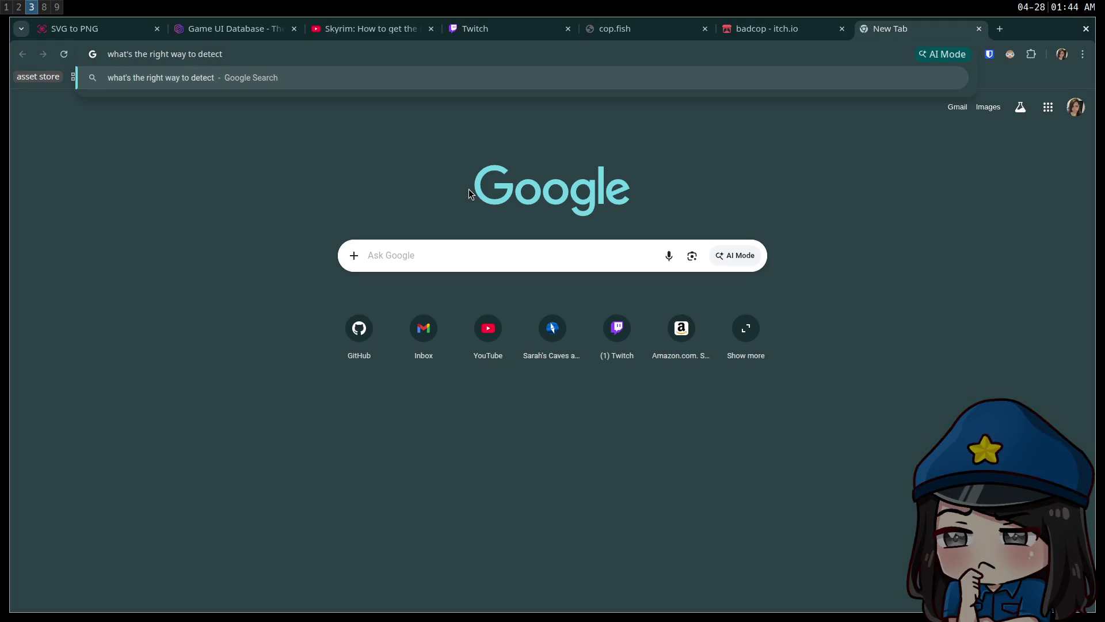
text(mouse click on contro)
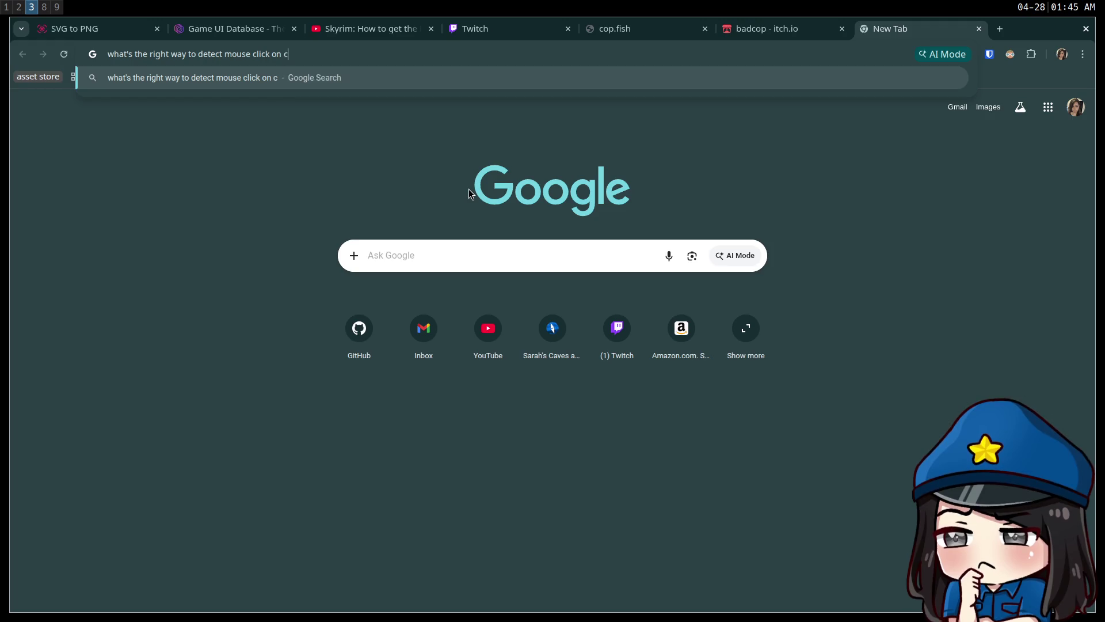
text(l in godot)
key(Return)
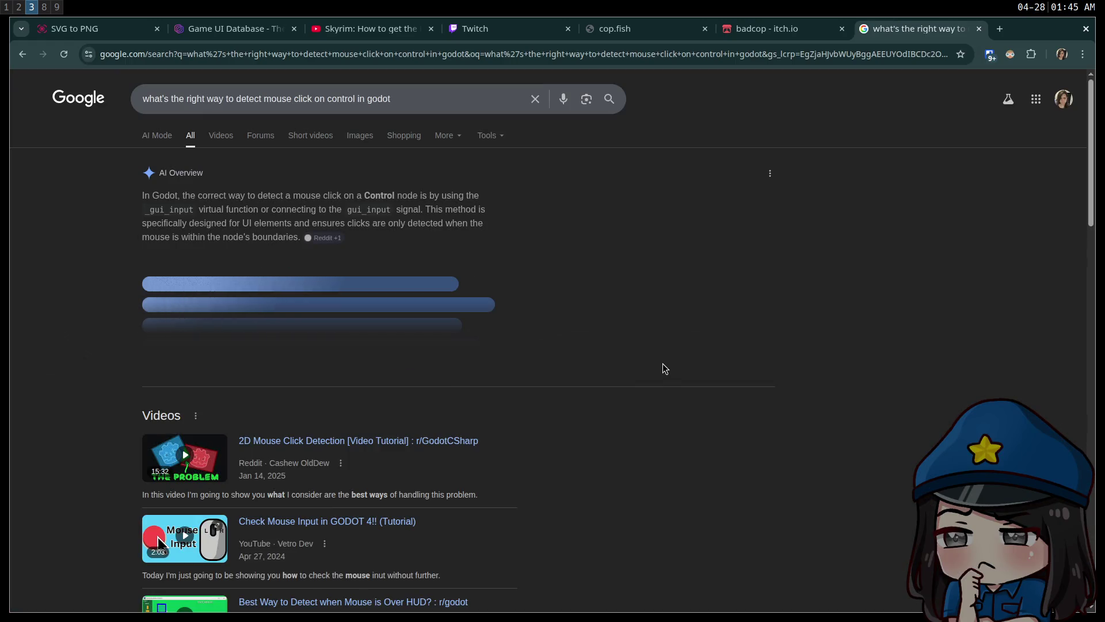
scroll(622, 370, down, 2)
click(316, 291)
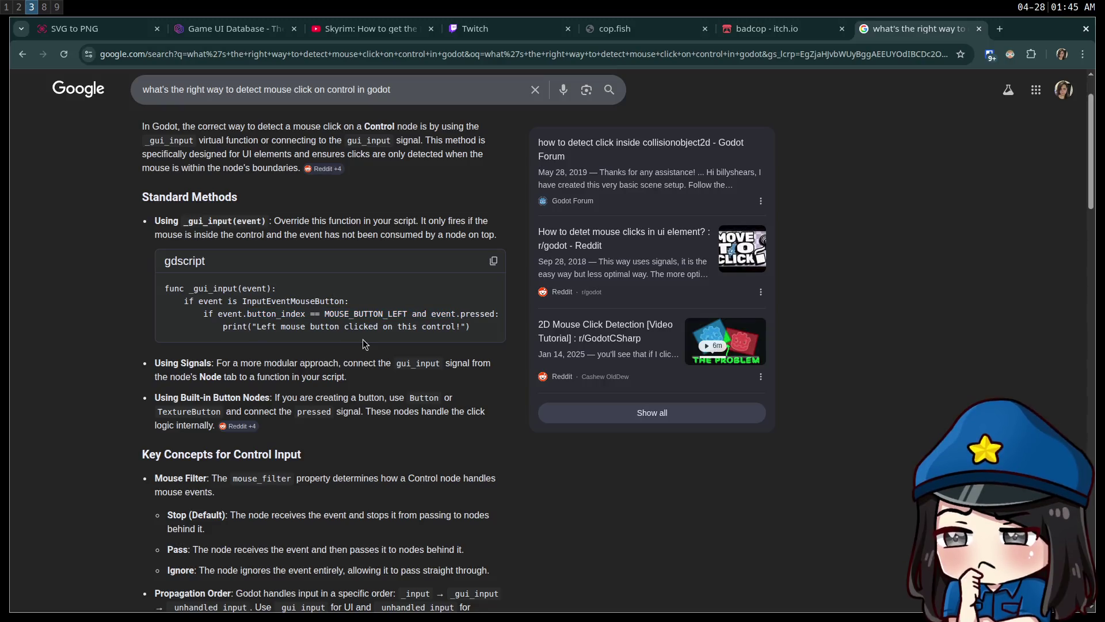
drag(472, 326, 211, 309)
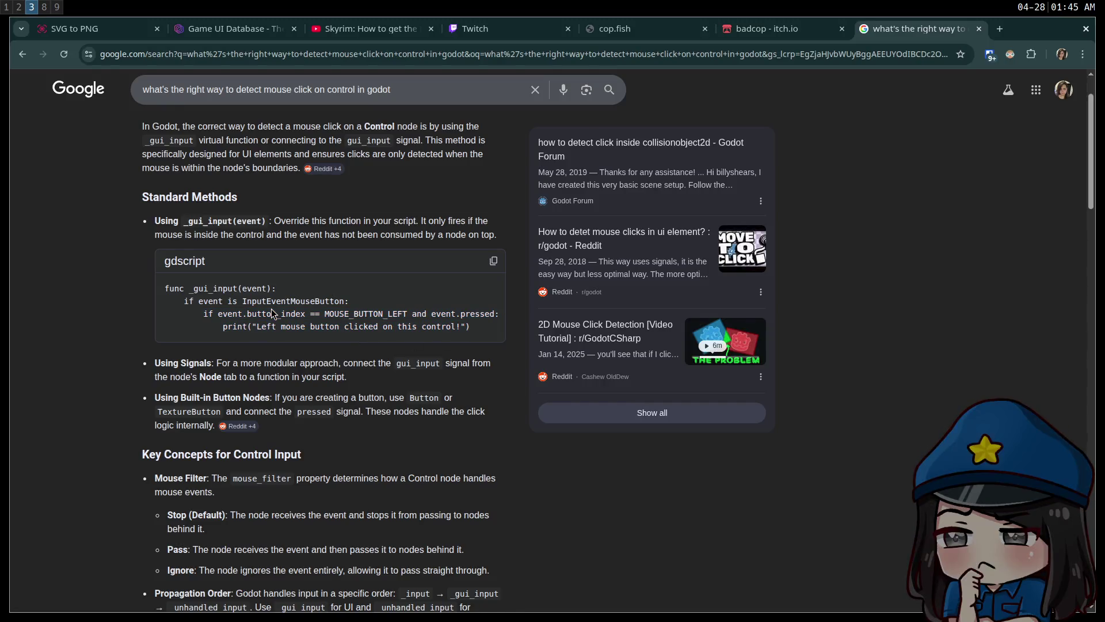
- Skim the search results, checking the second results page before returning to the first
scroll(286, 311, down, 10)
scroll(288, 316, down, 2)
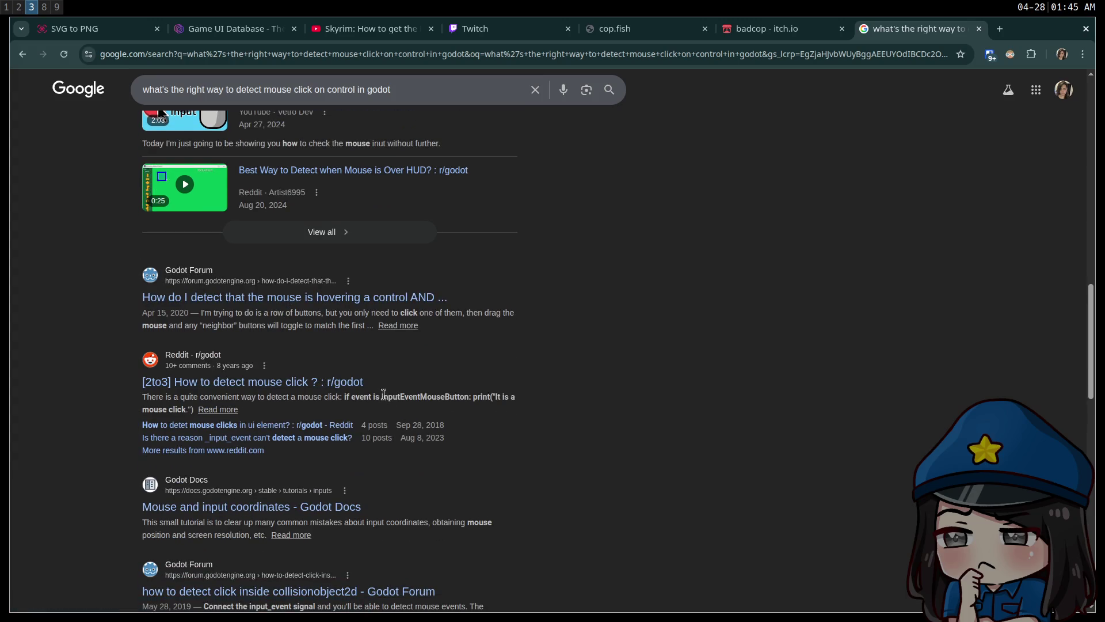
scroll(354, 380, down, 4)
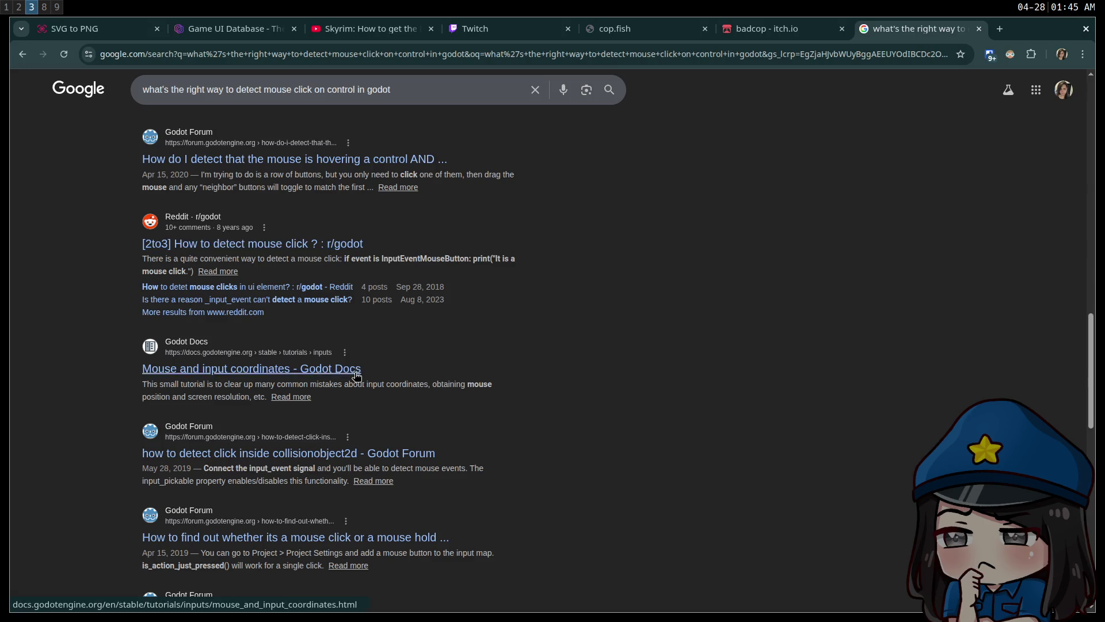
scroll(354, 380, down, 8)
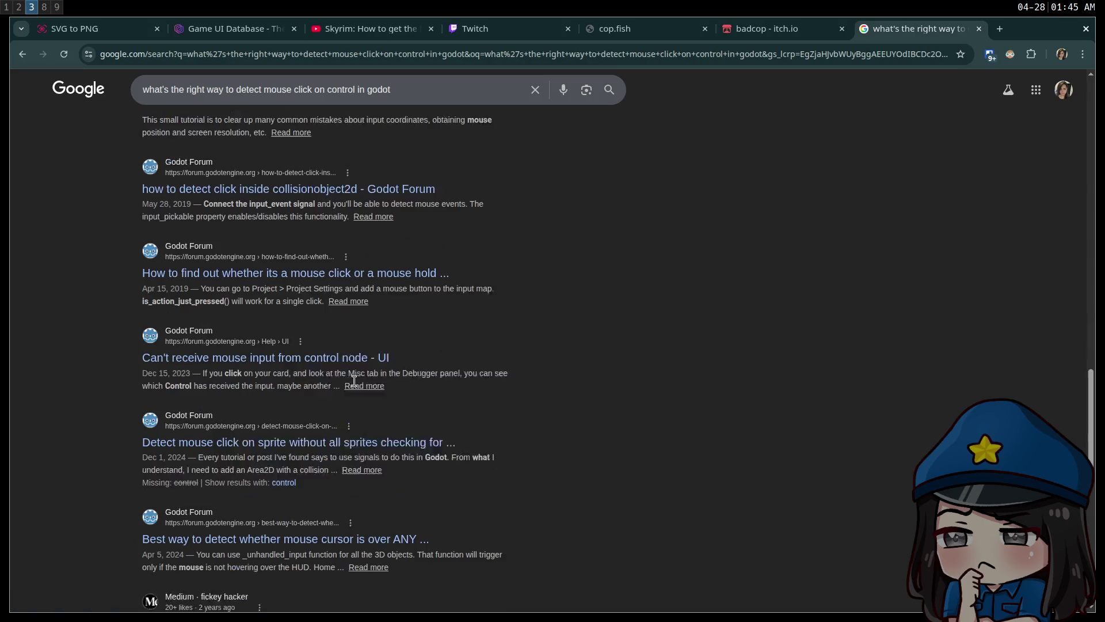
scroll(354, 382, down, 8)
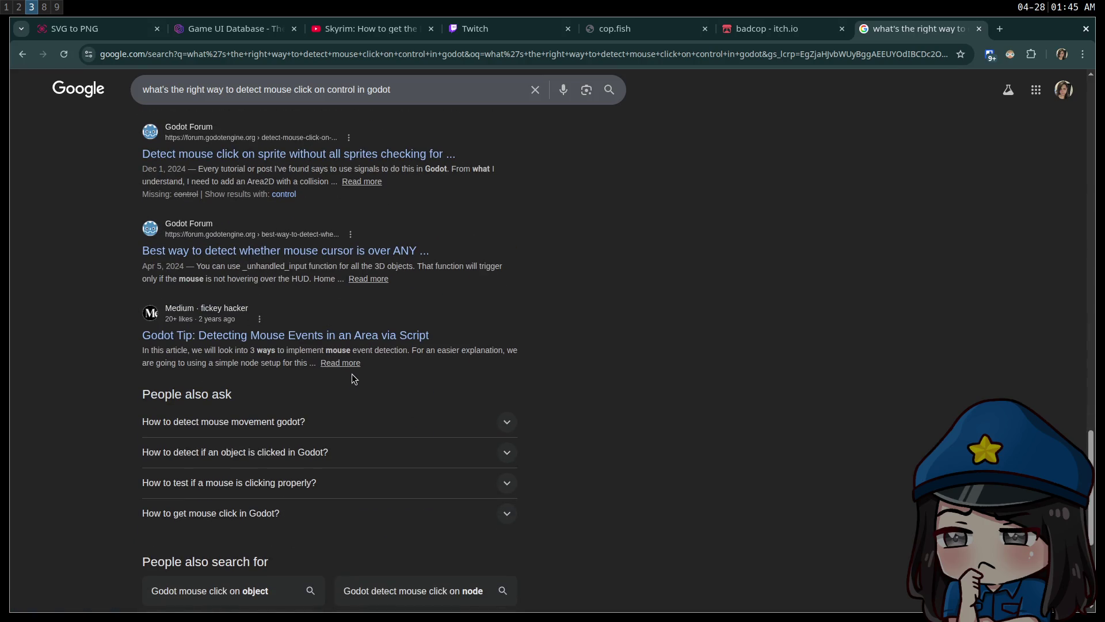
scroll(522, 405, down, 8)
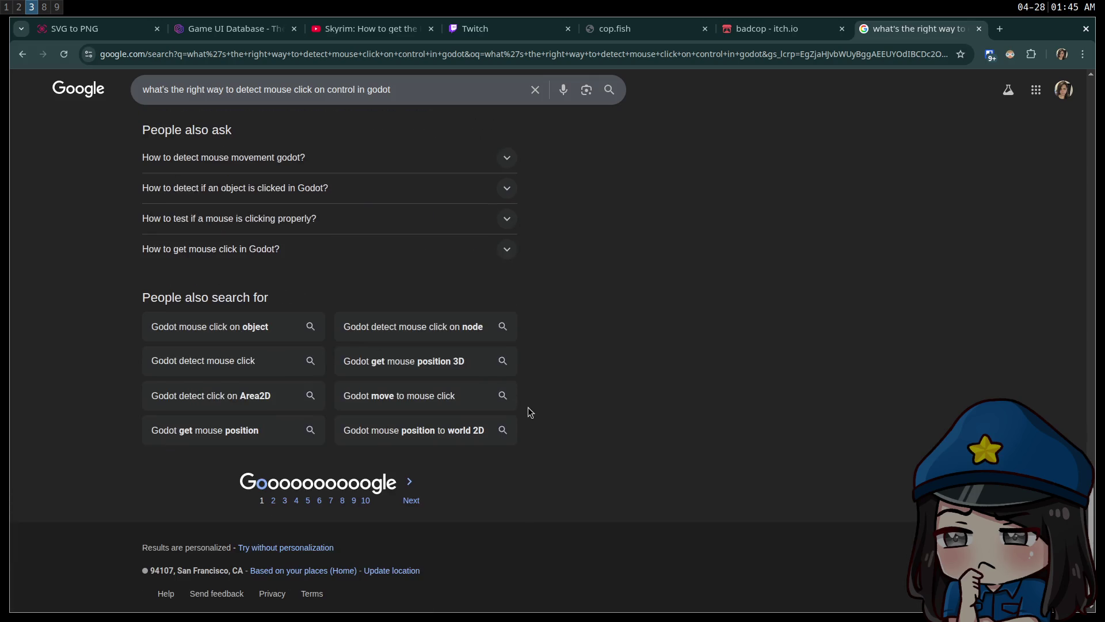
click(410, 489)
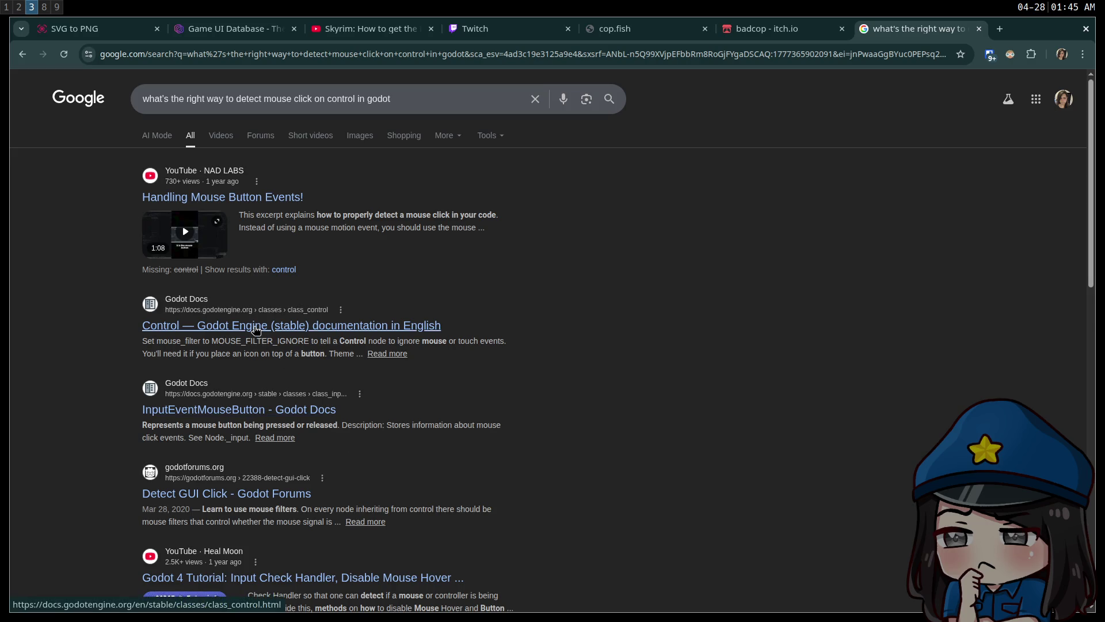
scroll(256, 330, down, 7)
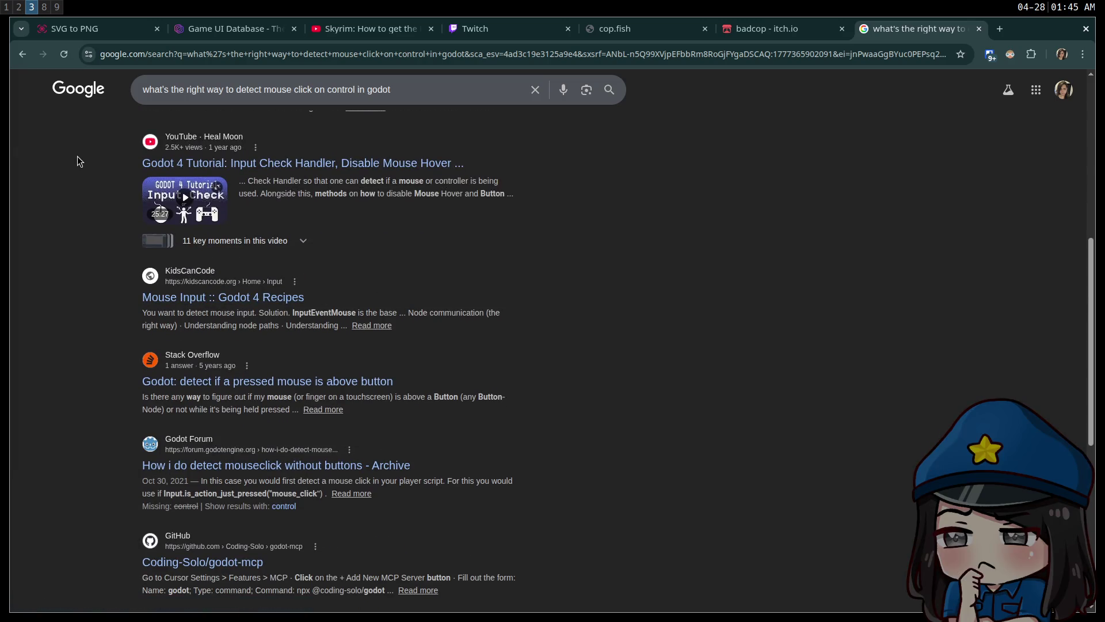
scroll(79, 161, down, 6)
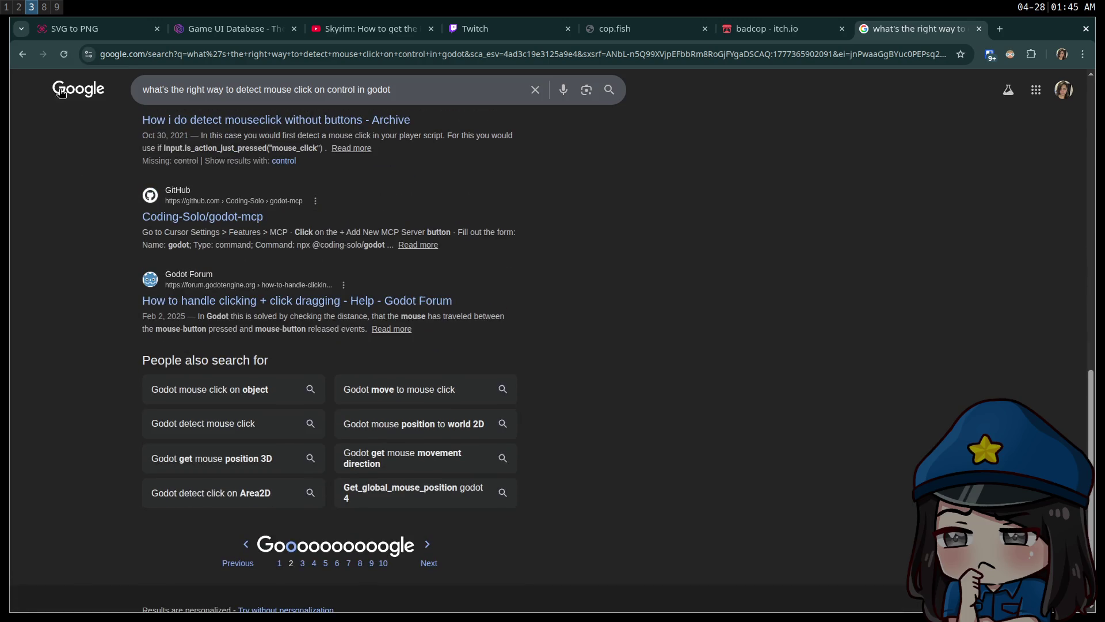
click(23, 58)
- Copy the two mouse-button check lines from the AI Overview sample code
scroll(176, 415, up, 10)
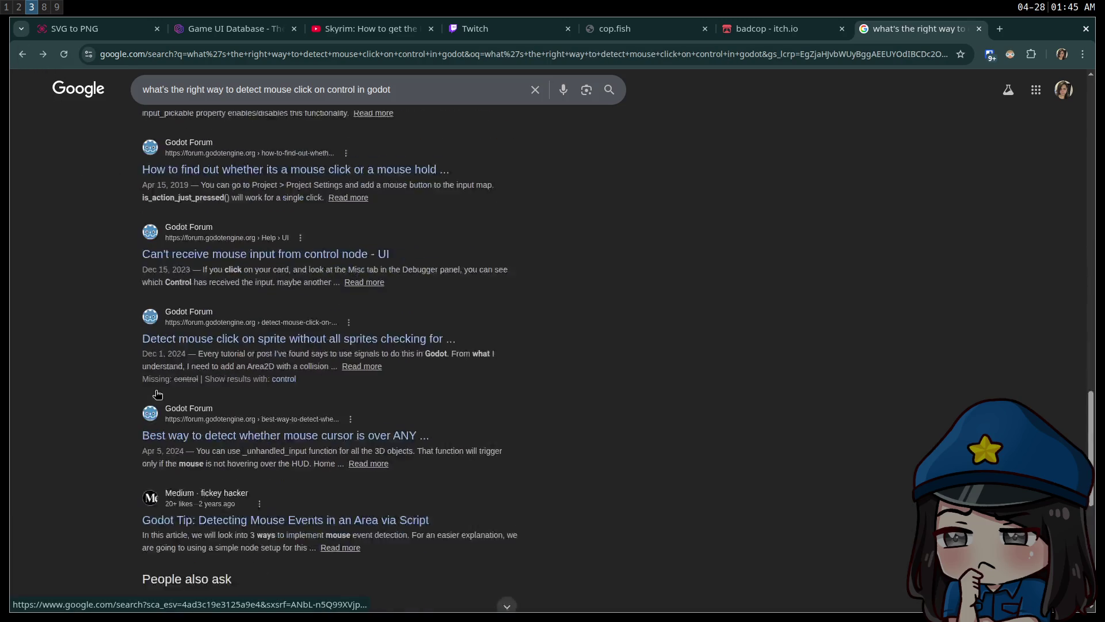
scroll(178, 407, up, 10)
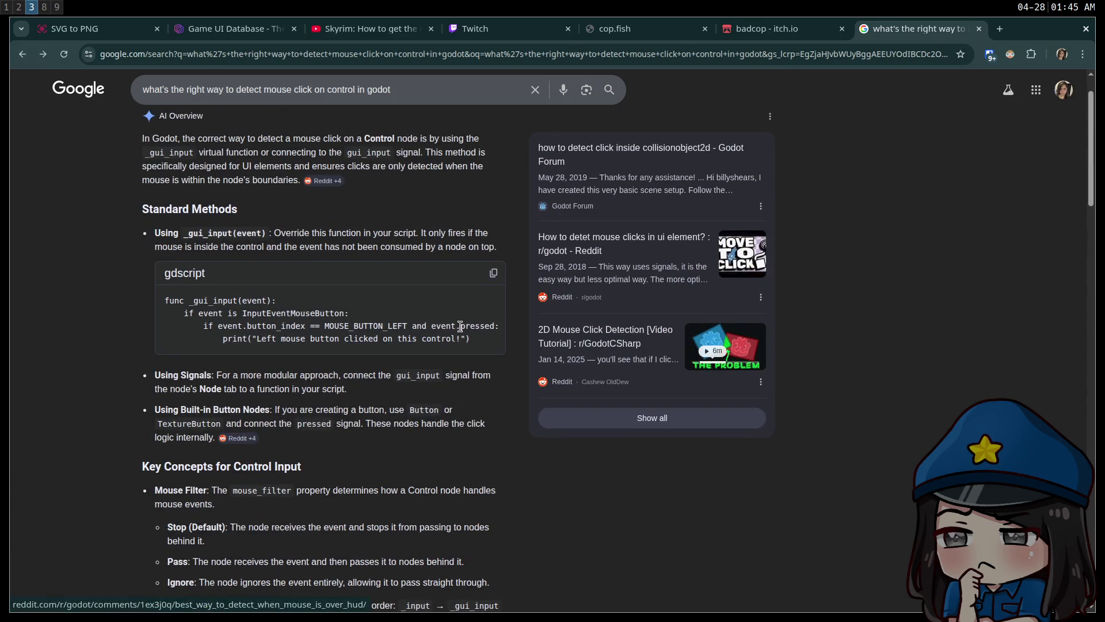
drag(500, 333, 156, 315)
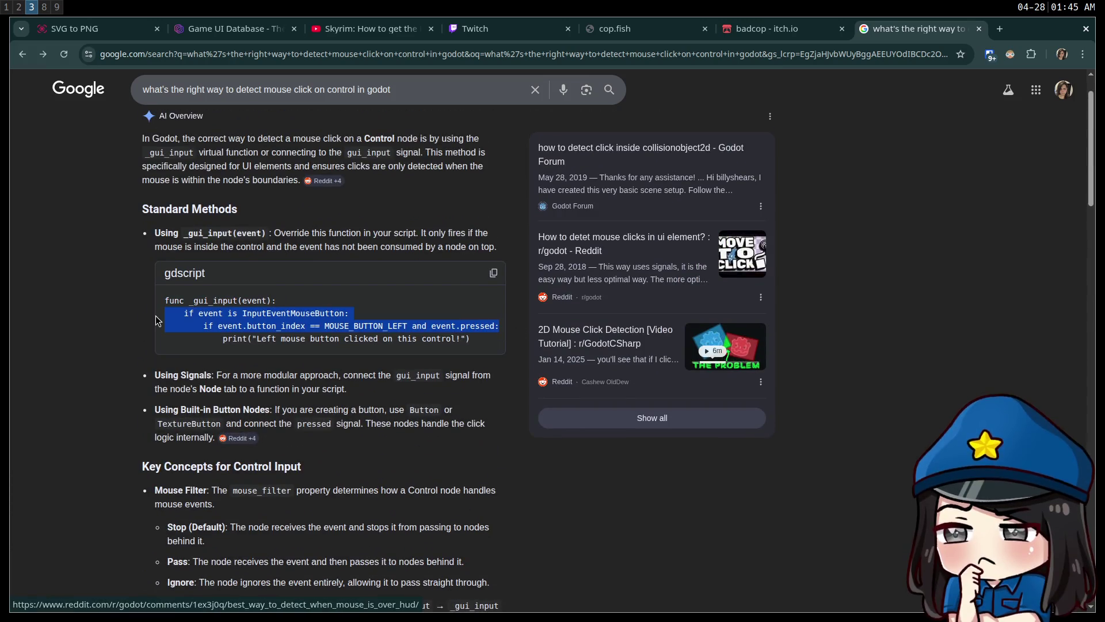
key(super+1)
- Back in Godot, replace the unfinished check with the pasted mouse-button lines and fix their indentation
key(super+3)
key(super+8)
key(super+2)
key(Escape)
key(BackSpace)
key(BackSpace)
key(BackSpace)
text(if event is InputEventMouseButton:         if event.button_index == MOUSE_BUTTON_LEFT and event.pressed:)
key(Up)
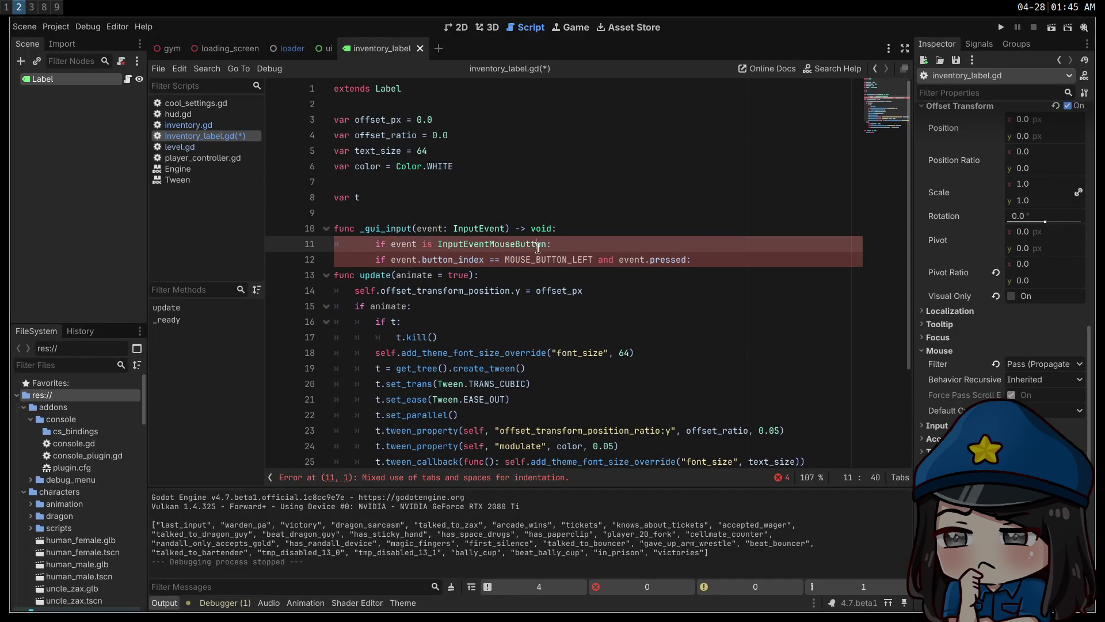
key(Home)
key(shift+Tab)
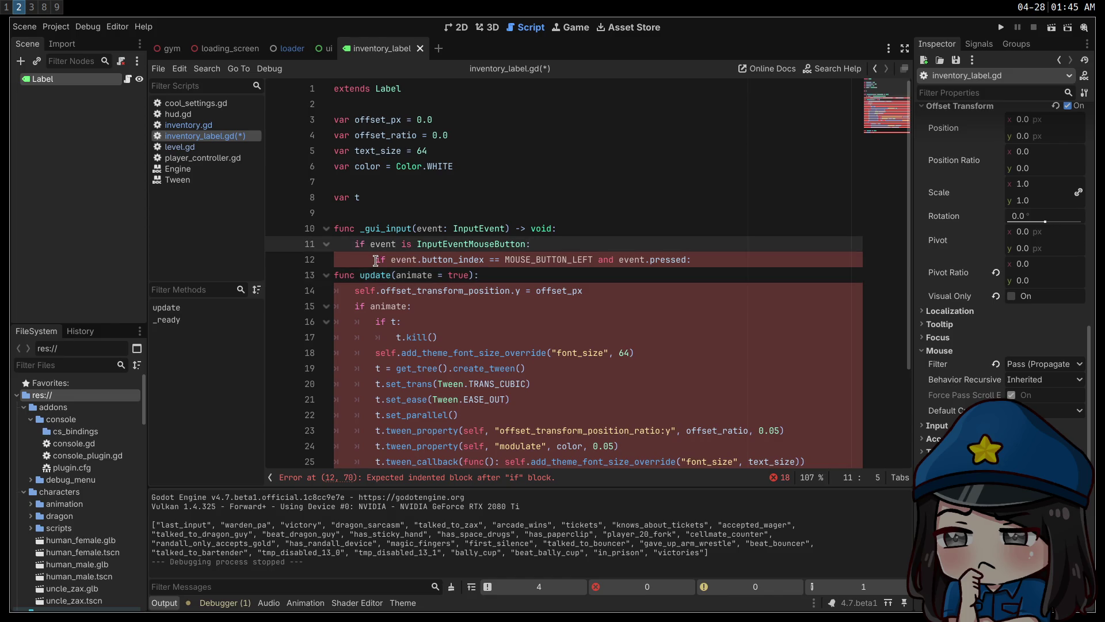
- Add print(self) inside the left-mouse-button check
double_click(376, 260)
key(Left)
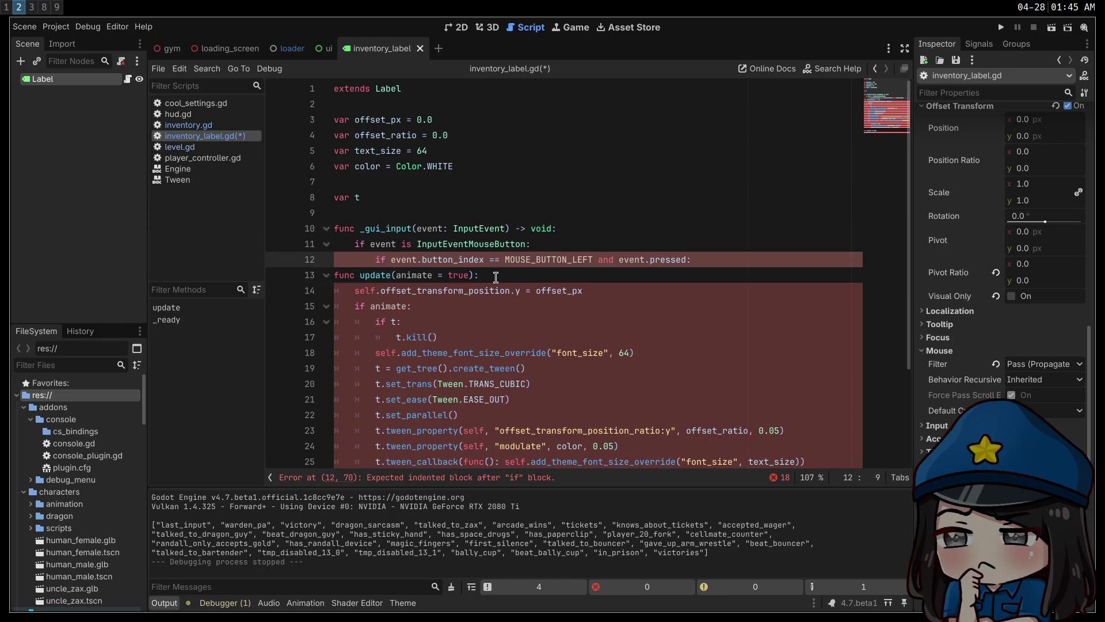
key(Return)
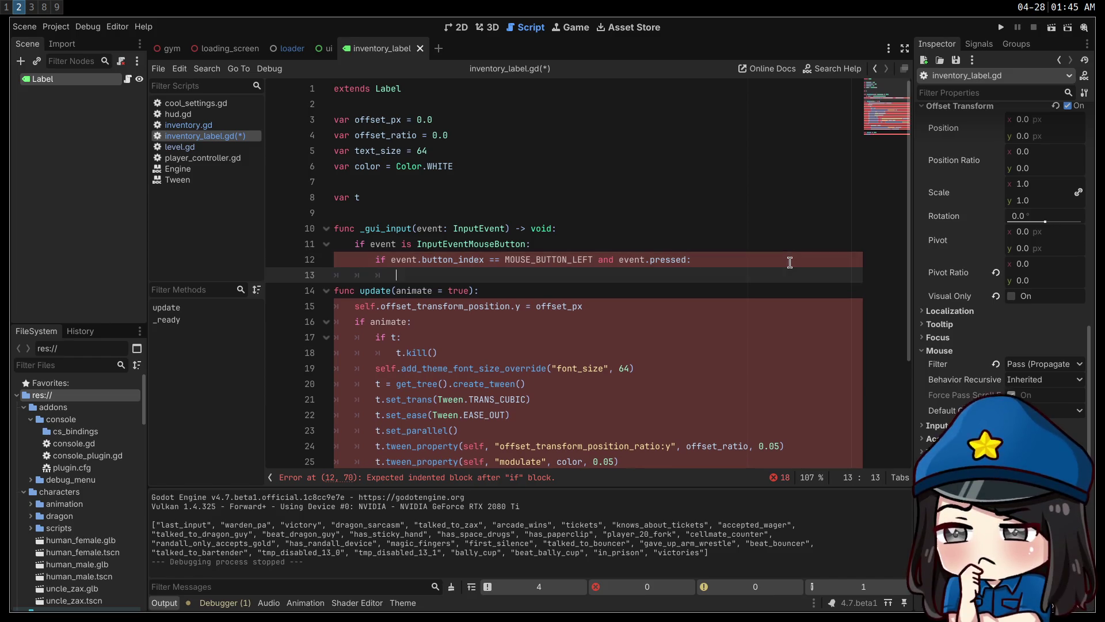
text(print(self))
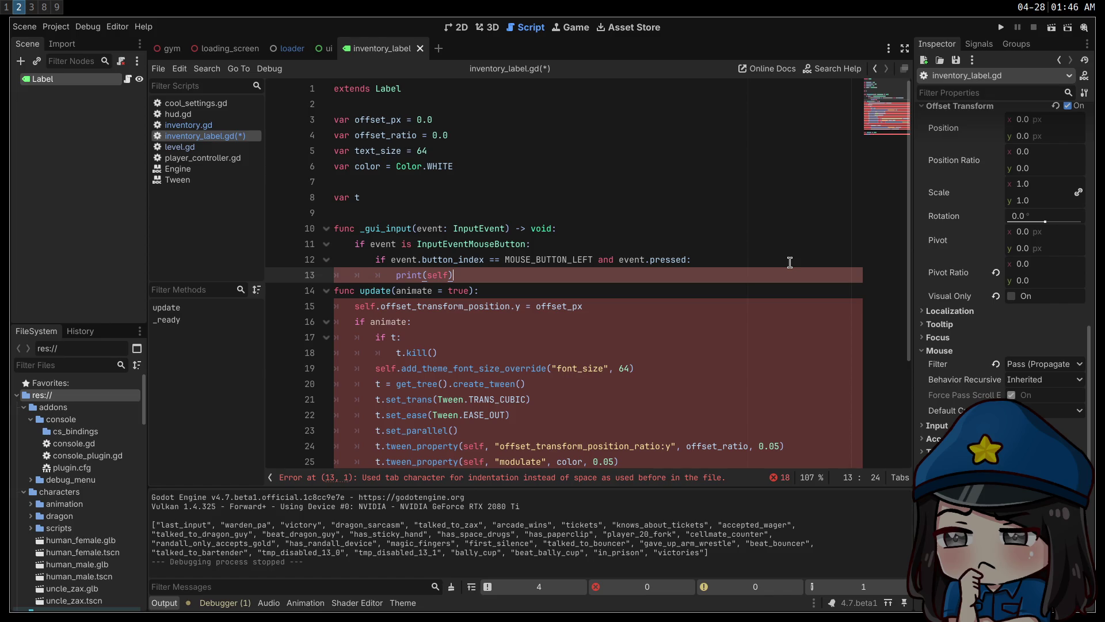
key(Return)
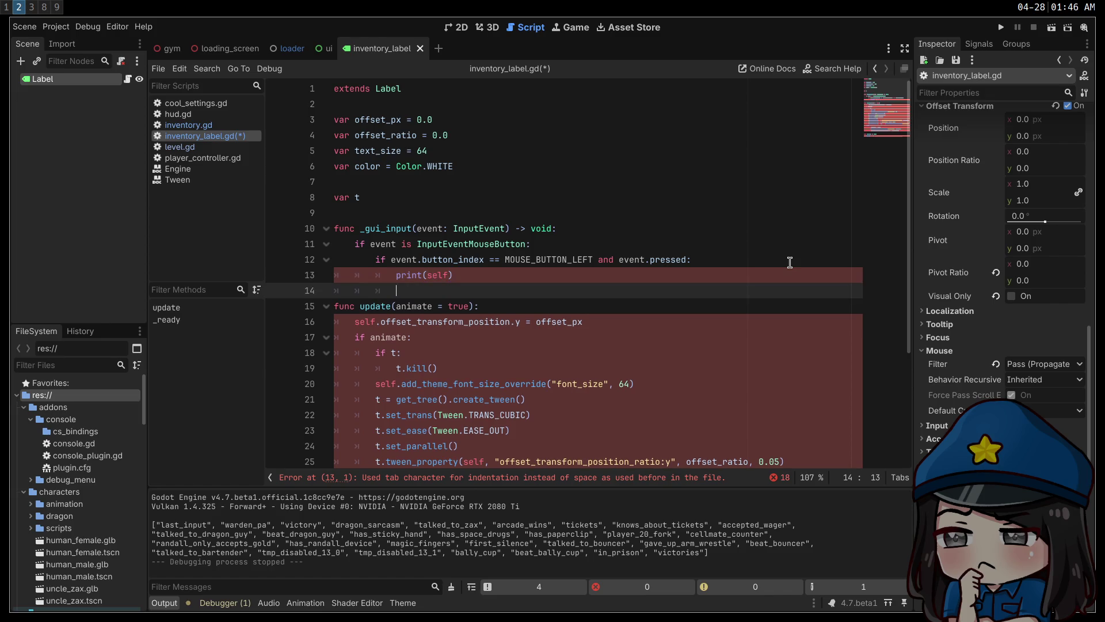
- Correct line 12's nesting, save inventory_label.gd, and run the game with F5
key(Up)
key(Up)
key(Home)
key(BackSpace)
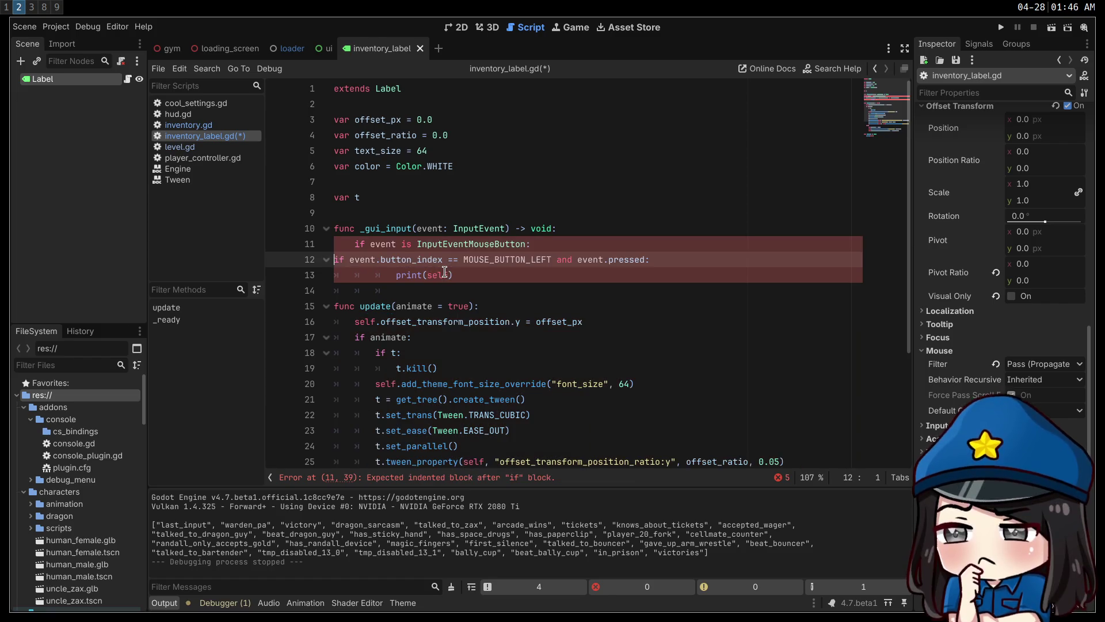
key(Tab)
key(Up)
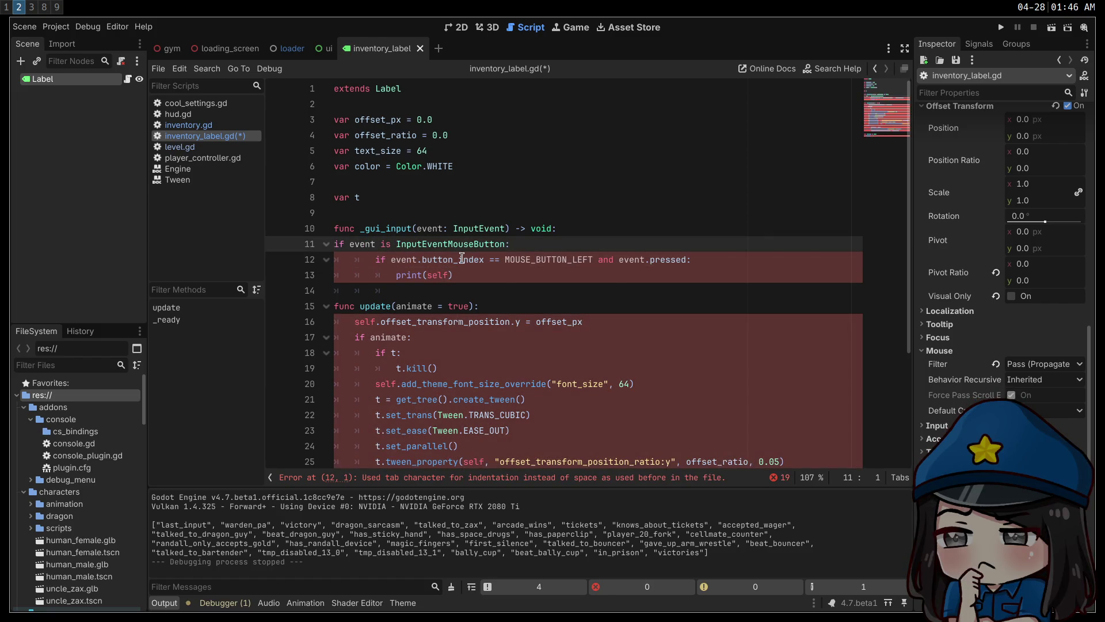
mouse_move(462, 258)
key(ctrl+s)
key(F5)
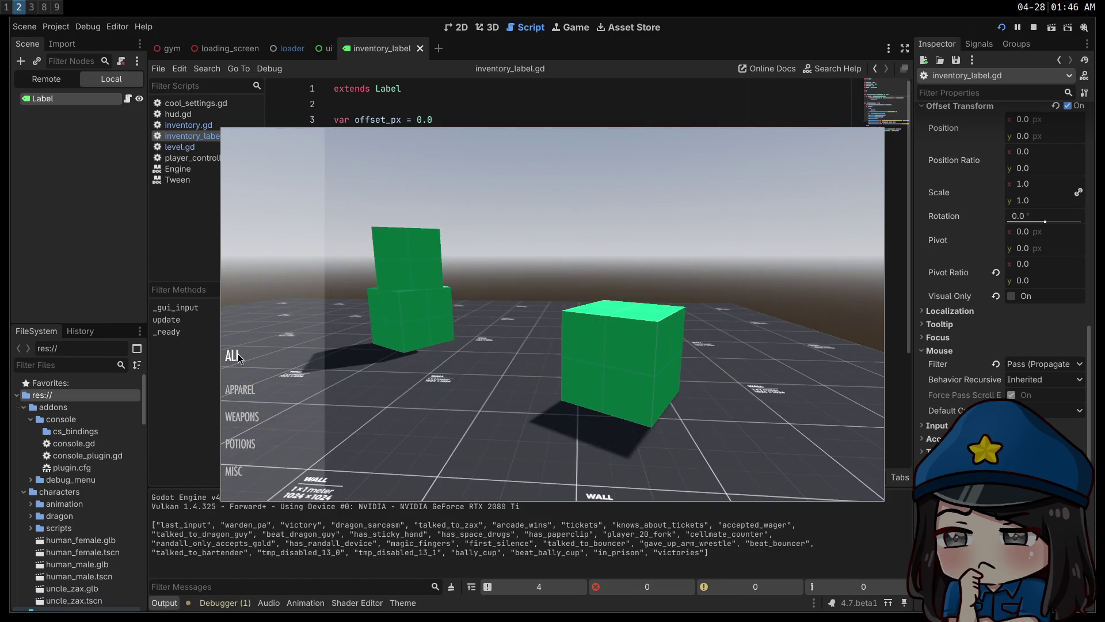
- Click the ALL, APPAREL, WEAPONS, POTIONS and MISC labels in-game, then stop the run
click(238, 357)
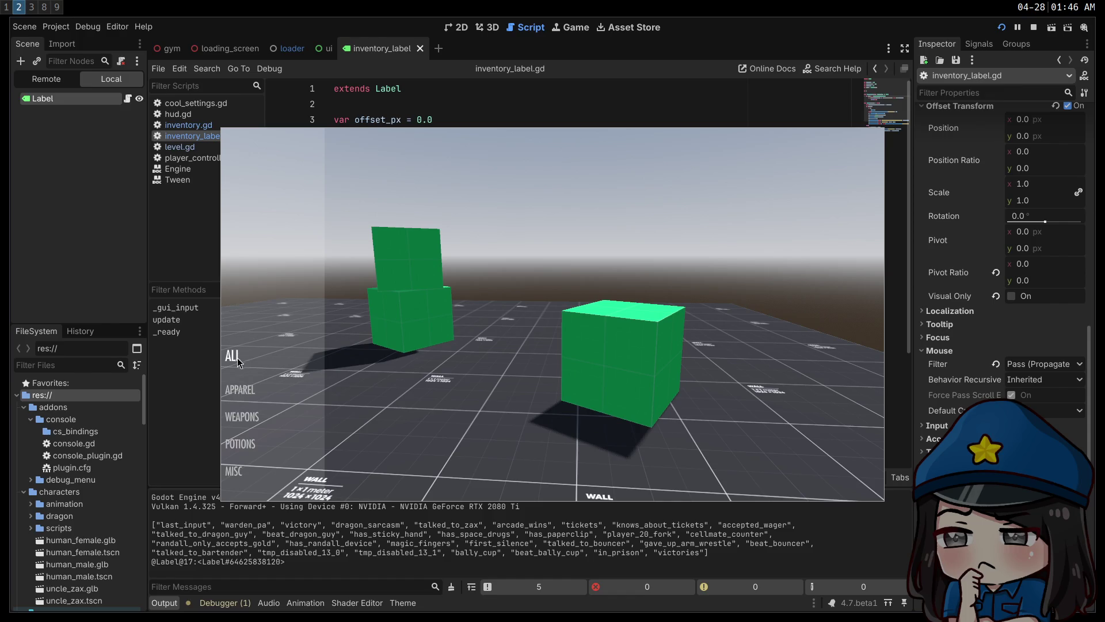
click(238, 391)
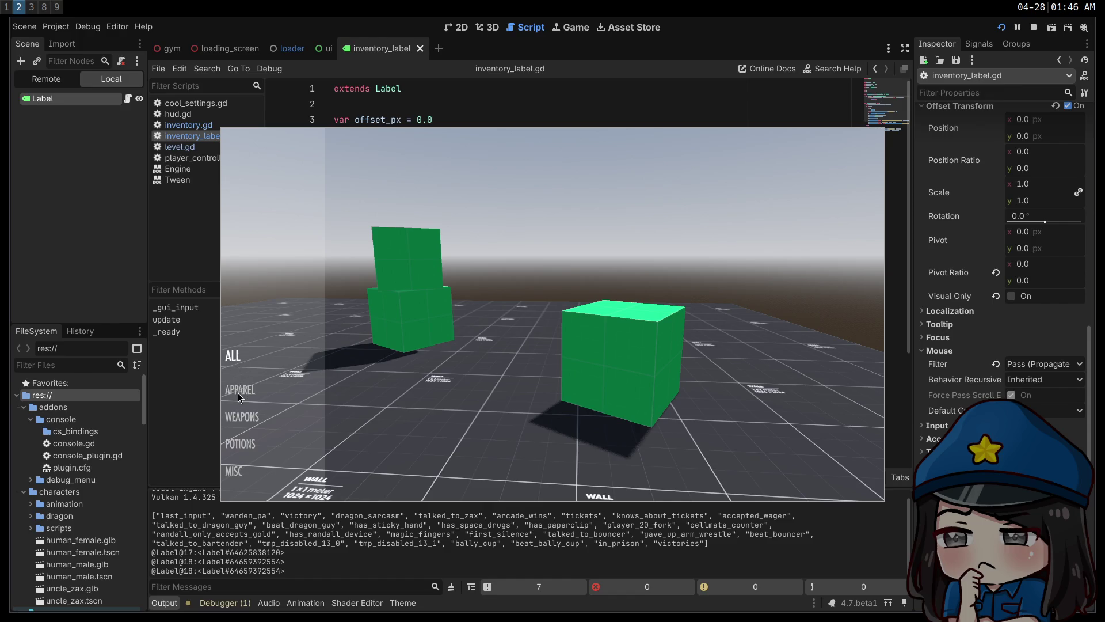
click(243, 425)
click(242, 449)
click(236, 475)
click(236, 472)
click(239, 444)
click(237, 388)
click(230, 358)
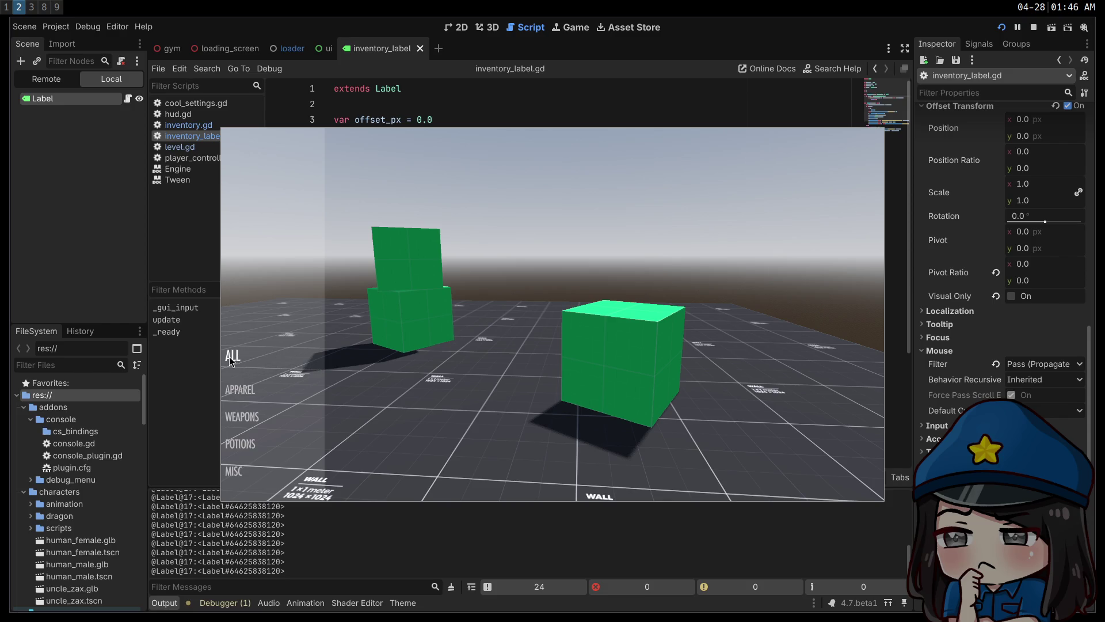
click(1032, 30)
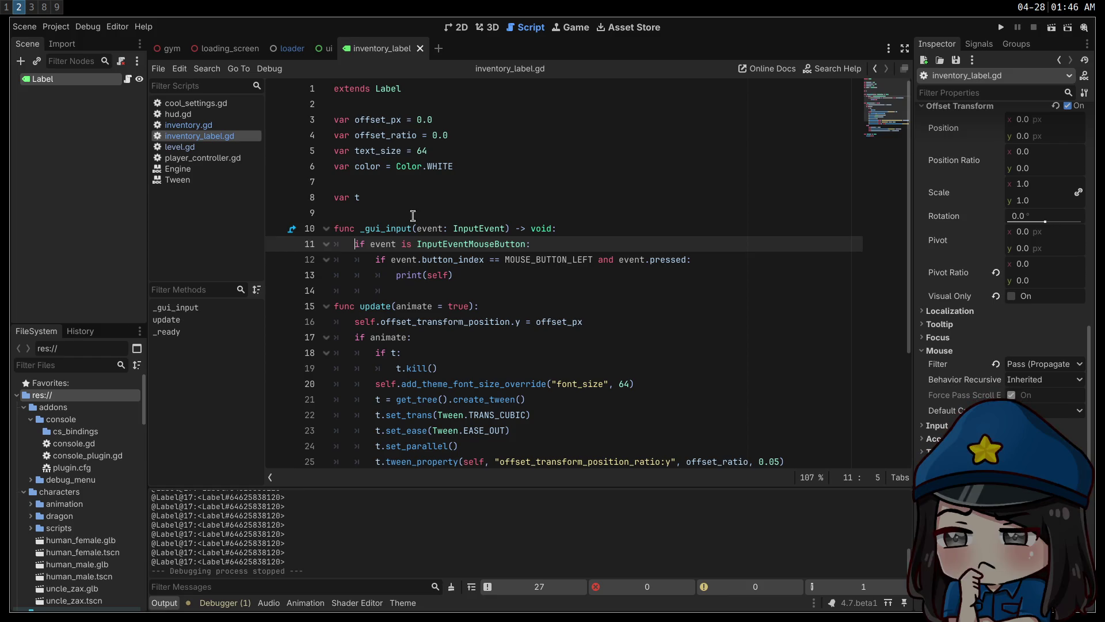
- Declare a 'signal clicked' below var t in inventory_label.gd
click(397, 202)
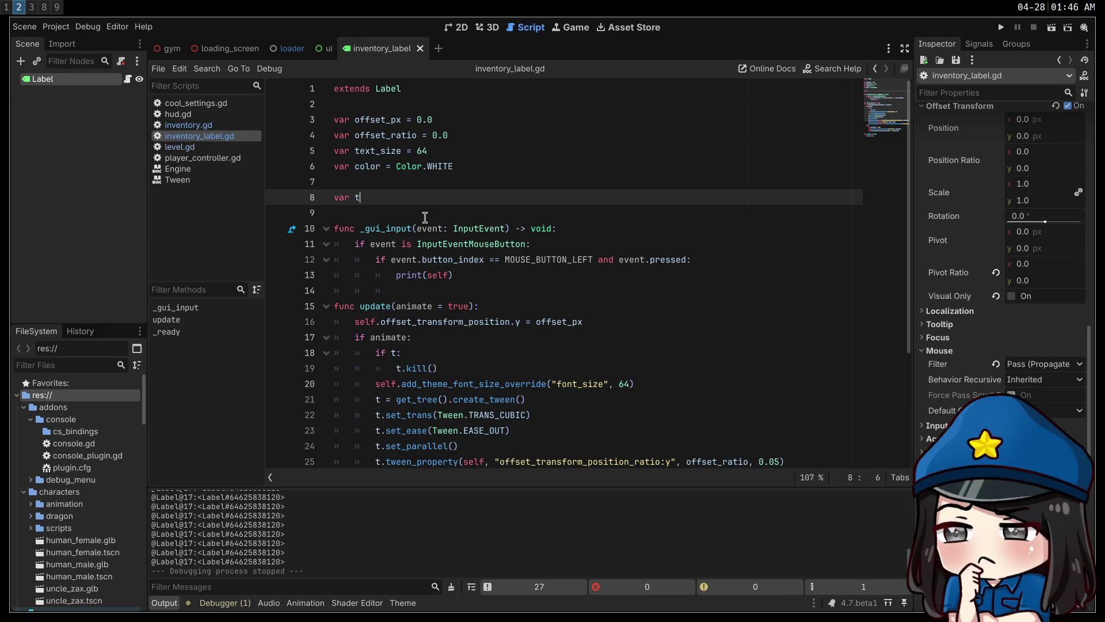
key(Return)
key(Return)
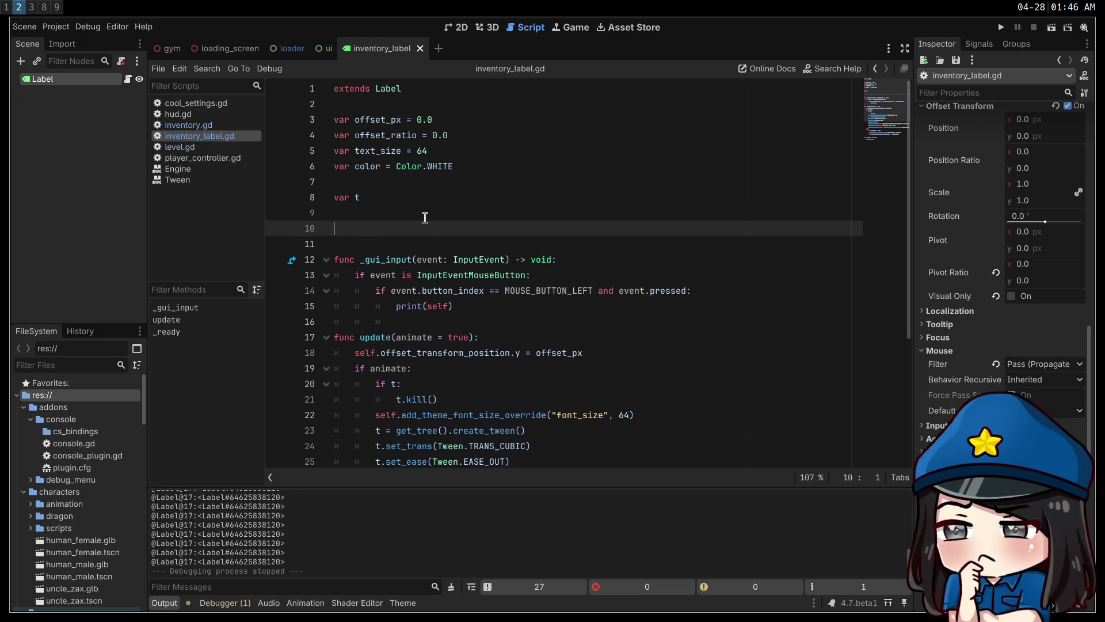
text(signal clicked)
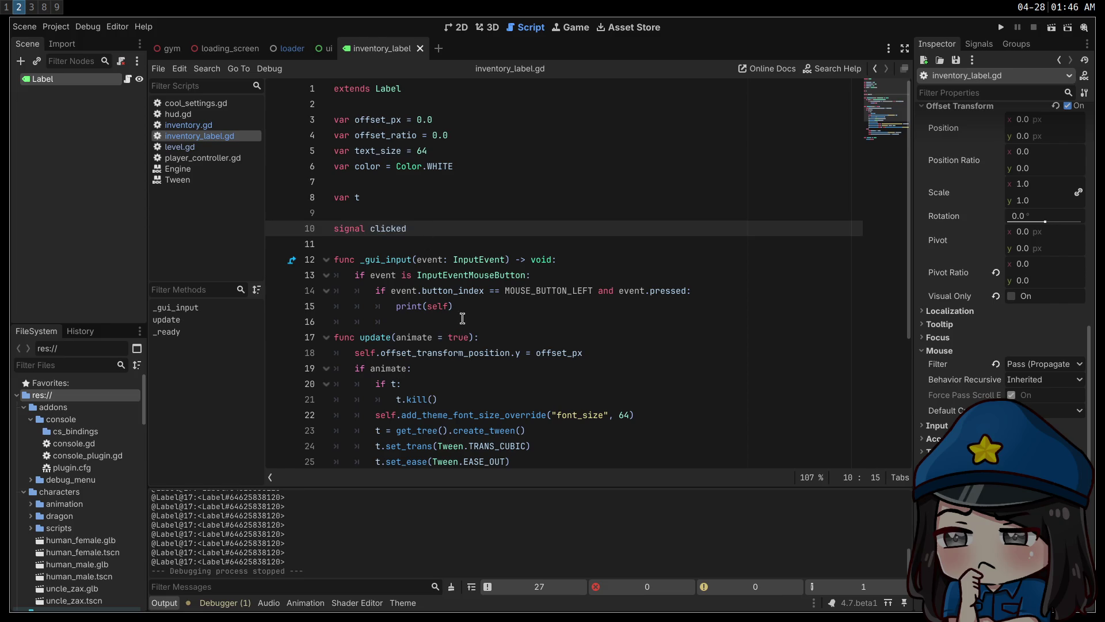
- Replace print(self) with clicked.emit(), save the script, and open inventory.gd
drag(457, 307, 396, 308)
text(cl)
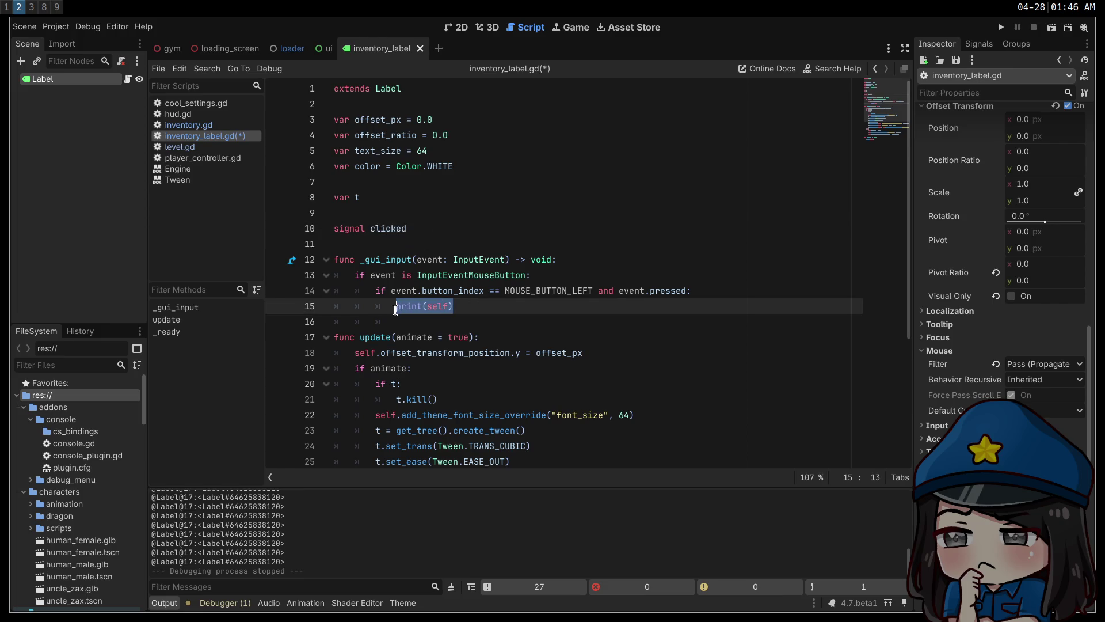
key(Return)
text(.emit())
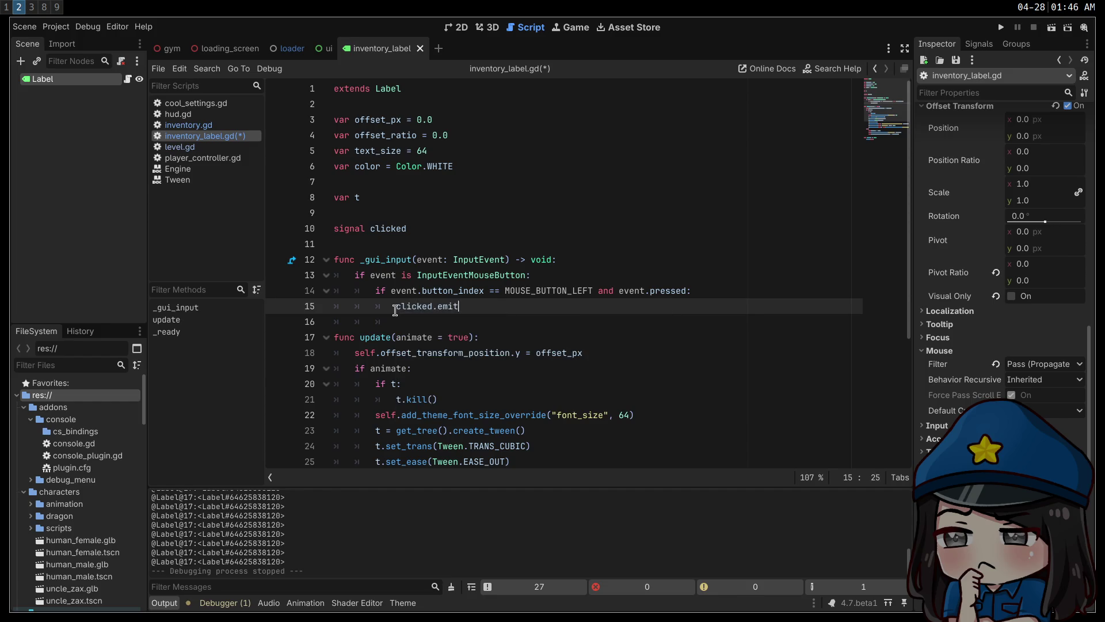
key(ctrl+s)
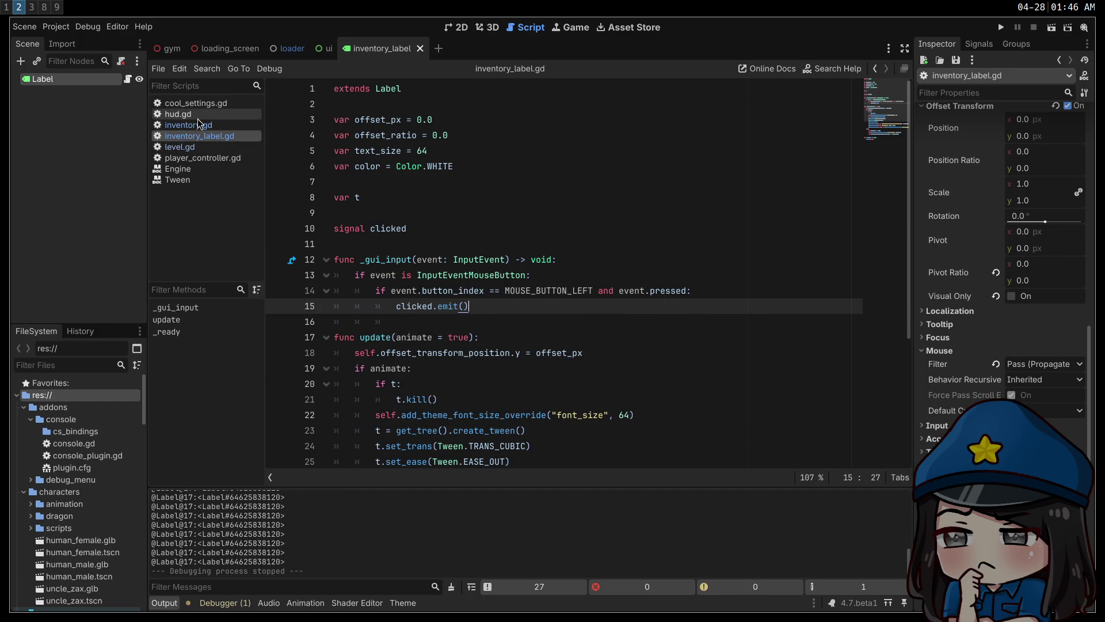
click(205, 125)
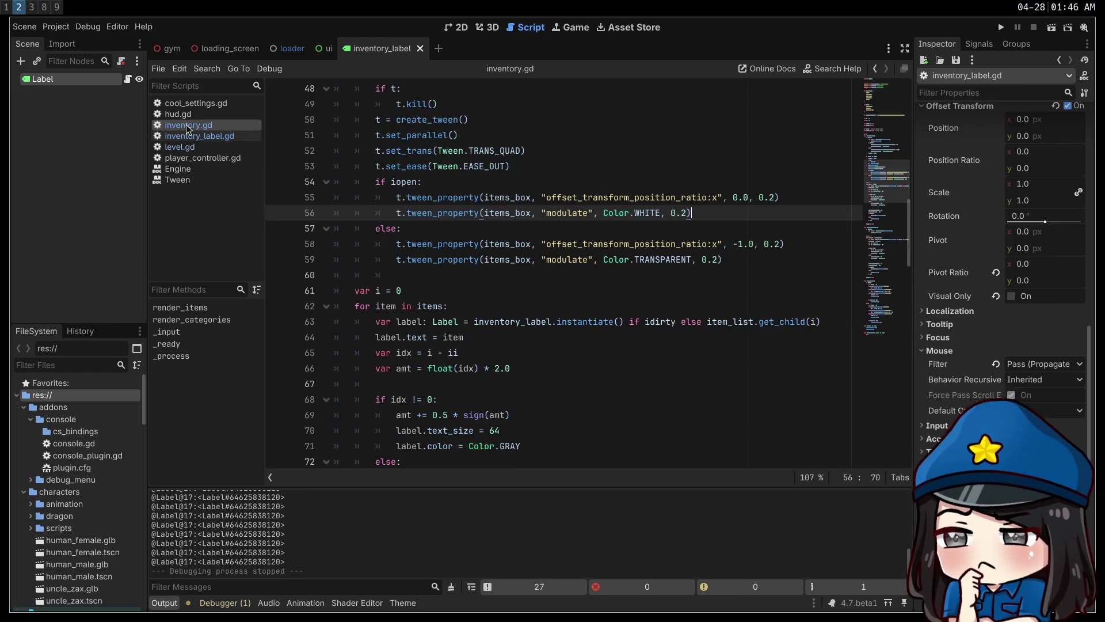
scroll(574, 301, up, 4)
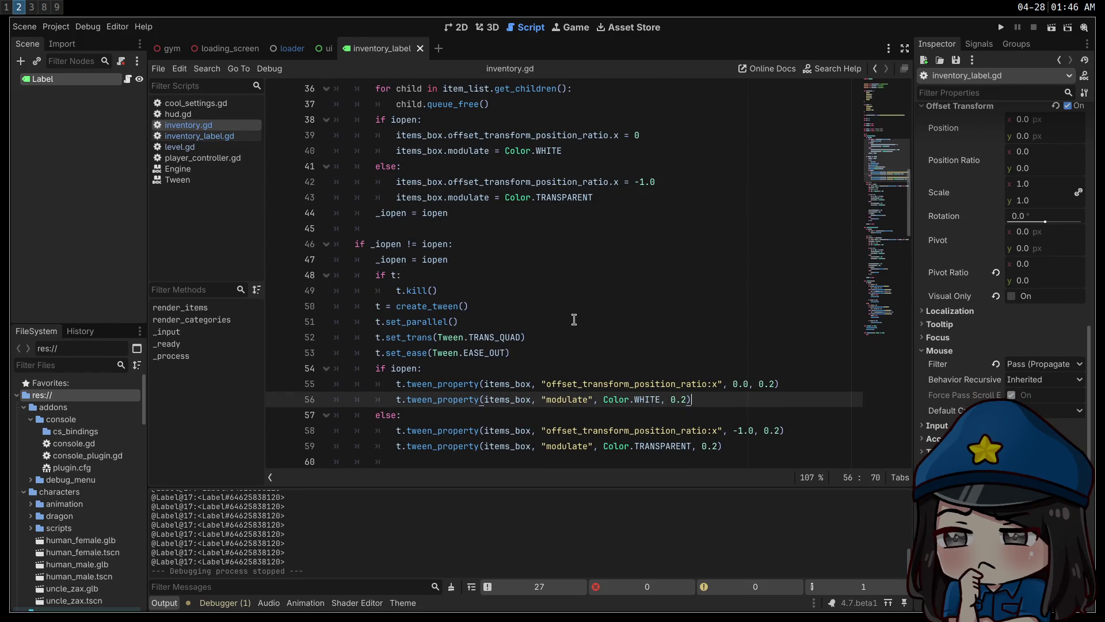
scroll(558, 315, up, 3)
scroll(461, 248, down, 2)
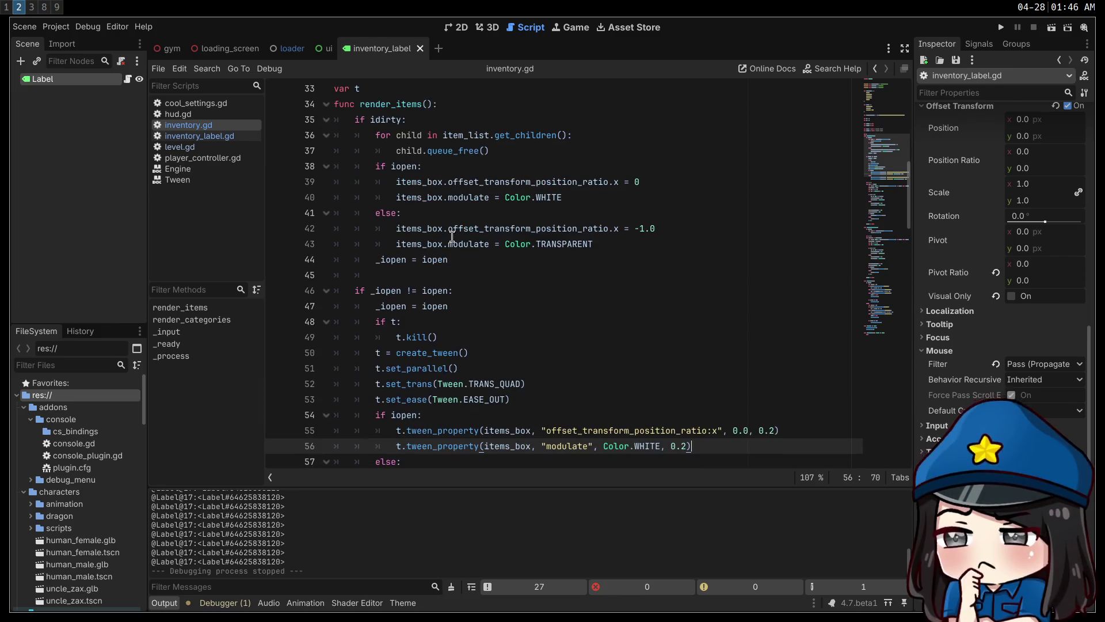
scroll(454, 232, down, 4)
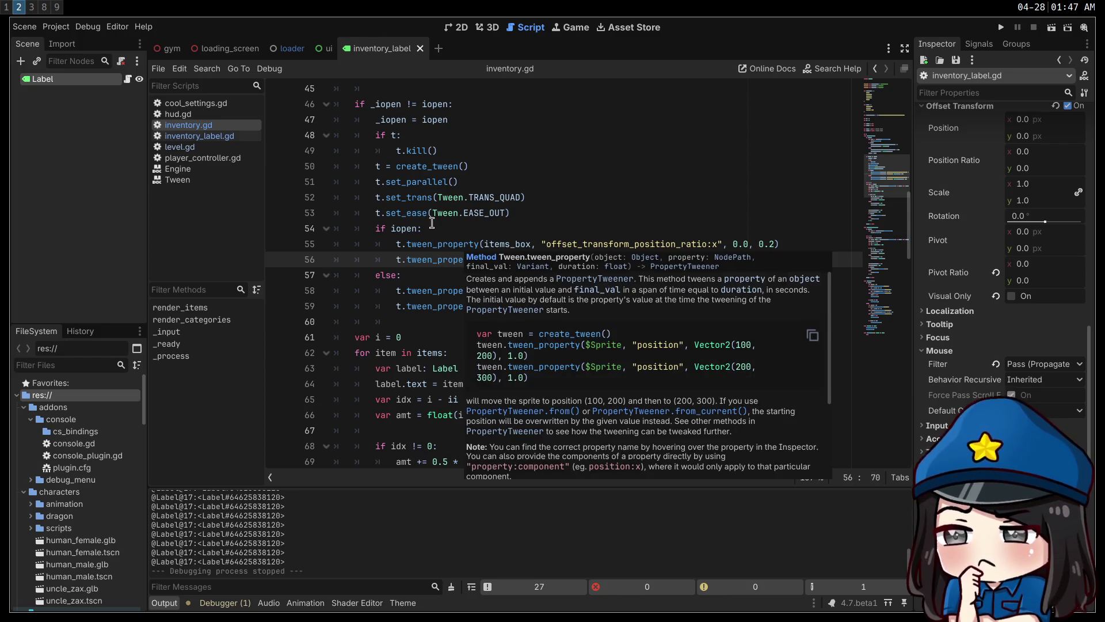
scroll(556, 340, down, 3)
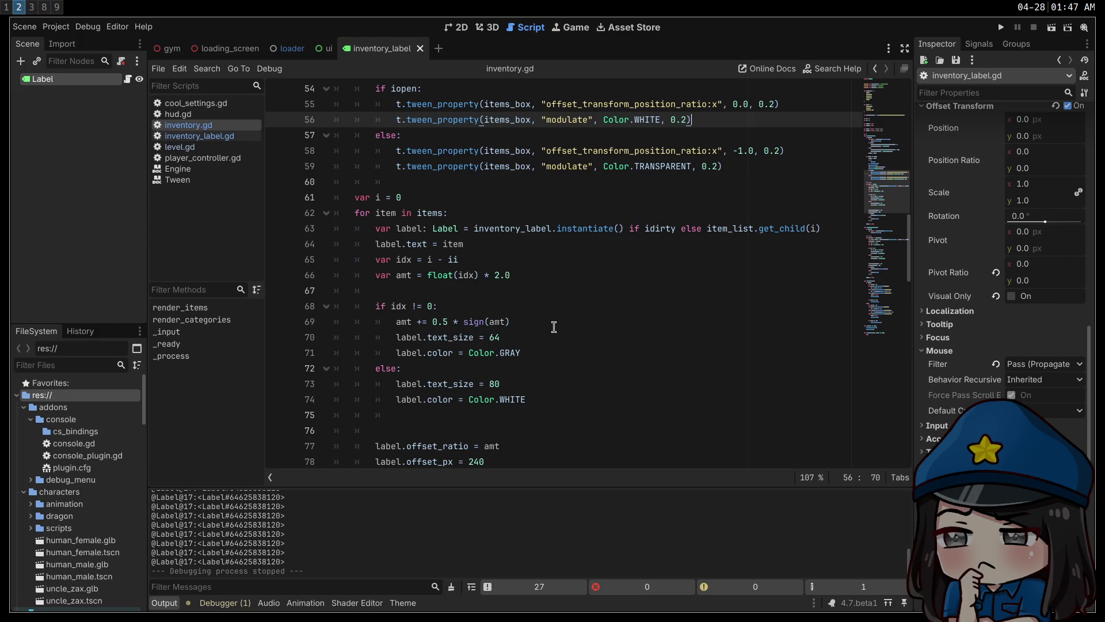
scroll(554, 327, down, 6)
click(496, 304)
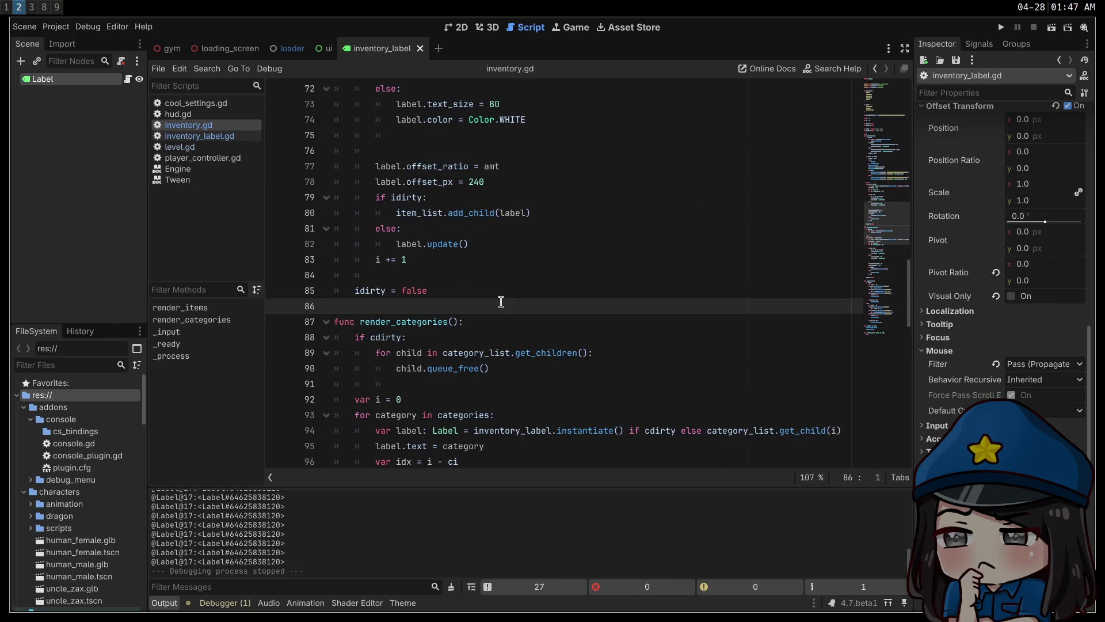
- Add a label_clicked function stub whose body is just pass
key(Return)
text(func)
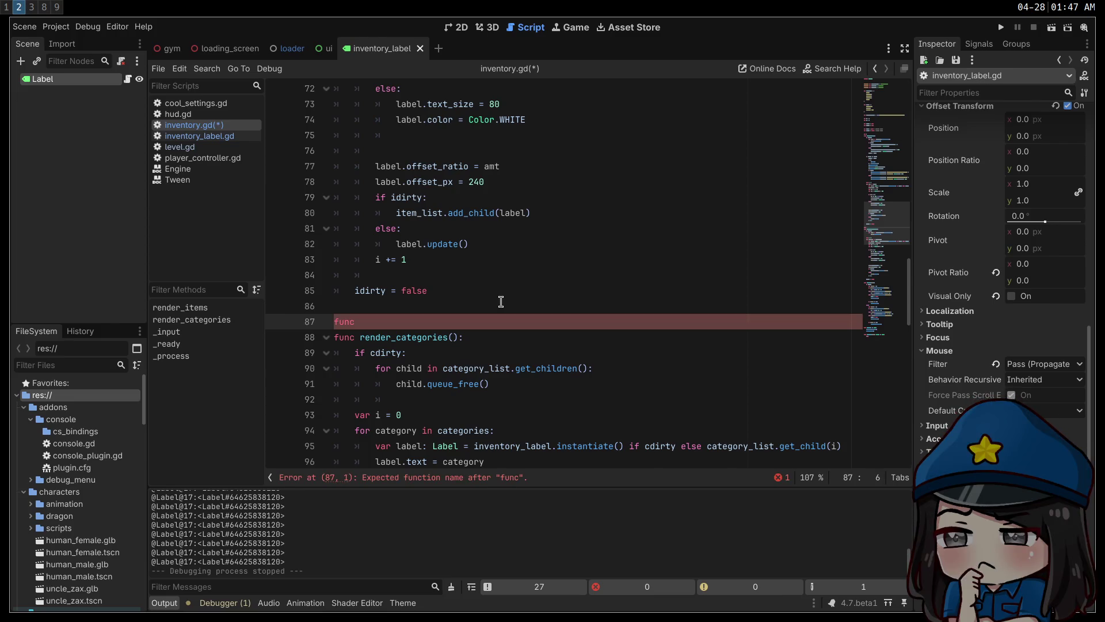
text(_clicked(label):)
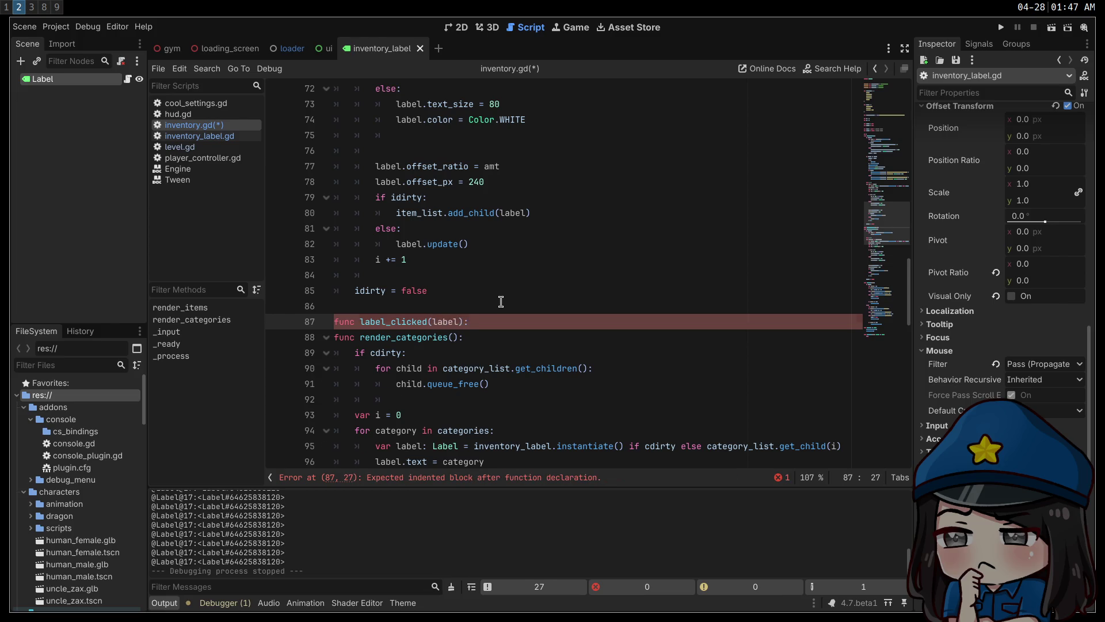
key(Return)
text(pass)
key(Return)
- Below line 97 in render_categories, start an 'if cdirty:' branch referencing label_clicked
double_click(436, 312)
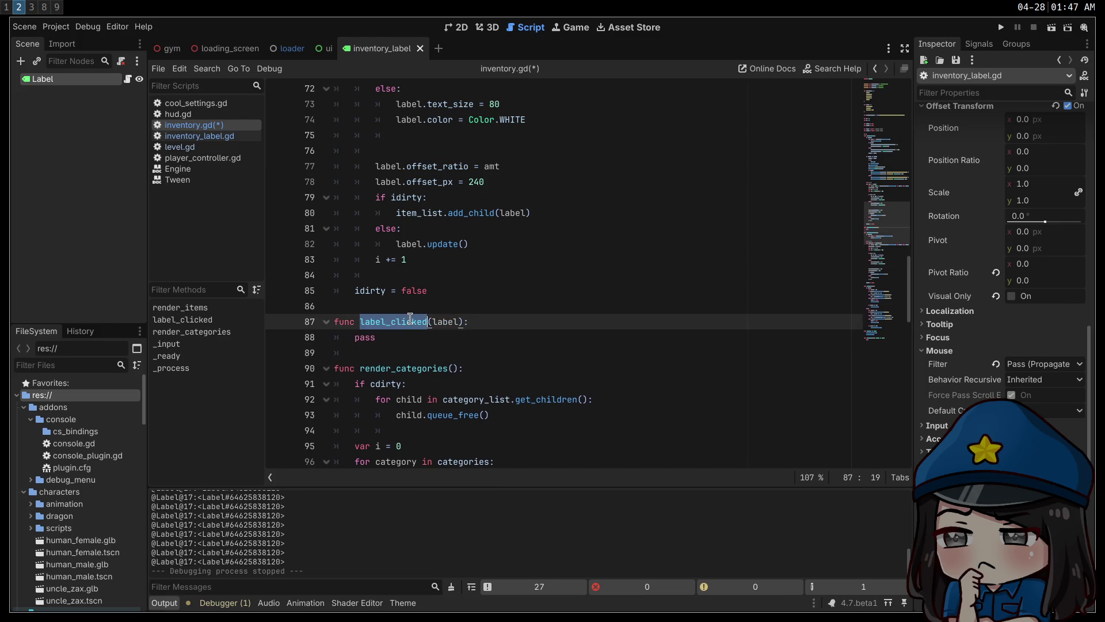
scroll(479, 352, down, 3)
scroll(478, 348, down, 1)
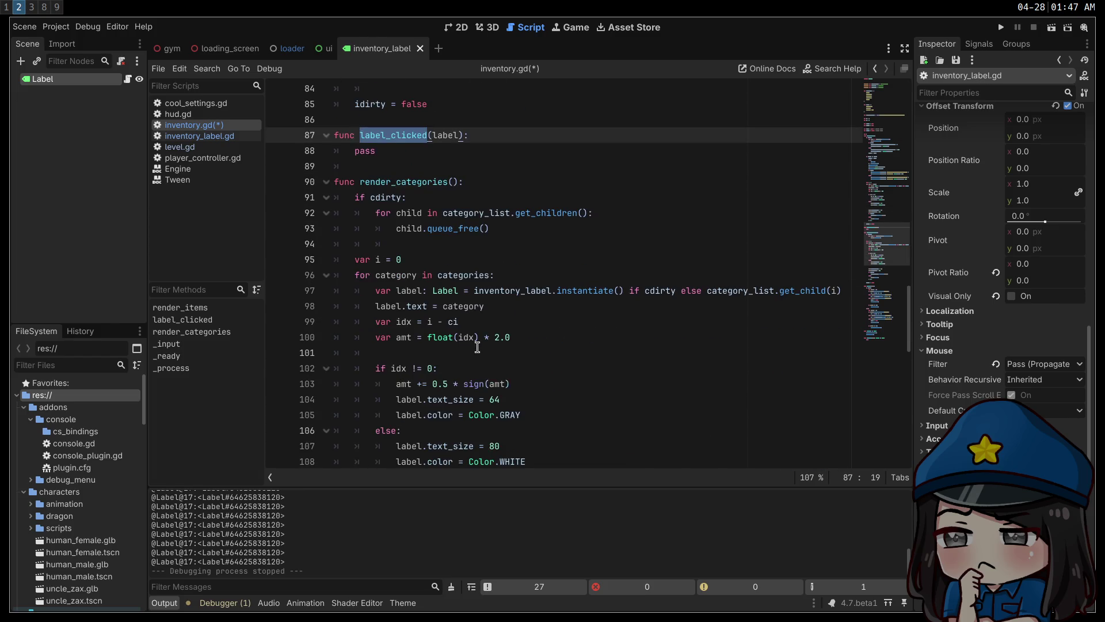
click(432, 290)
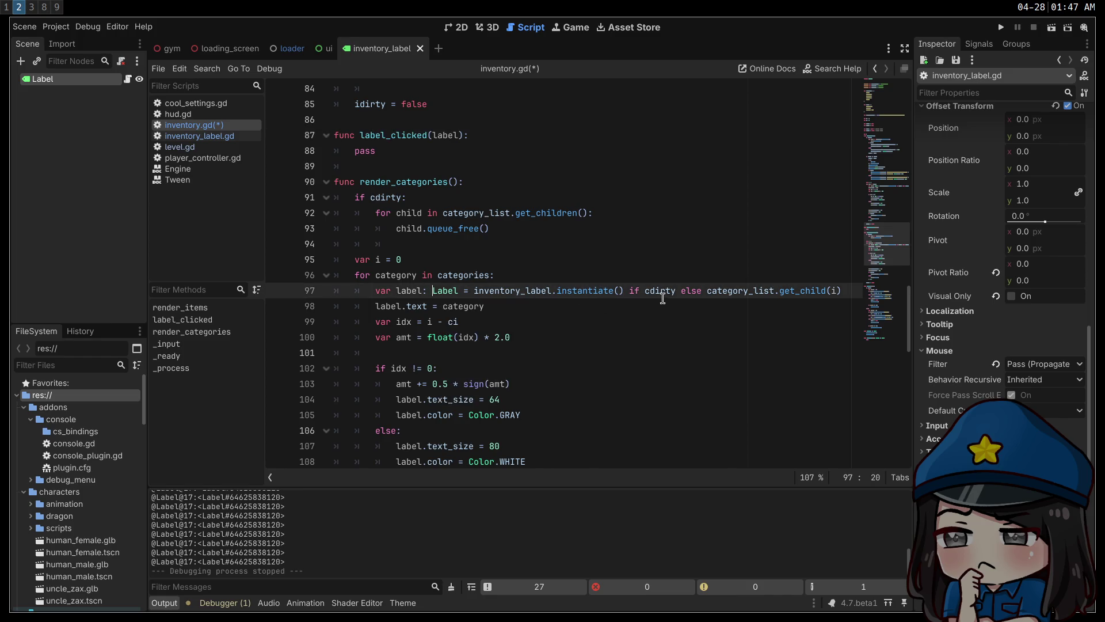
click(495, 290)
mouse_move(706, 291)
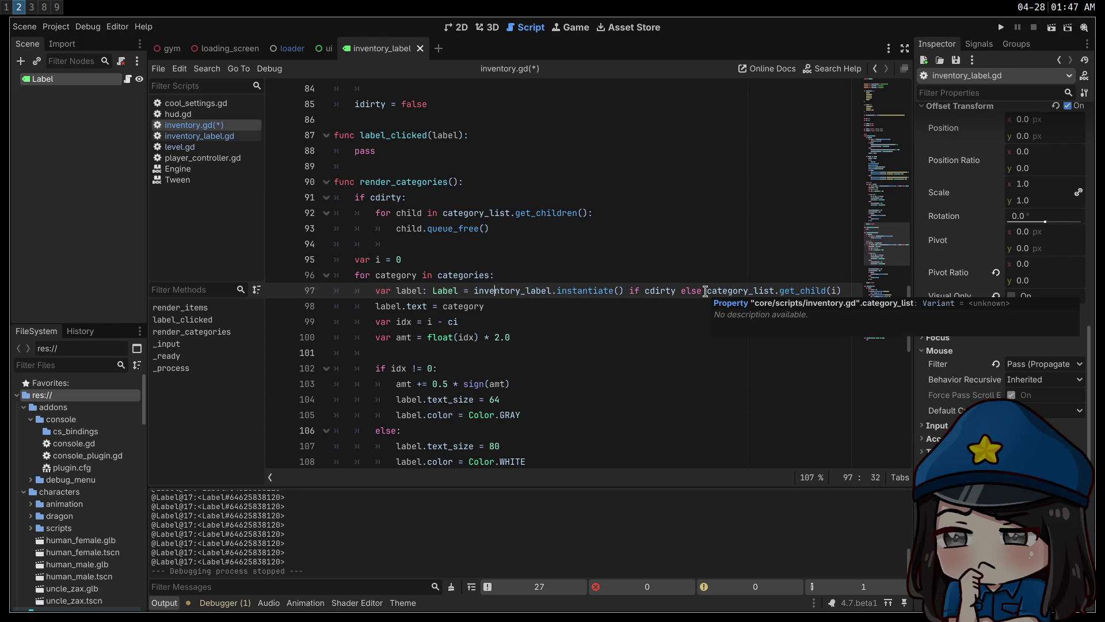
key(End)
key(Return)
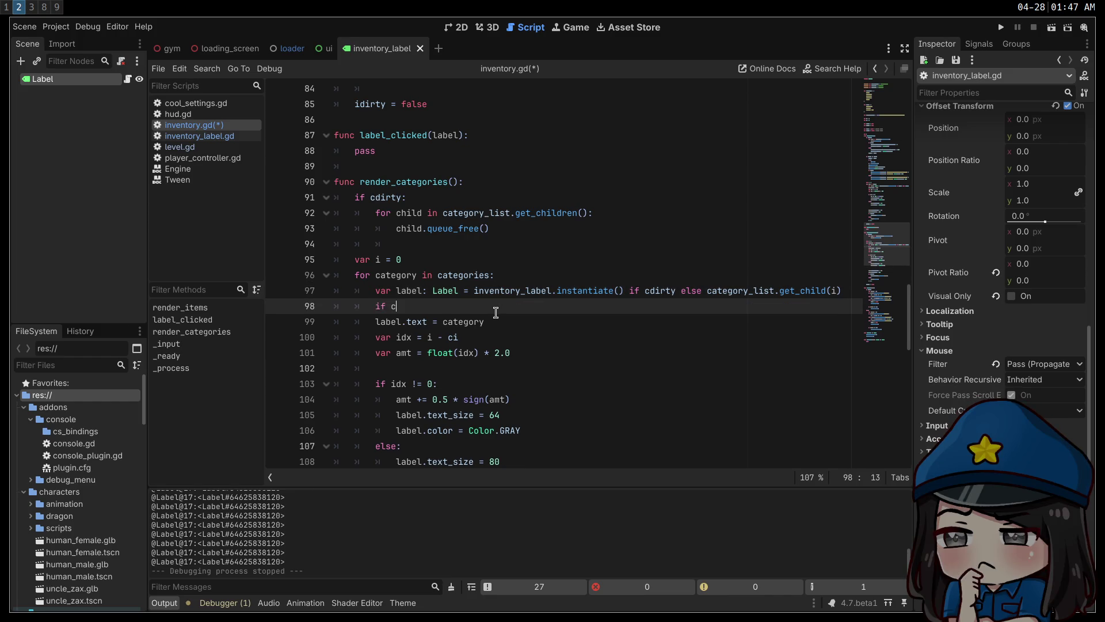
text(dirty:)
key(Return)
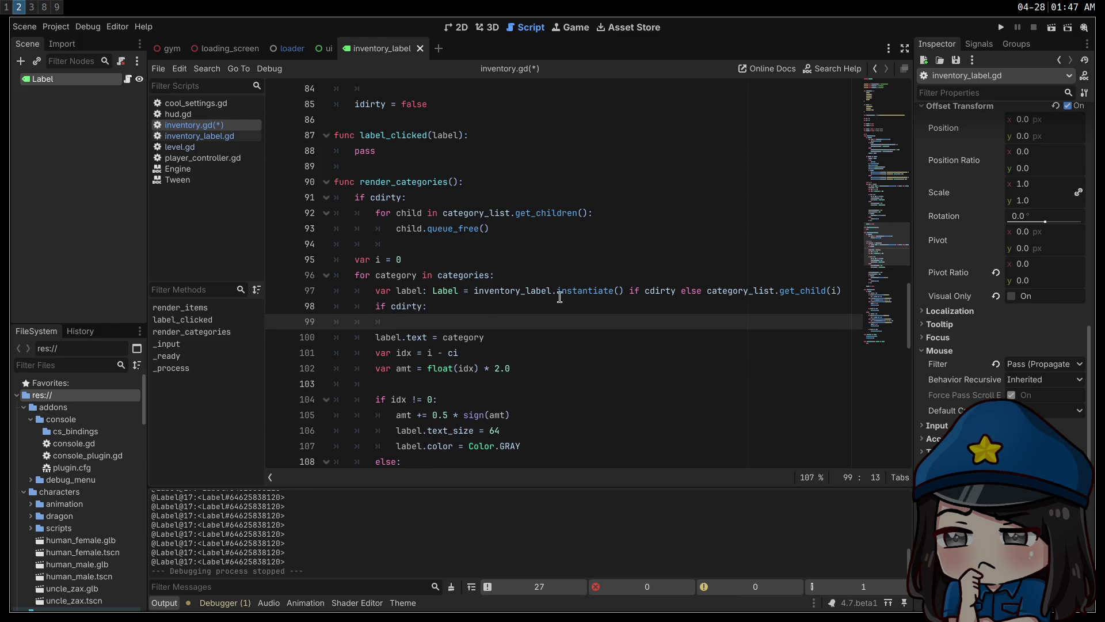
text(label_clicked)
- Move inventory_label.instantiate() into a 'label =' assignment under if cdirty and add an else branch
drag(623, 291, 473, 291)
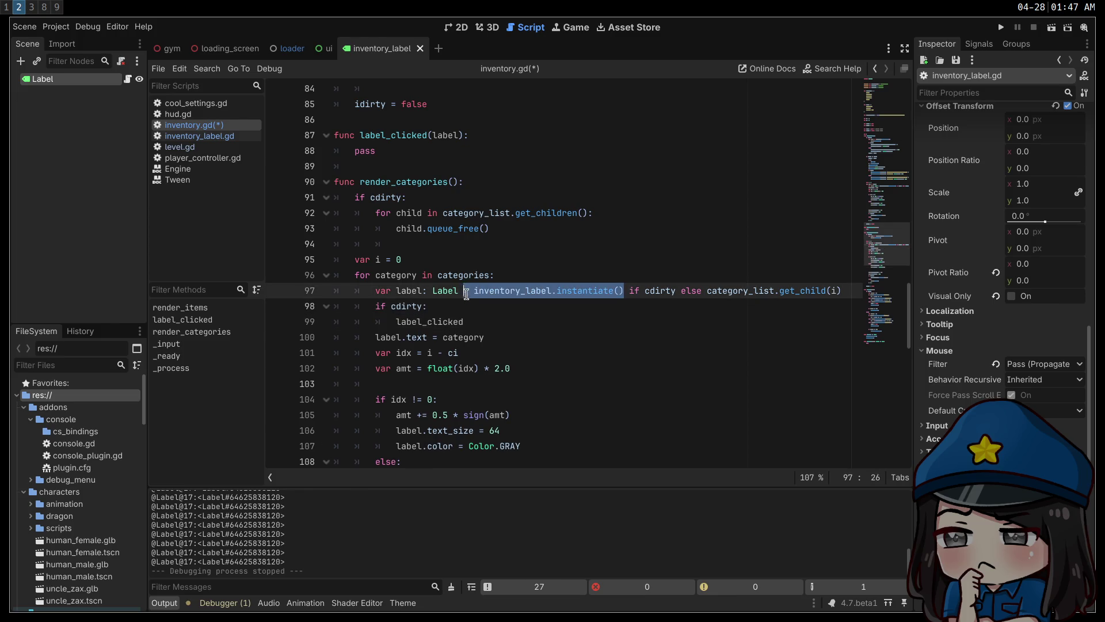
key(ctrl+x)
click(480, 306)
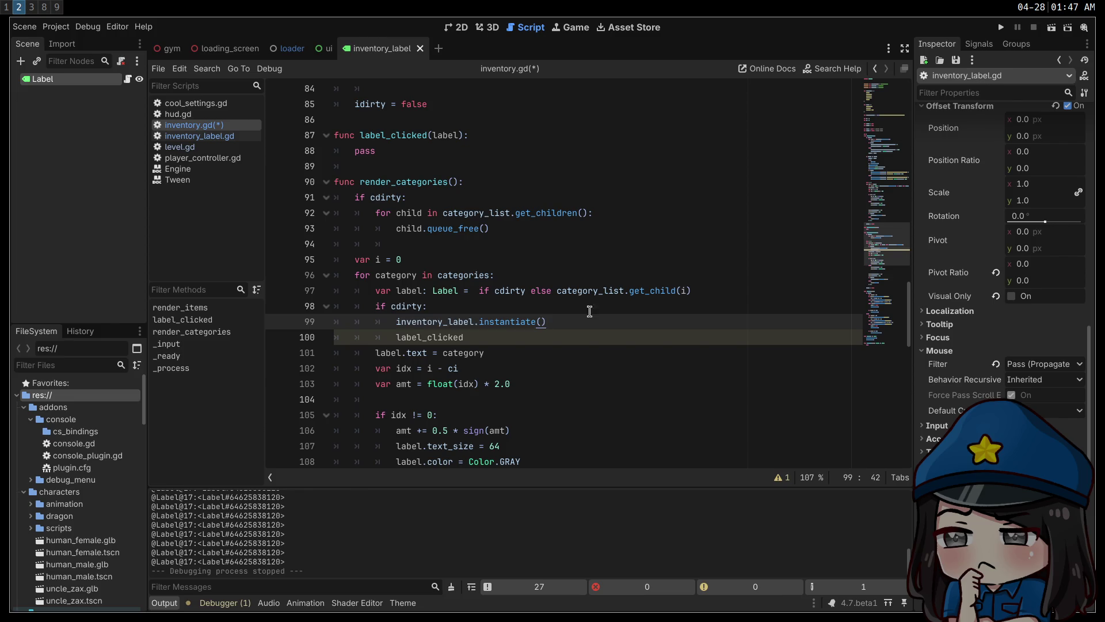
click(395, 321)
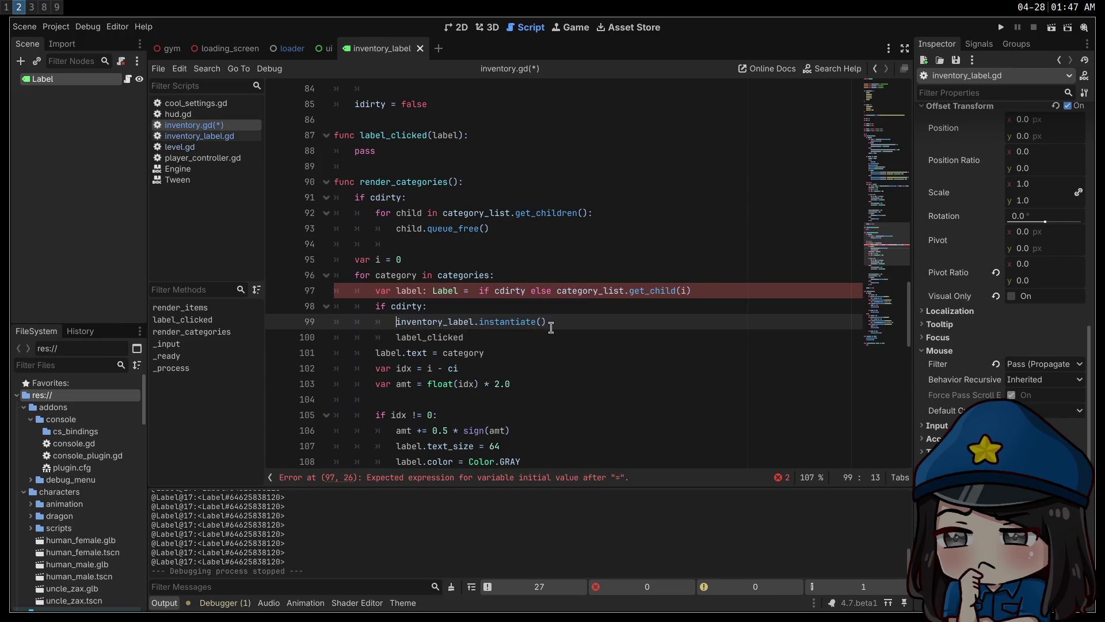
text(label =)
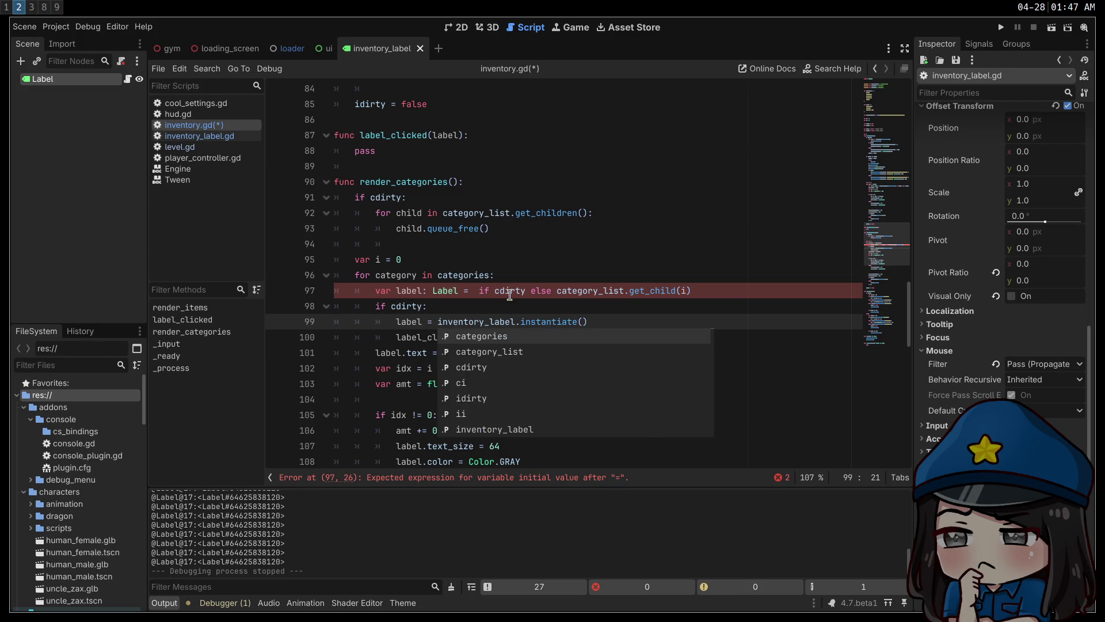
click(523, 337)
key(Return)
key(BackSpace)
text(else:)
key(Return)
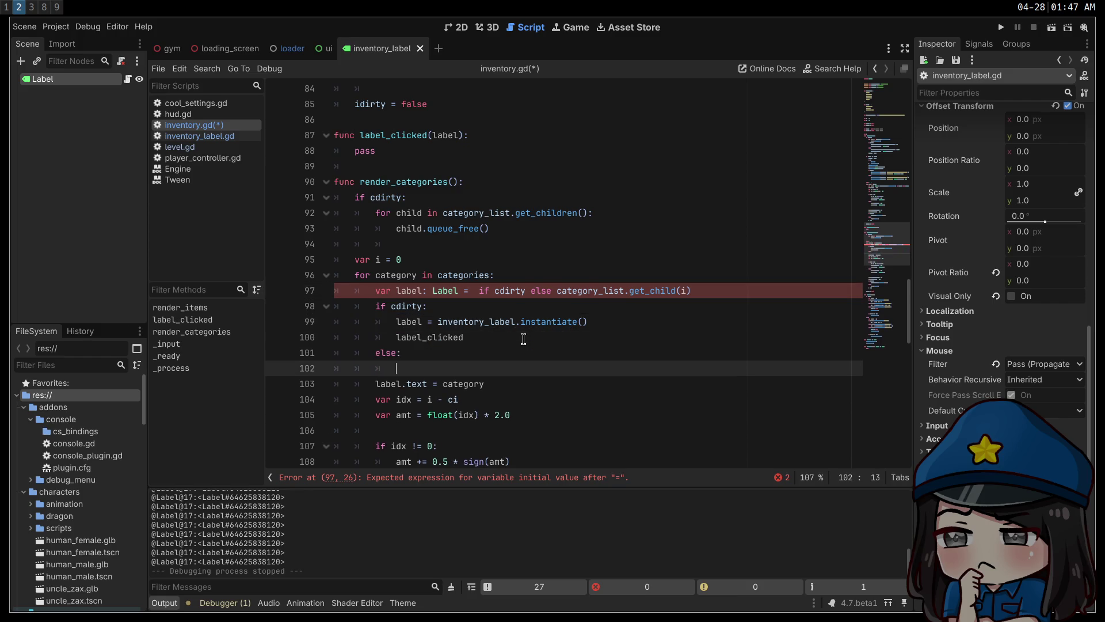
- Under else, assign label = category_list.get_child(i) and delete line 97's leftover conditional
drag(737, 294, 555, 294)
key(ctrl+x)
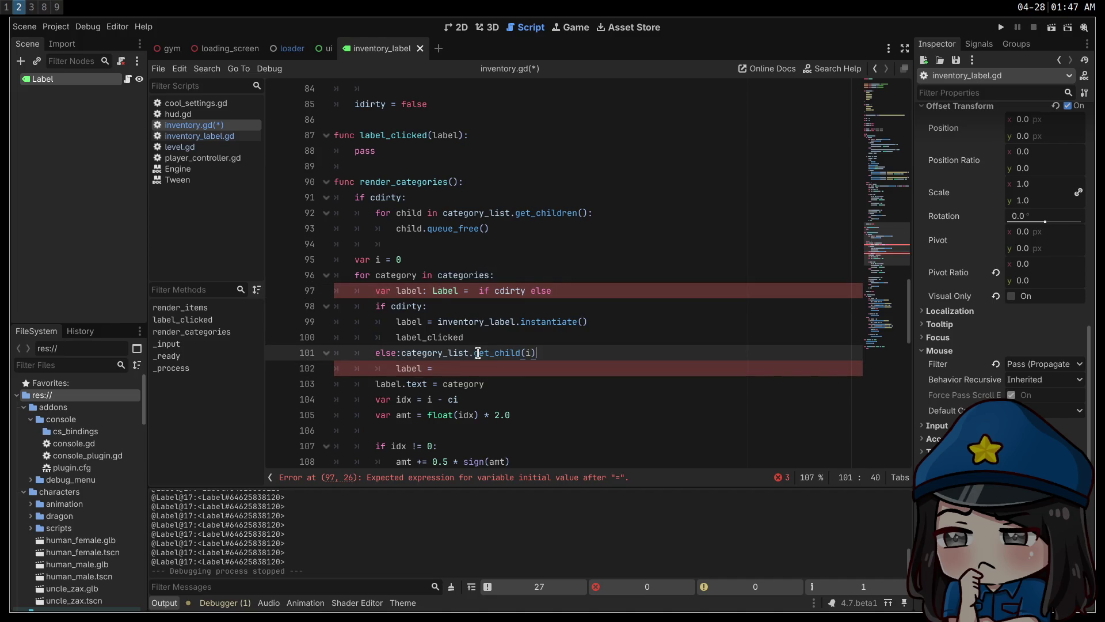
click(492, 366)
key(ctrl+v)
drag(575, 290, 464, 295)
key(BackSpace)
- On line 100, write label.clicked.connect(label_clicked.bind(label))
click(587, 304)
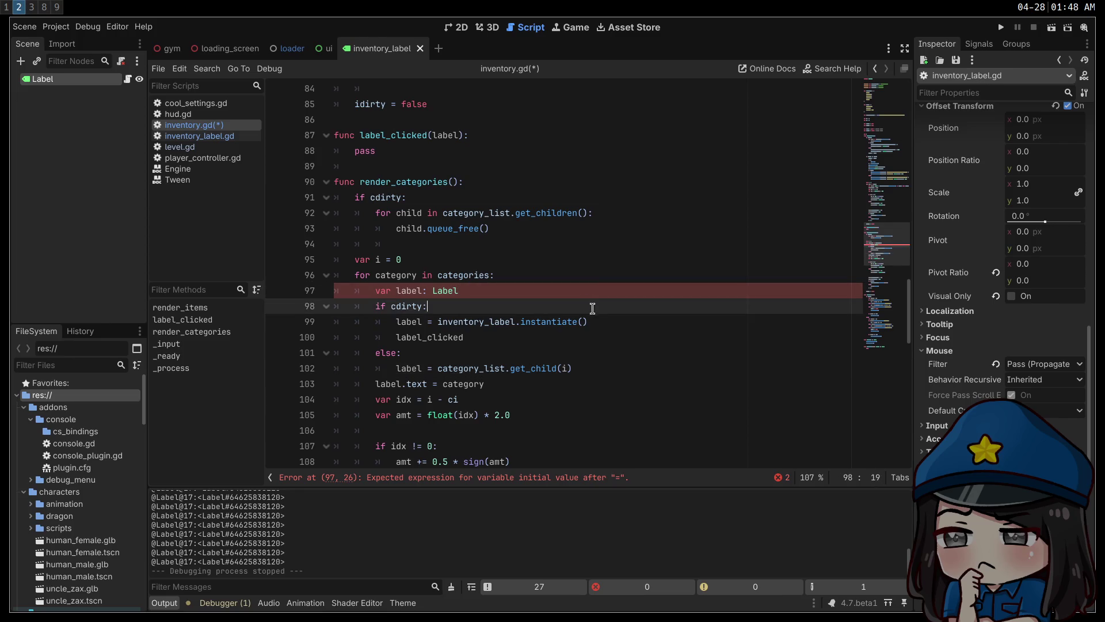
click(596, 349)
click(494, 336)
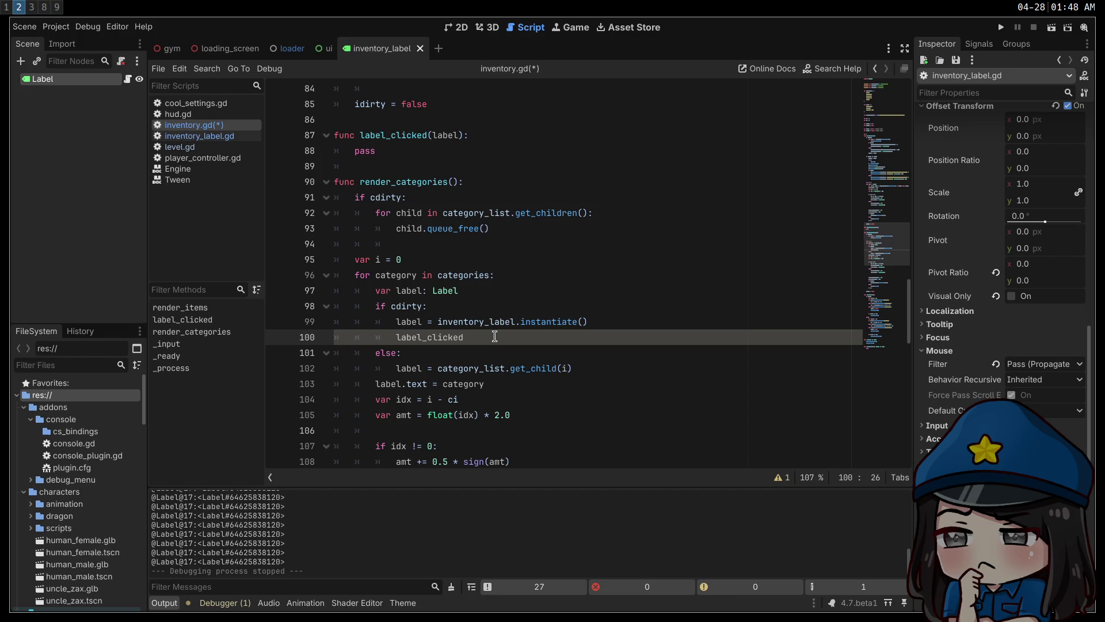
click(397, 337)
text(label.clicked.)
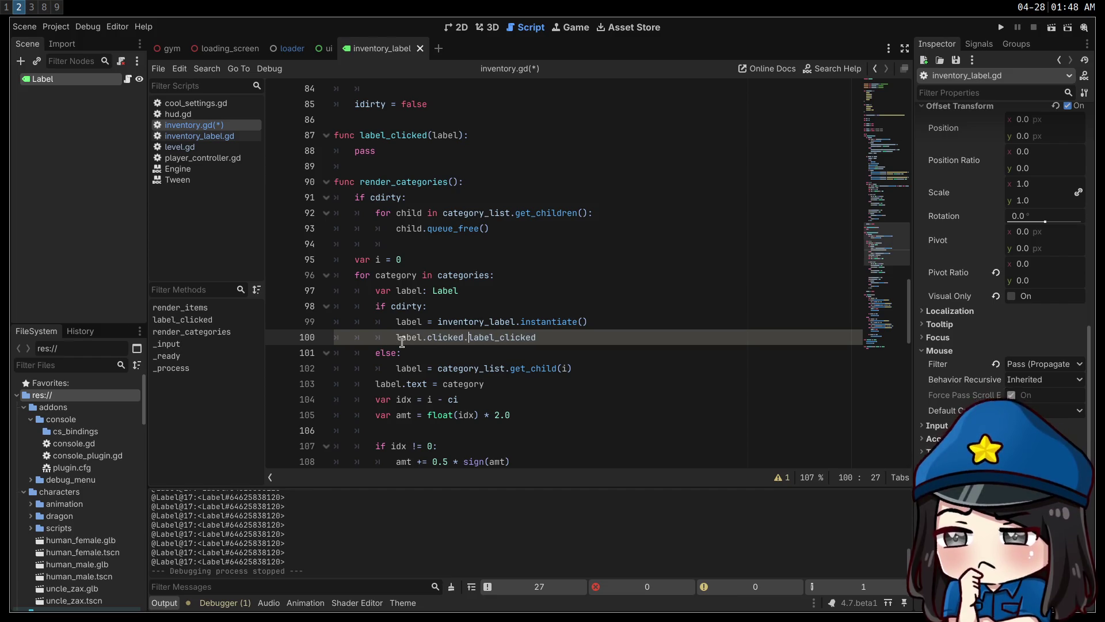
text(connect()
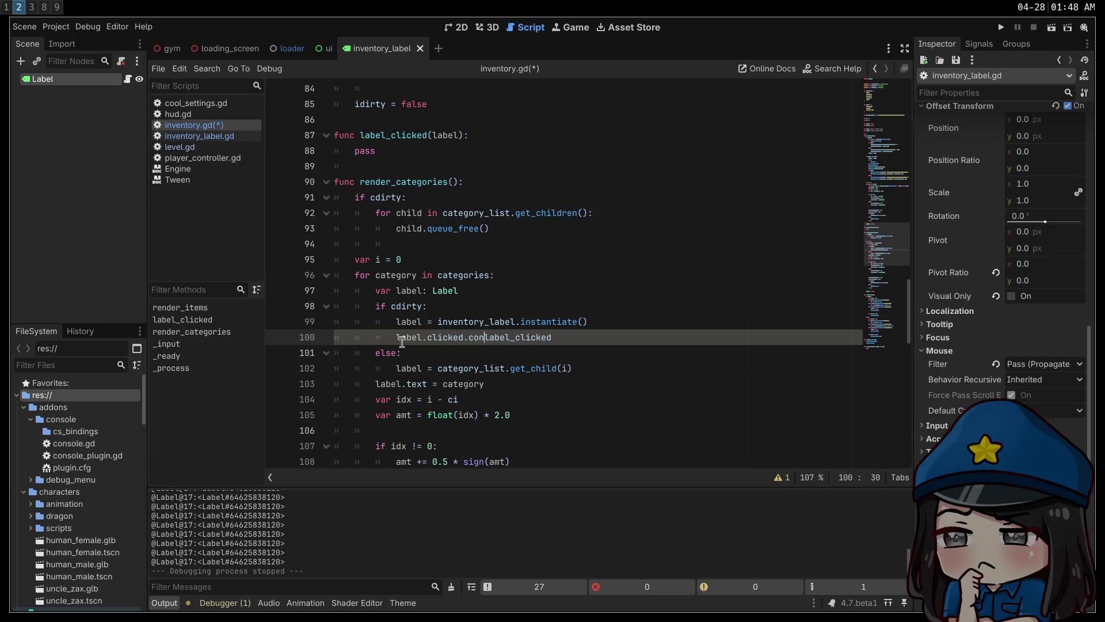
click(622, 340)
text(.bind(label)
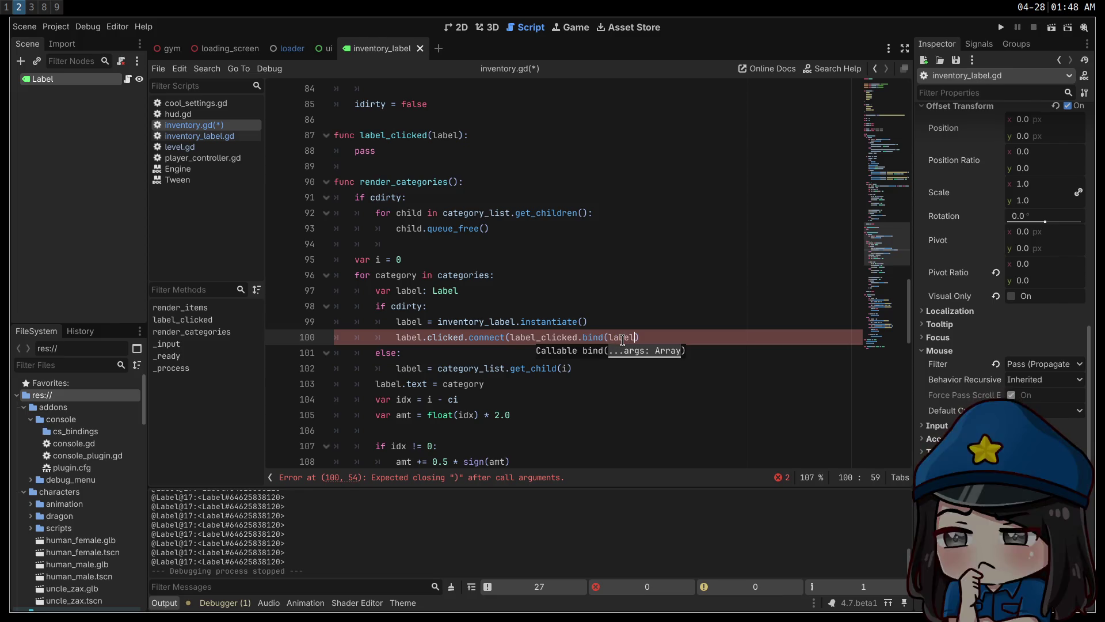
text()))
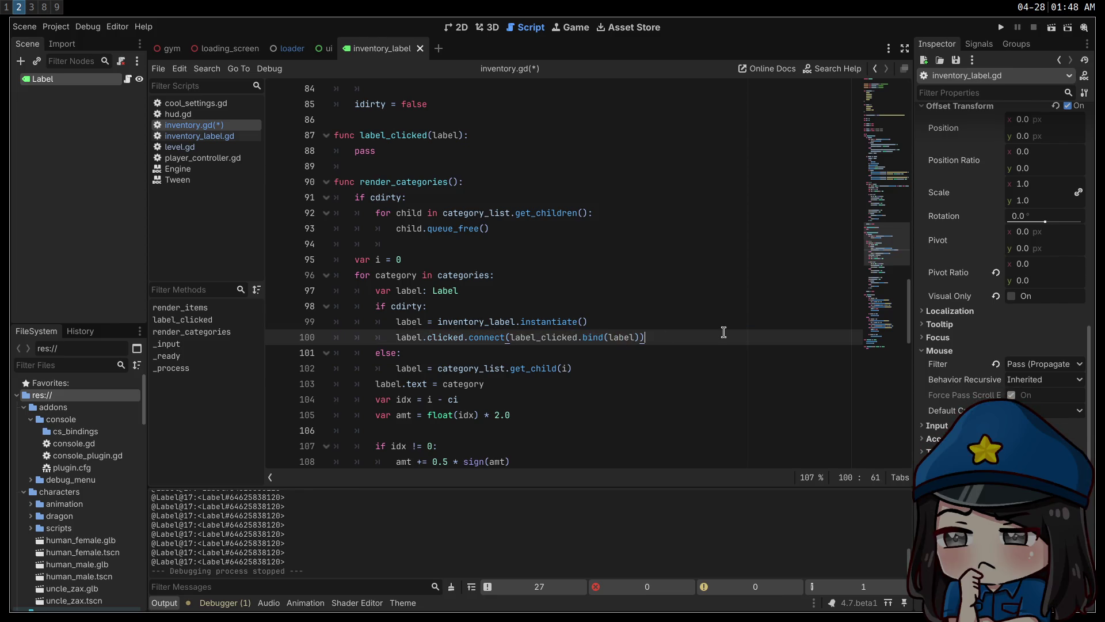
- Select the new connect statement and the if/else block on lines 98–102
drag(724, 337, 385, 336)
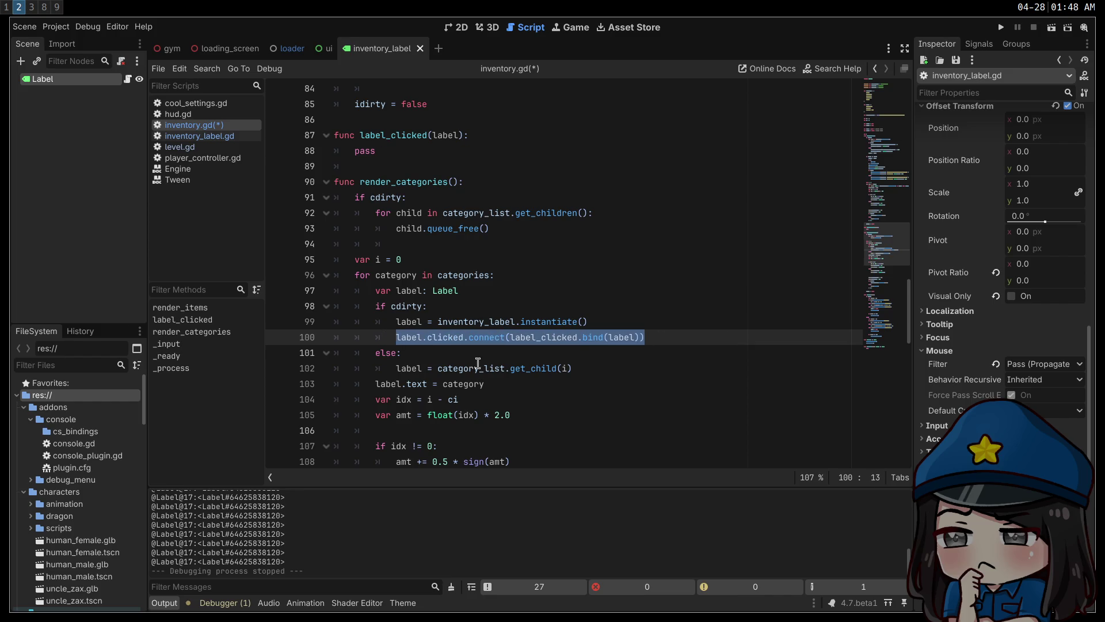
click(598, 368)
mouse_move(599, 368)
mouse_down()
mouse_move(338, 301)
mouse_move(377, 305)
mouse_up()
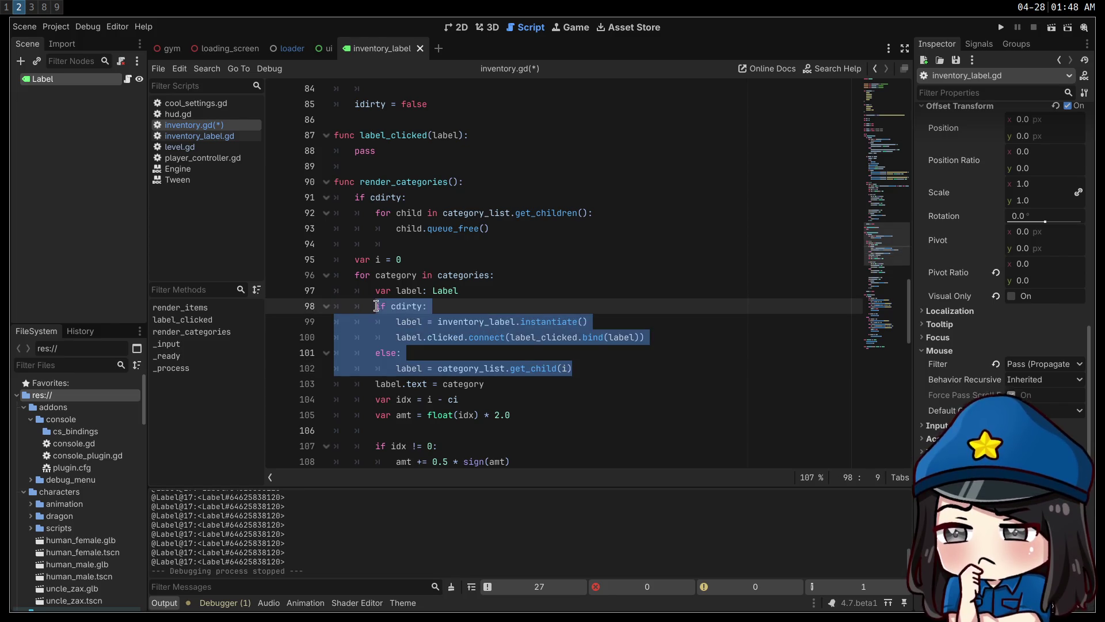
scroll(488, 288, up, 10)
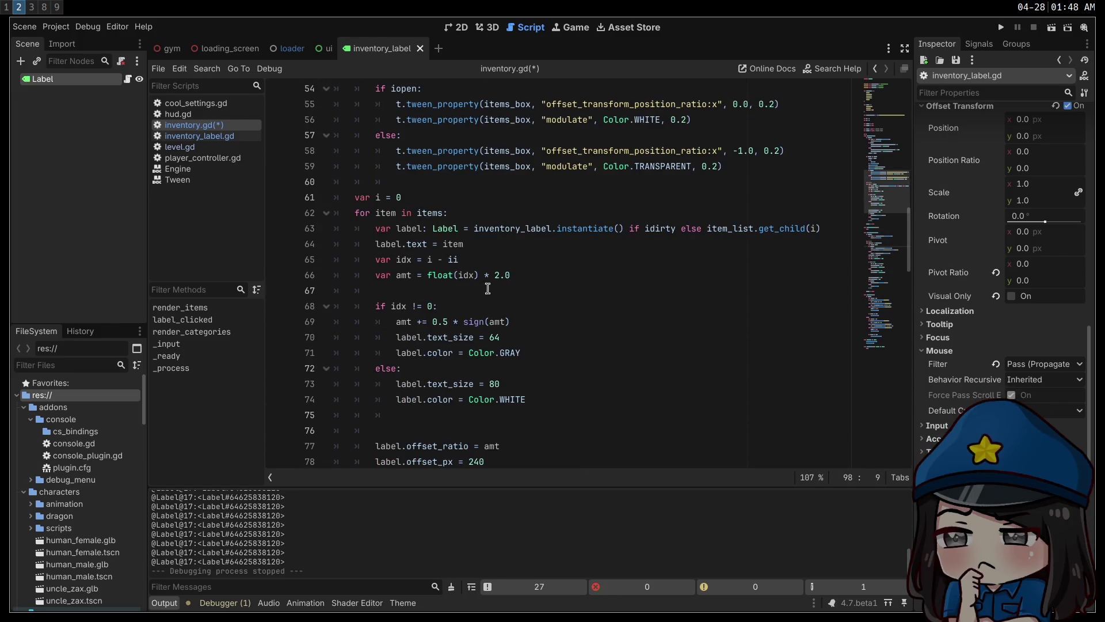
- Paste the create-and-connect label block into the item loop and declare var label: Label above it
triple_click(830, 228)
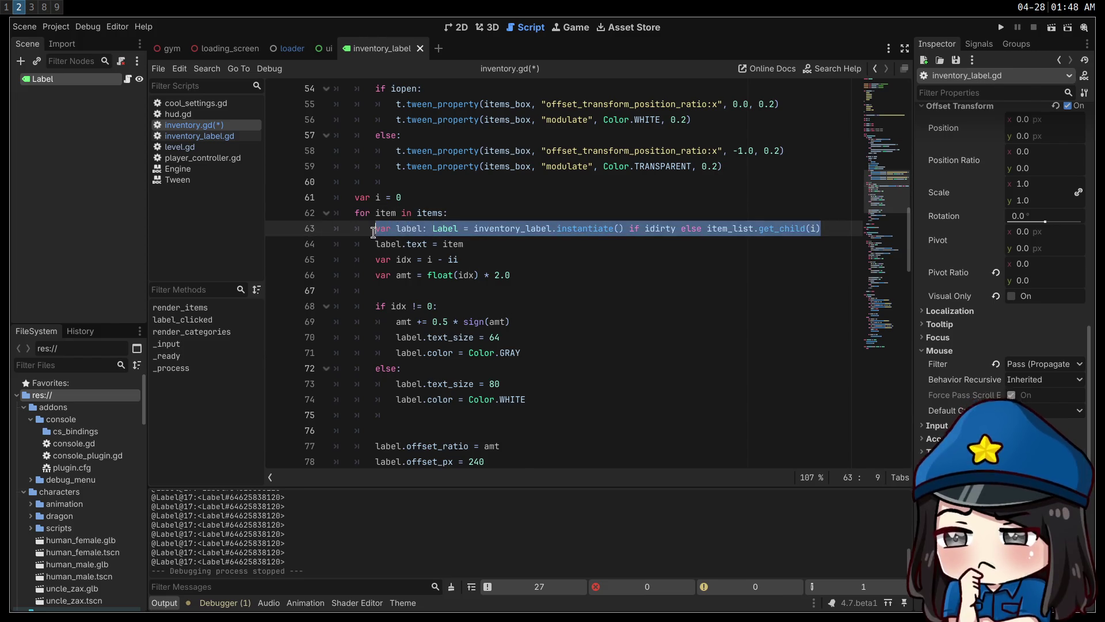
key(ctrl+v)
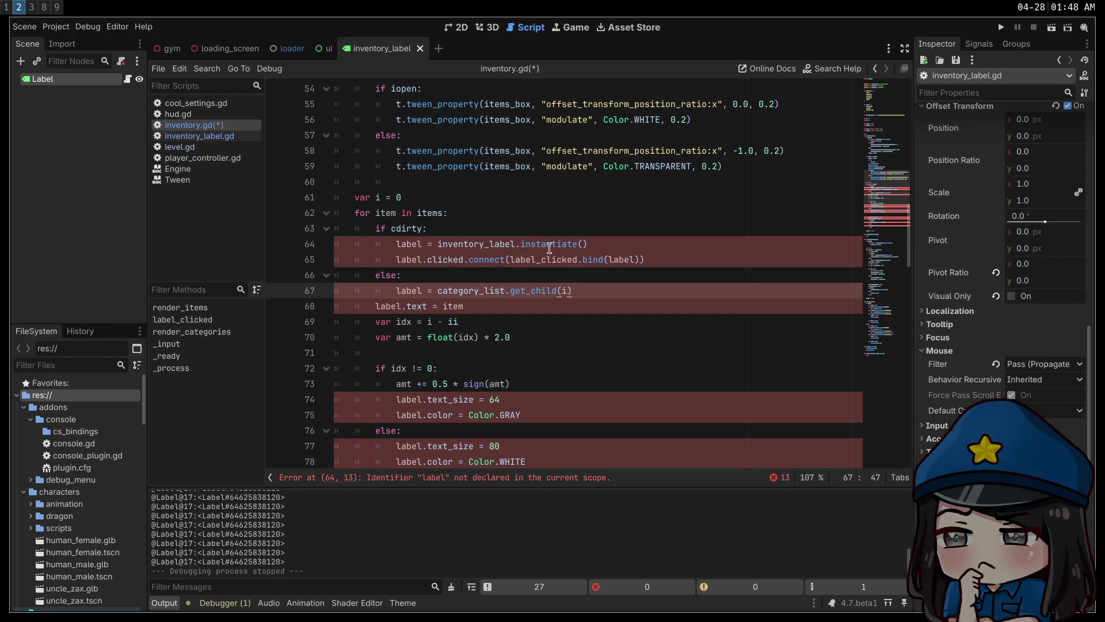
scroll(541, 253, down, 9)
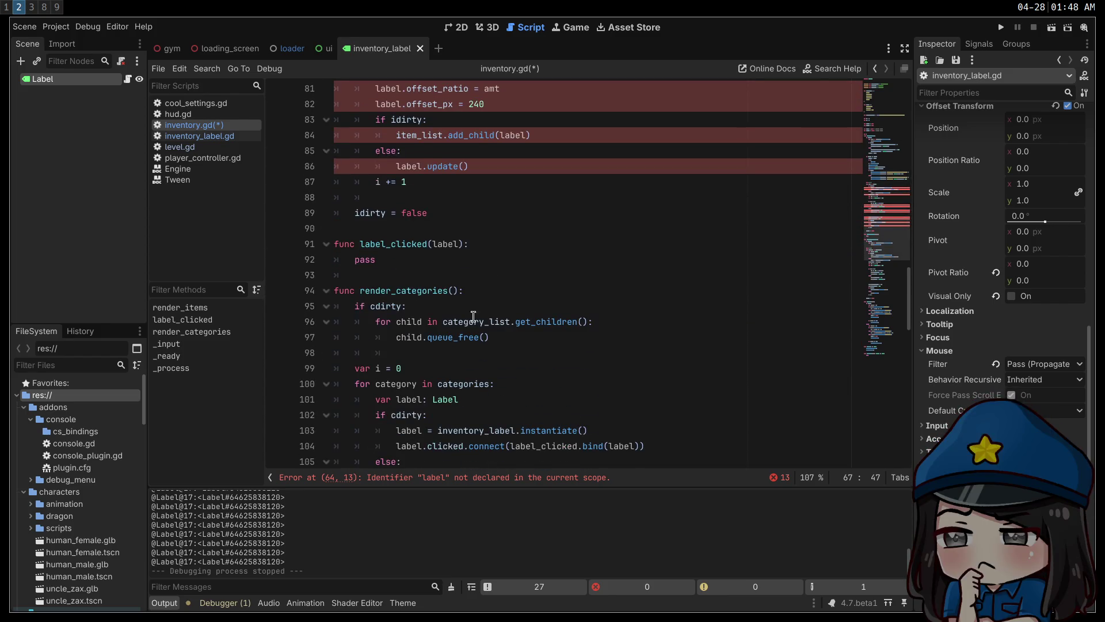
click(477, 404)
key(Home)
scroll(464, 175, up, 7)
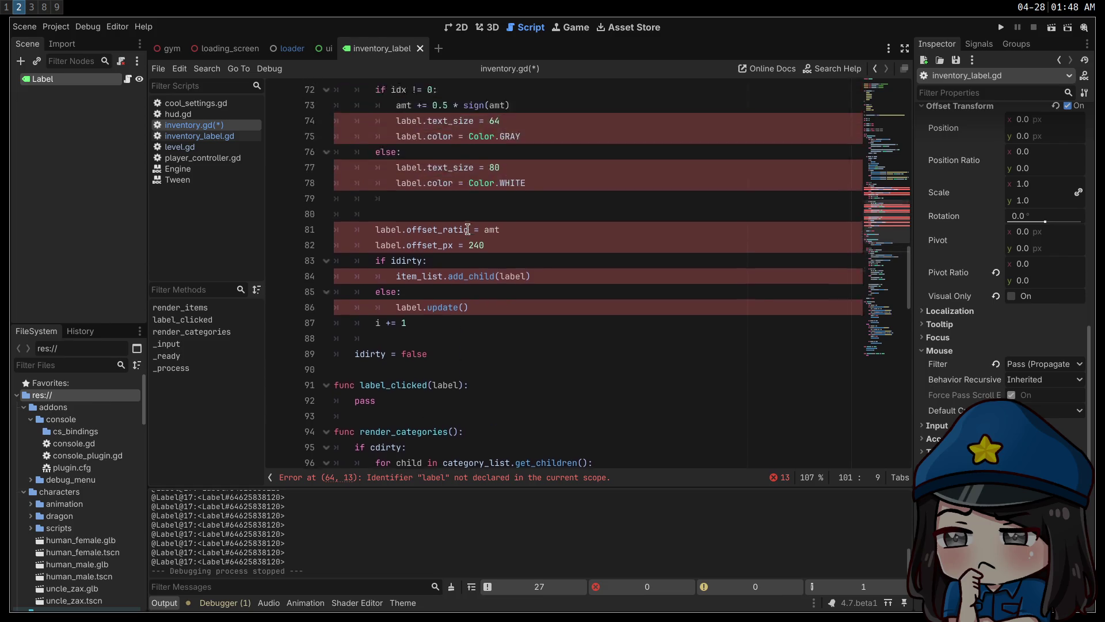
click(521, 120)
key(Return)
text(var label: Label)
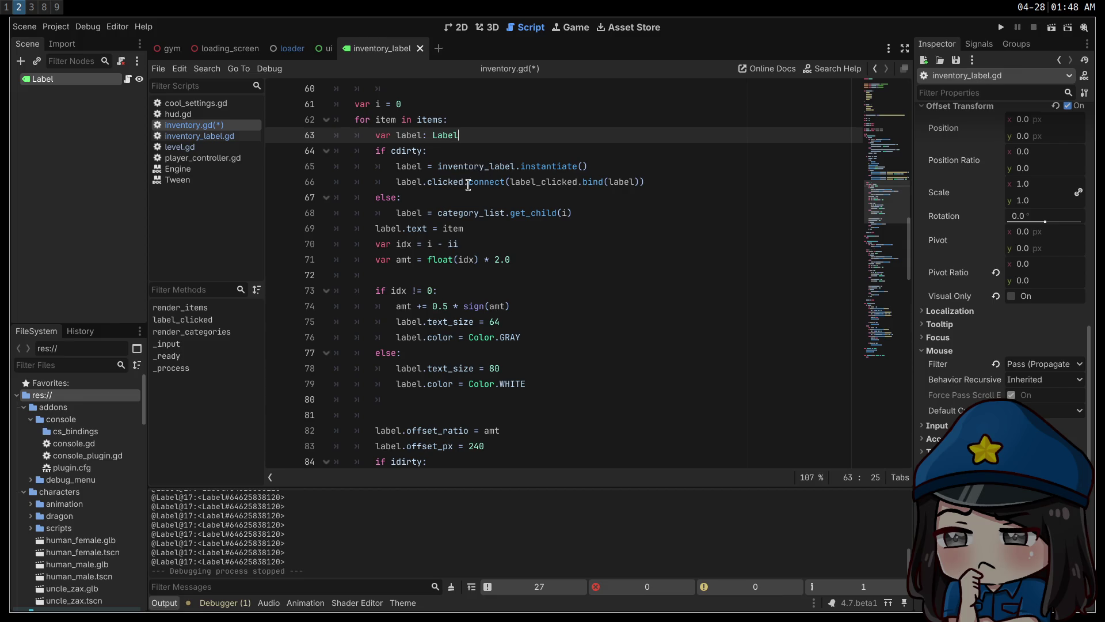
- Append true to the item label's bind and false to the category label's bind
double_click(469, 213)
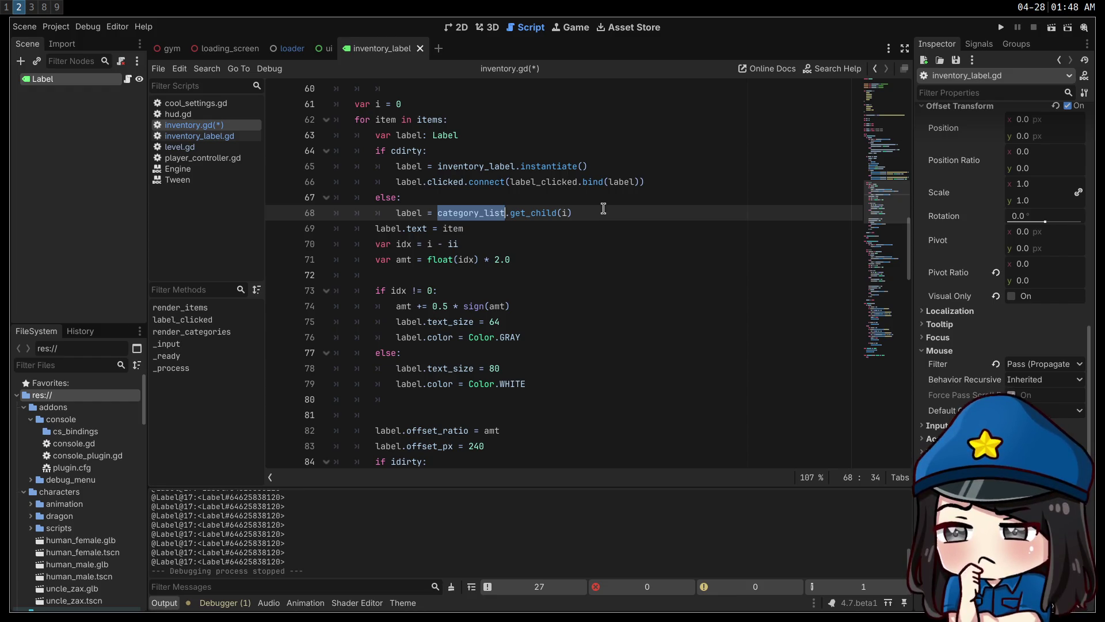
click(636, 183)
text(, true)
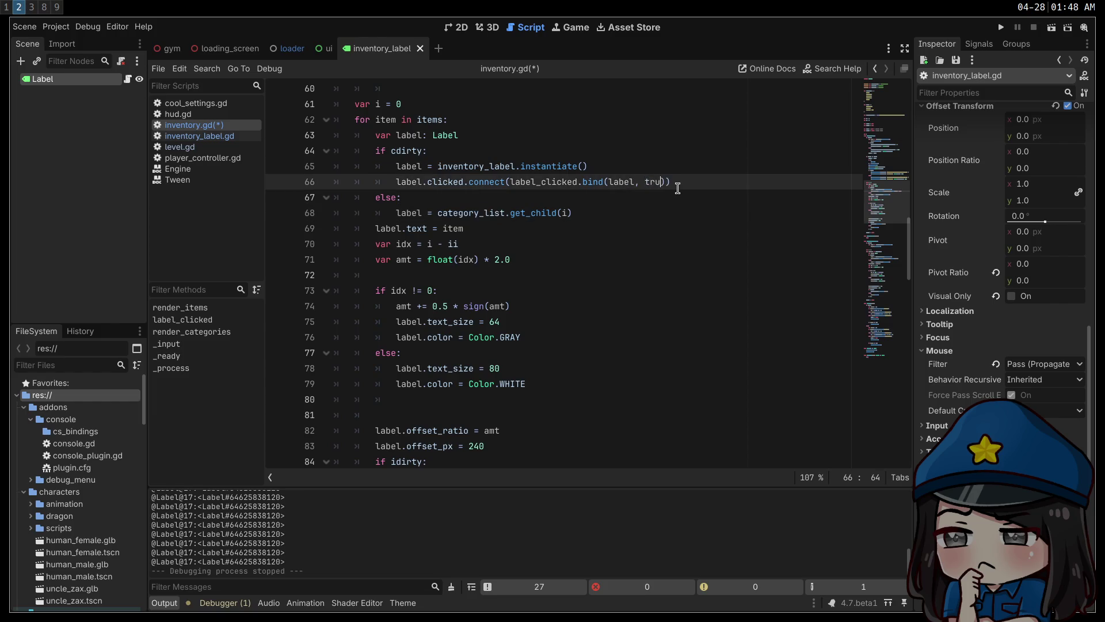
click(519, 217)
scroll(653, 260, down, 9)
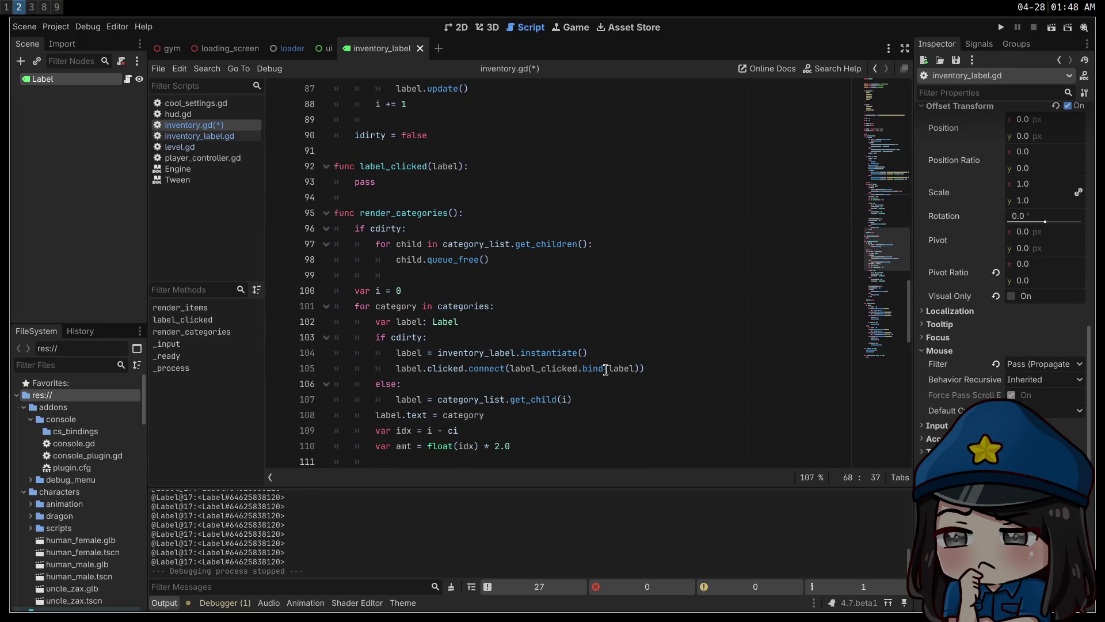
click(633, 369)
text(, false)
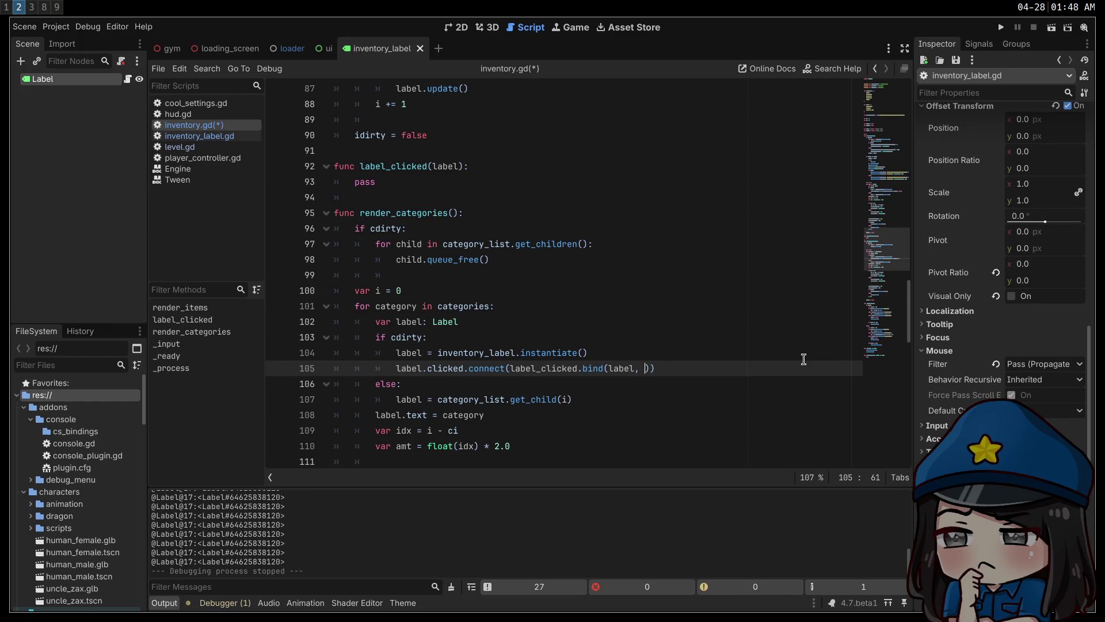
click(627, 306)
click(463, 167)
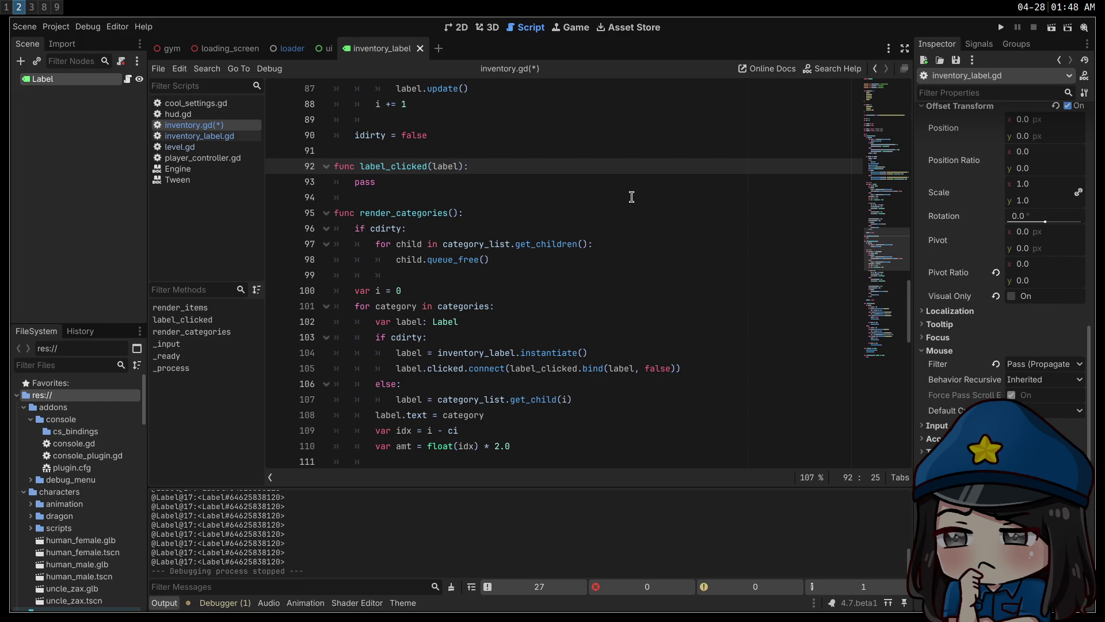
- Drop the false bind argument and connect category labels to category_clicked
double_click(656, 368)
key(BackSpace)
key(BackSpace)
key(BackSpace)
double_click(553, 366)
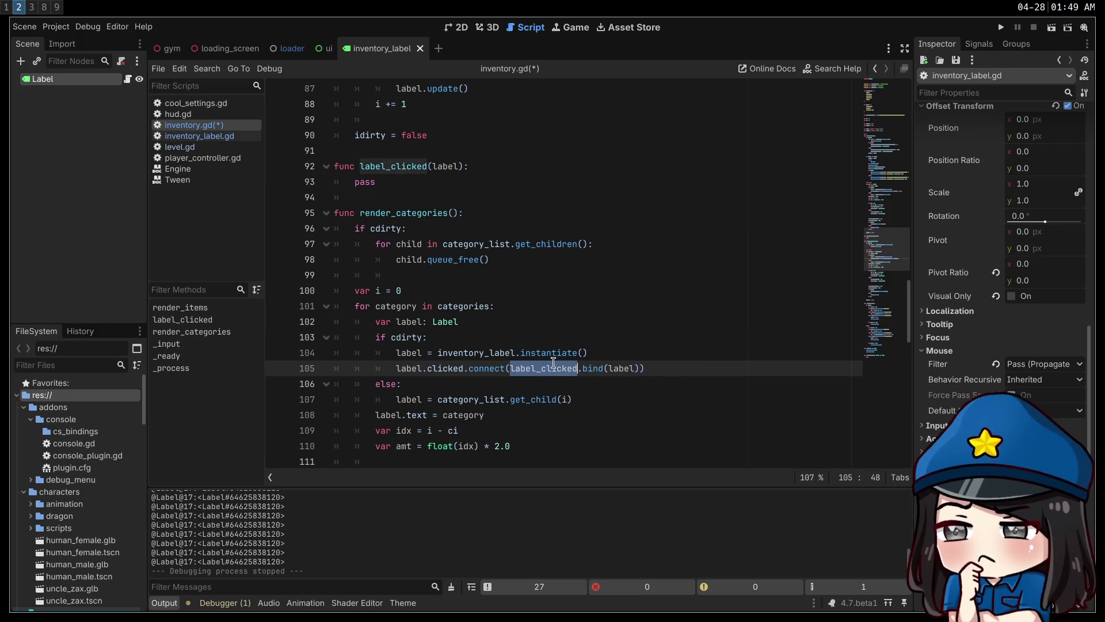
text(catego)
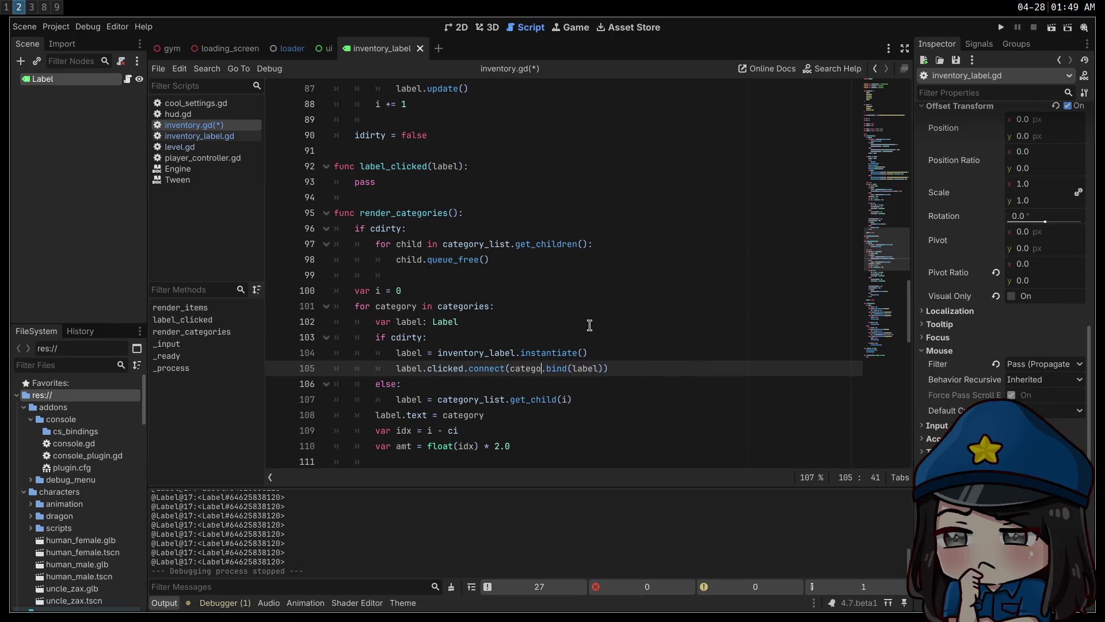
text(ry_clicked)
- Duplicate the category_clicked function and rename the first copy to item_clicked
click(405, 168)
double_click(405, 168)
text(category_clicked)
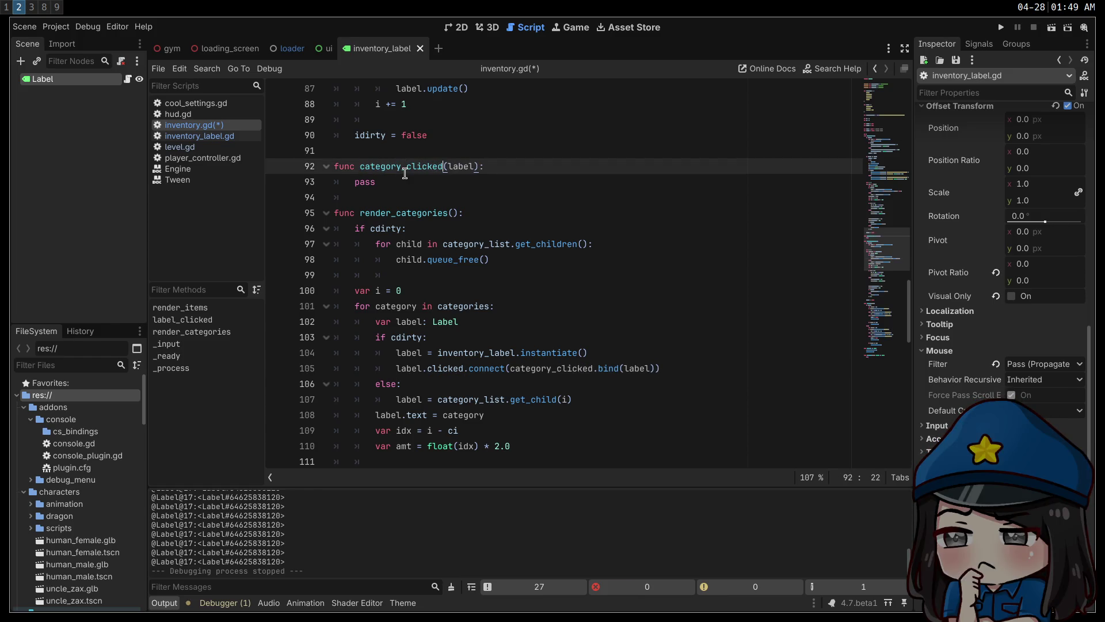
drag(387, 181, 362, 154)
key(ctrl+c)
click(395, 150)
key(ctrl+v)
key(Return)
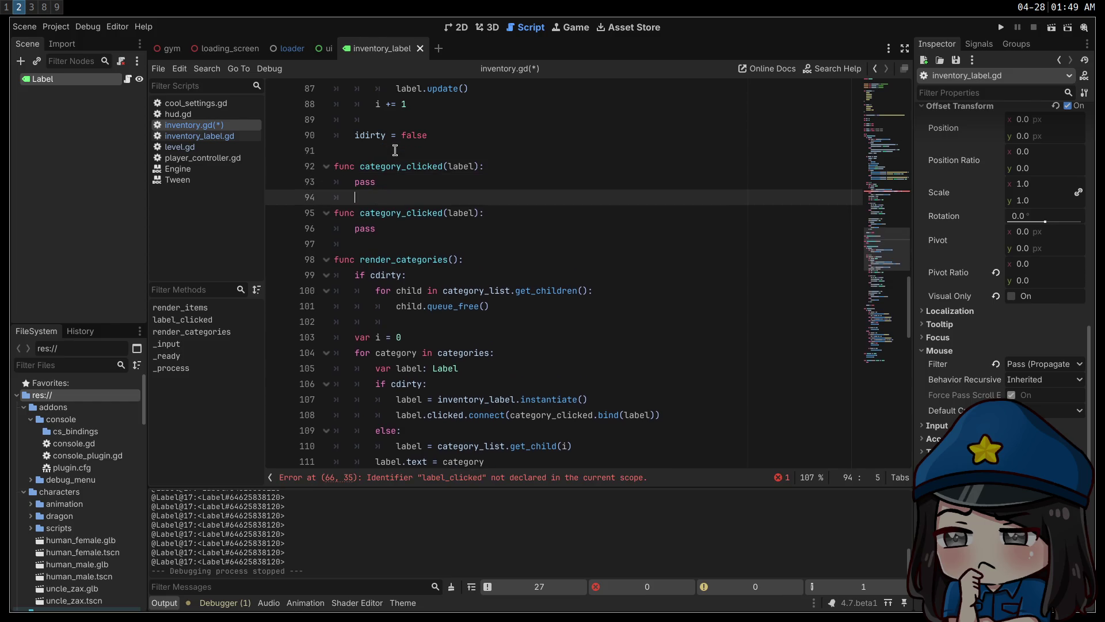
double_click(405, 167)
text(item_cli)
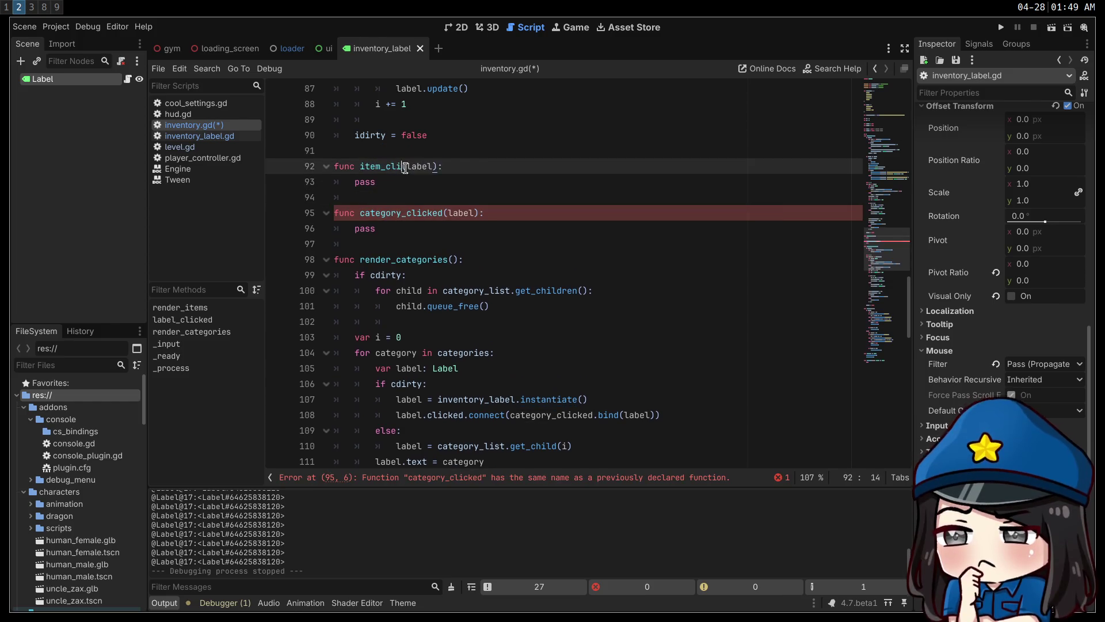
text(cked)
- Point the item label connect call at item_clicked and remove its true bind argument
scroll(519, 233, up, 9)
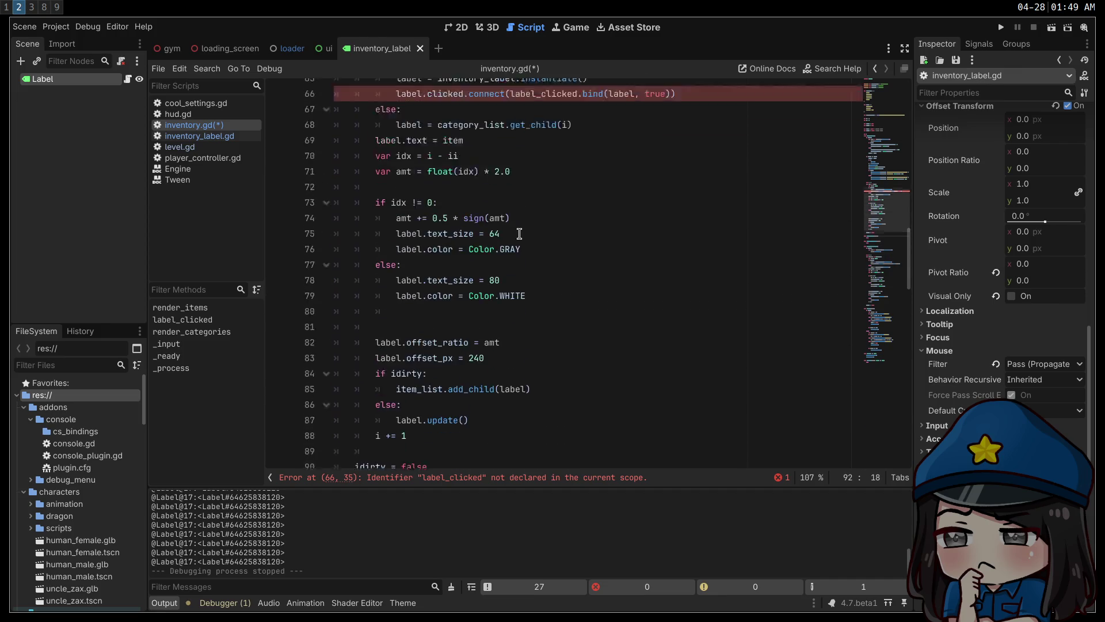
scroll(519, 234, up, 4)
double_click(546, 275)
text(item_clicked)
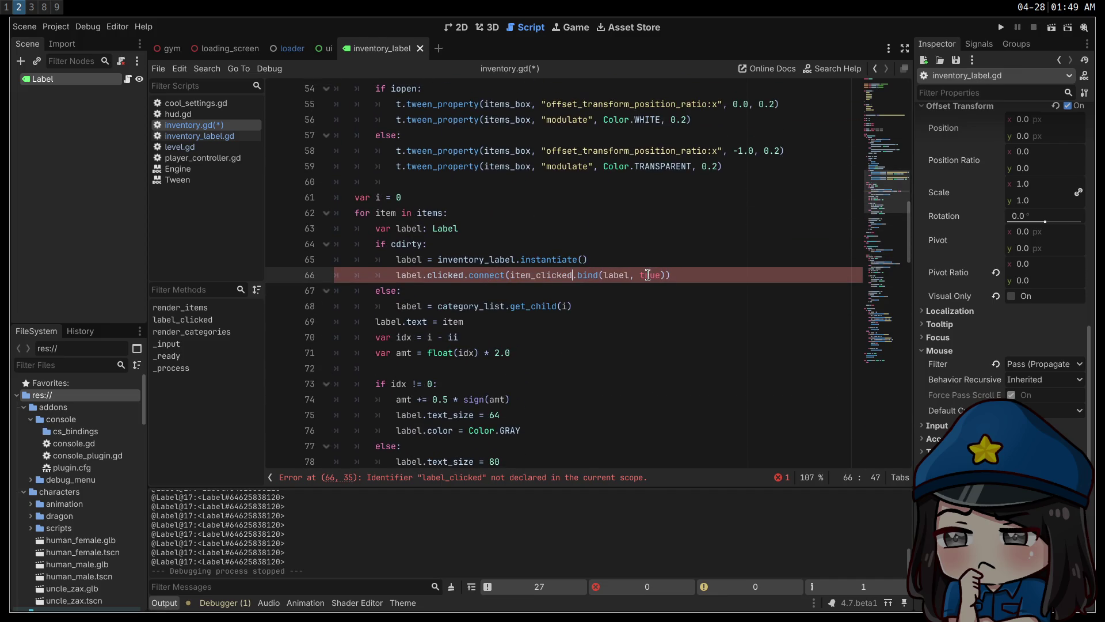
double_click(648, 275)
key(BackSpace)
key(BackSpace)
key(BackSpace)
click(663, 337)
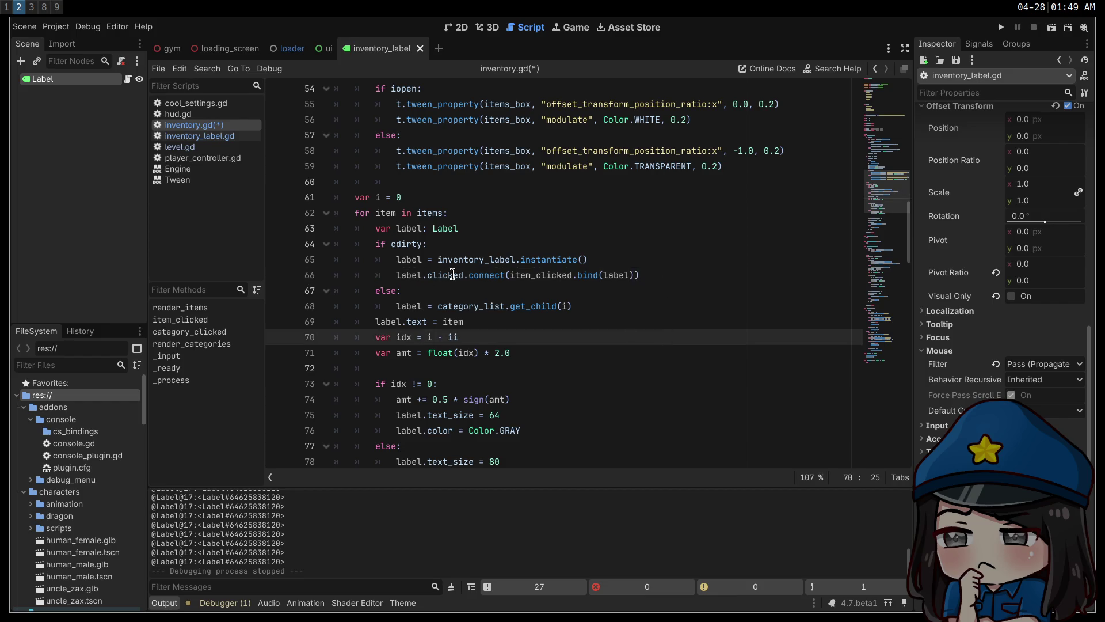
- Change category_list to item_list on line 68 and start a new line in item_clicked
double_click(483, 306)
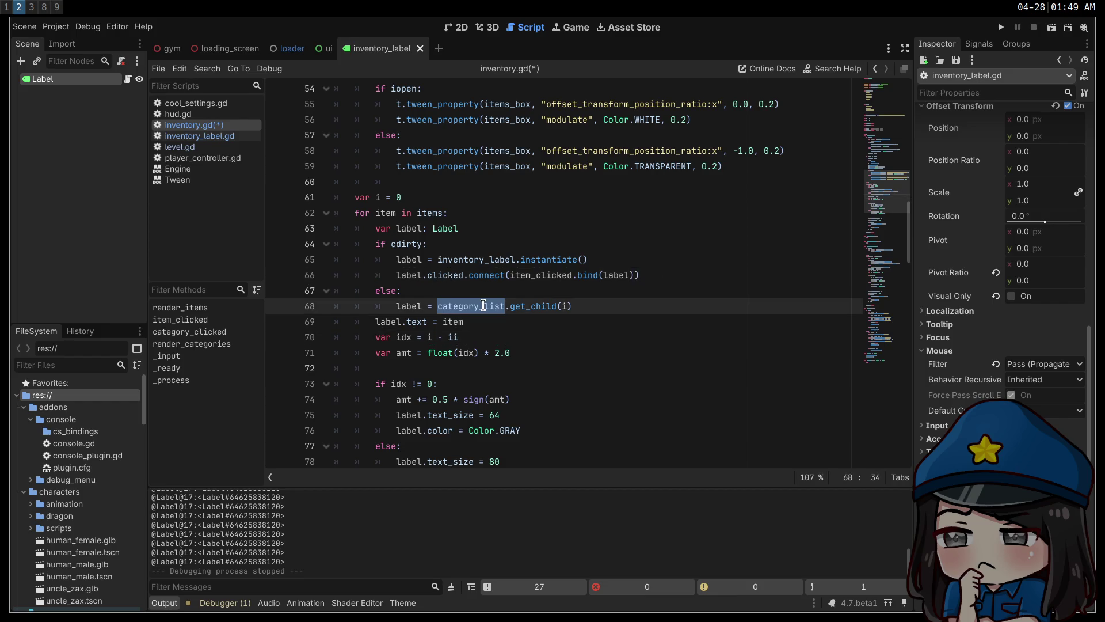
text(items)
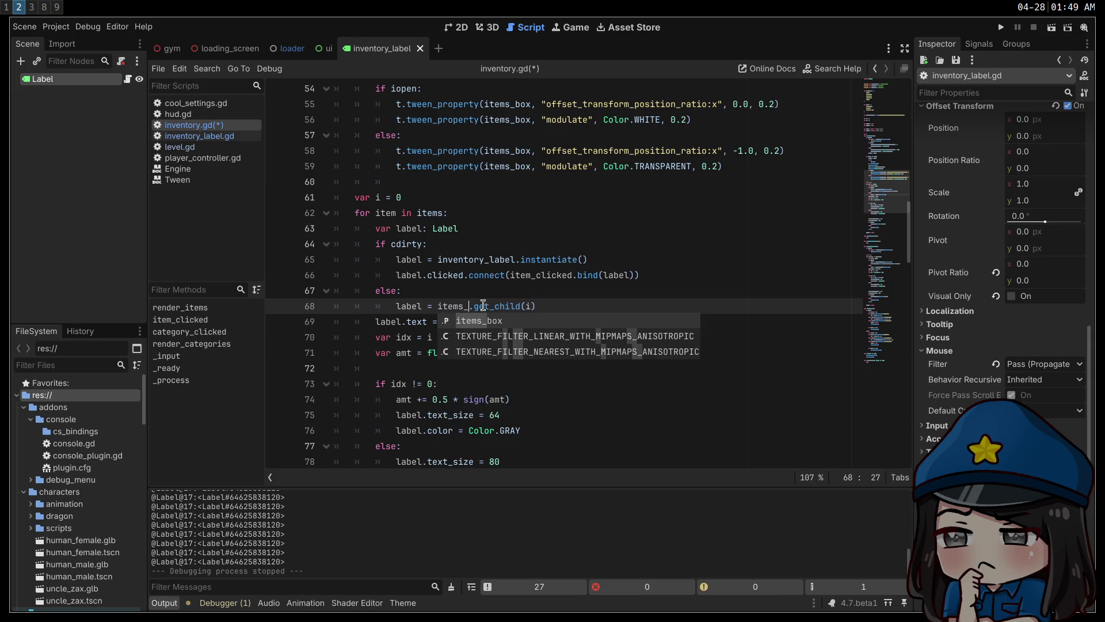
key(Escape)
click(483, 306)
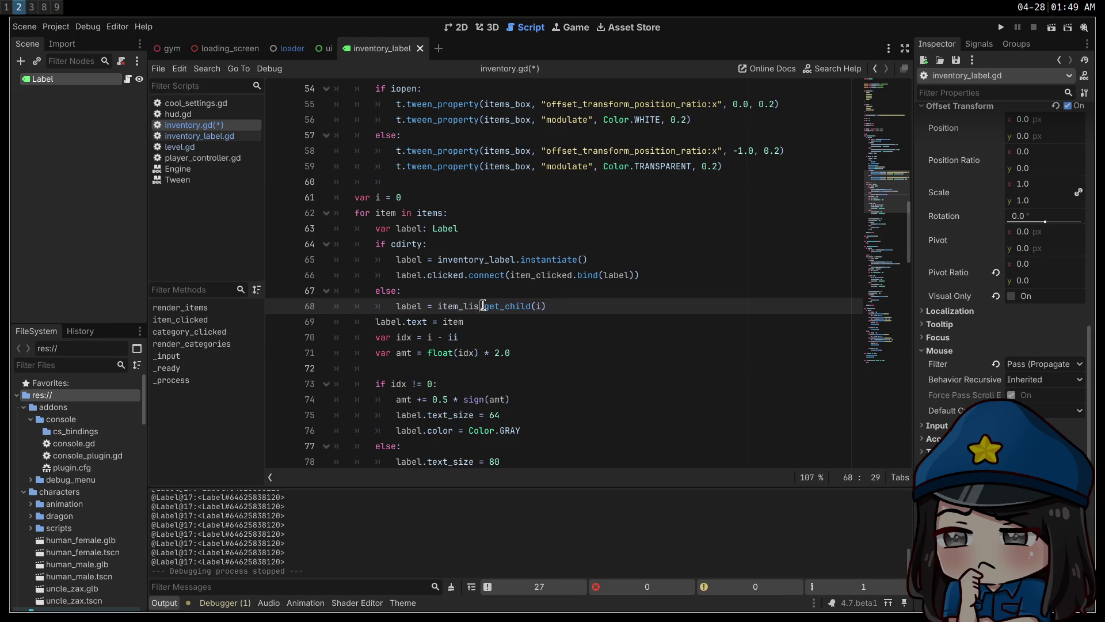
scroll(498, 318, down, 6)
click(467, 384)
scroll(477, 347, down, 1)
scroll(483, 349, down, 2)
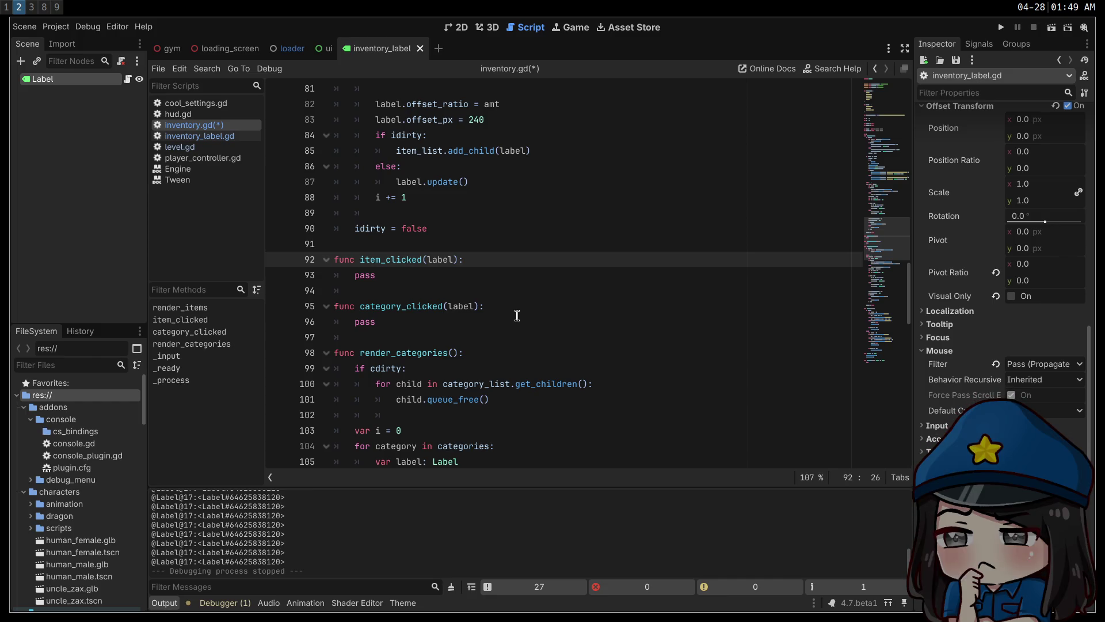
key(Return)
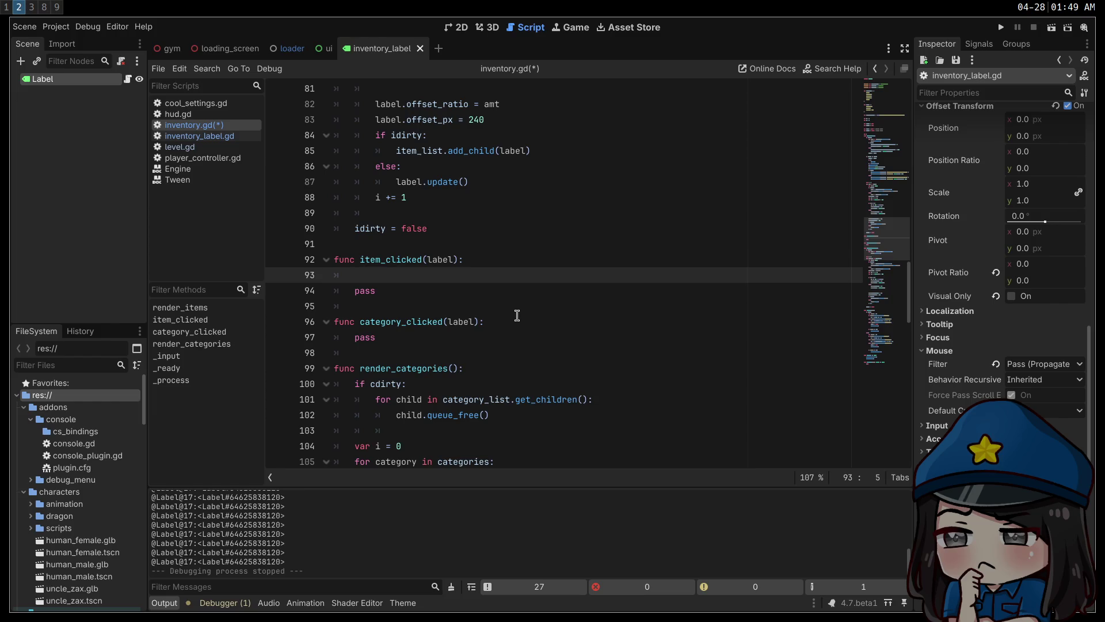
- In item_clicked, store ii_was = ii and set ii = label.get_index()
text(ii ==)
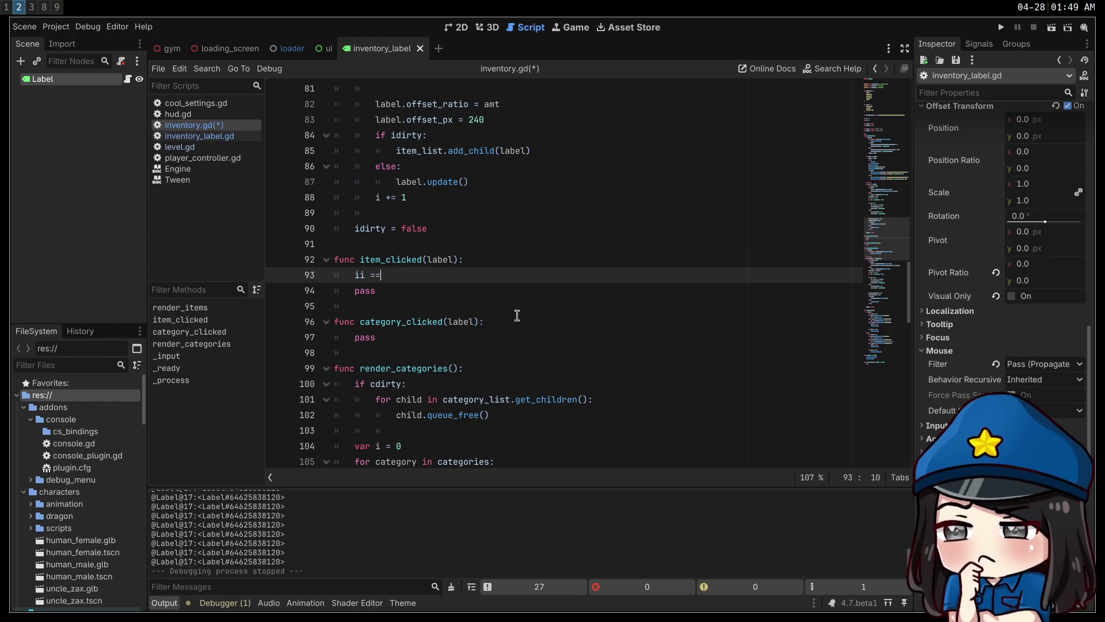
key(BackSpace)
key(BackSpace)
key(BackSpace)
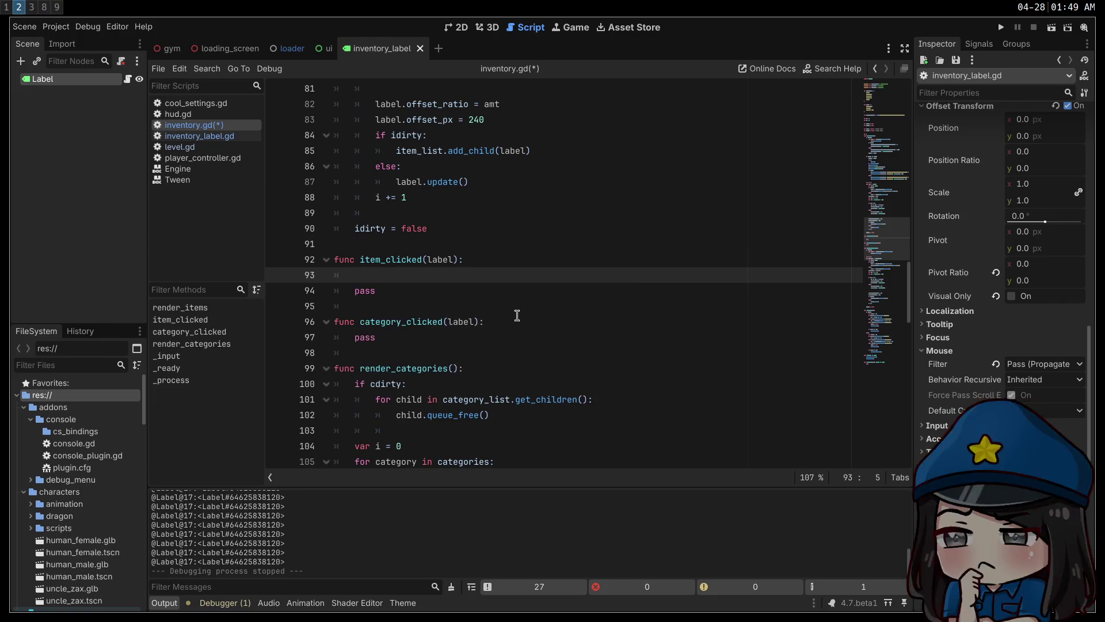
text(var ii_was = ii)
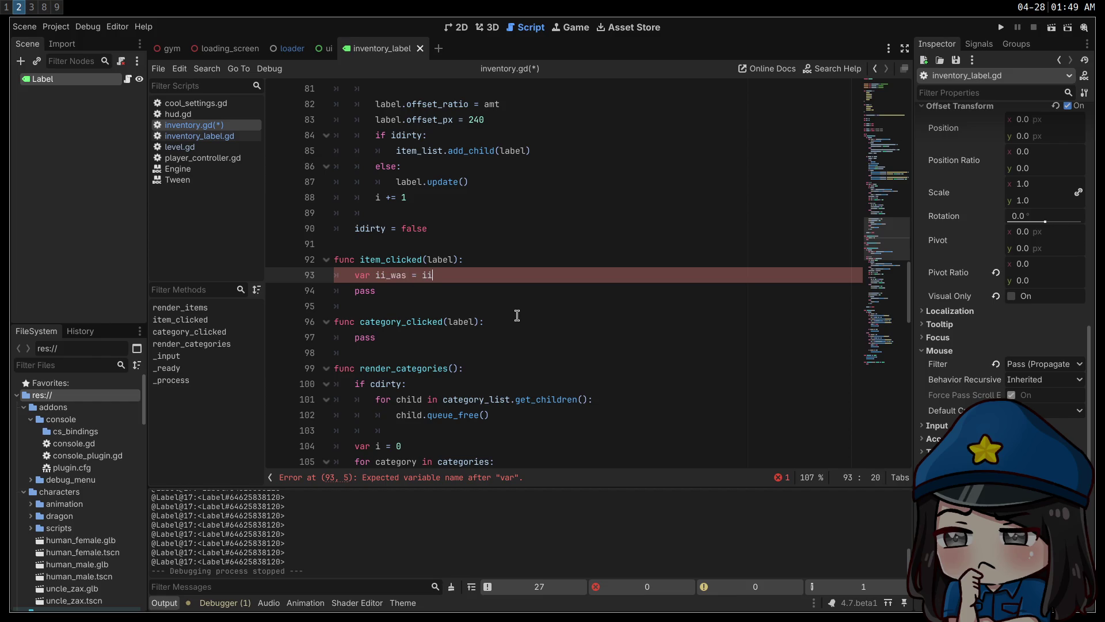
key(Return)
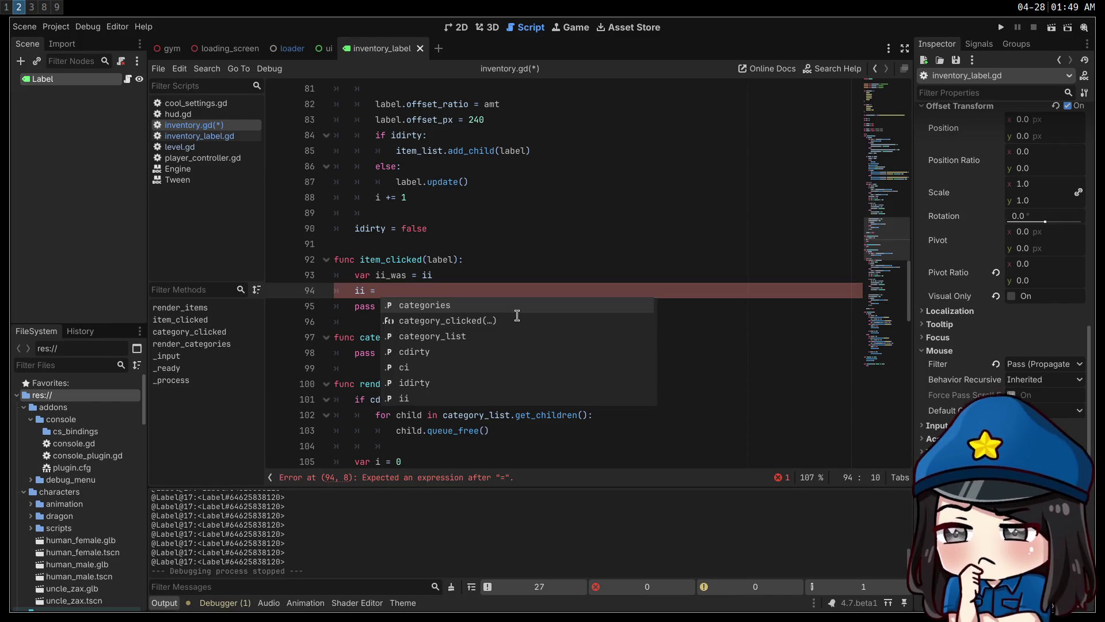
text(label.)
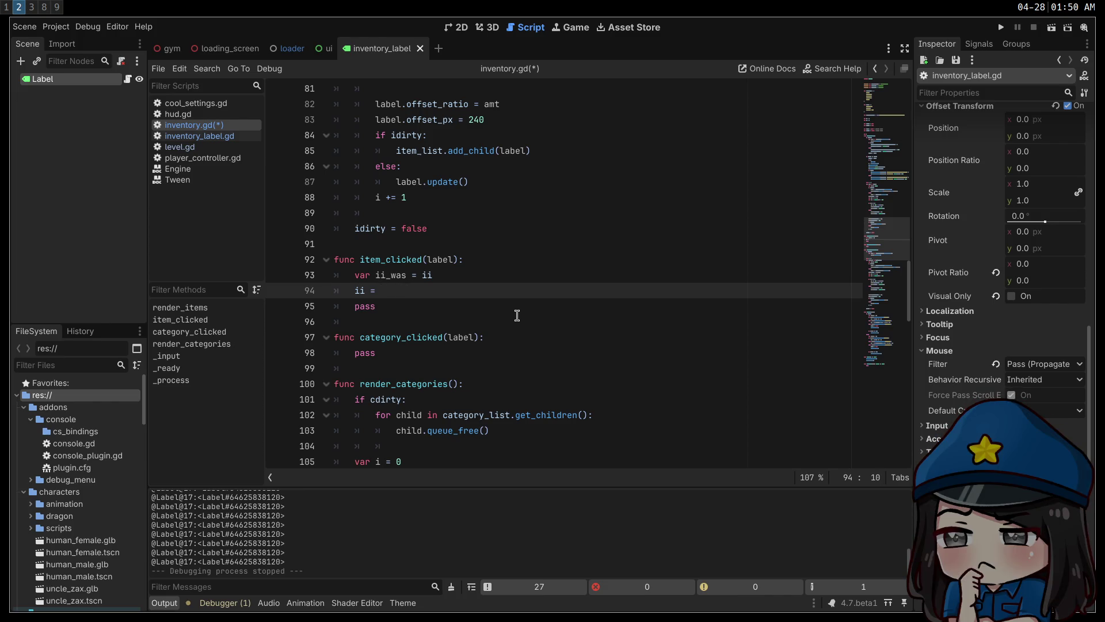
text(abel.get_)
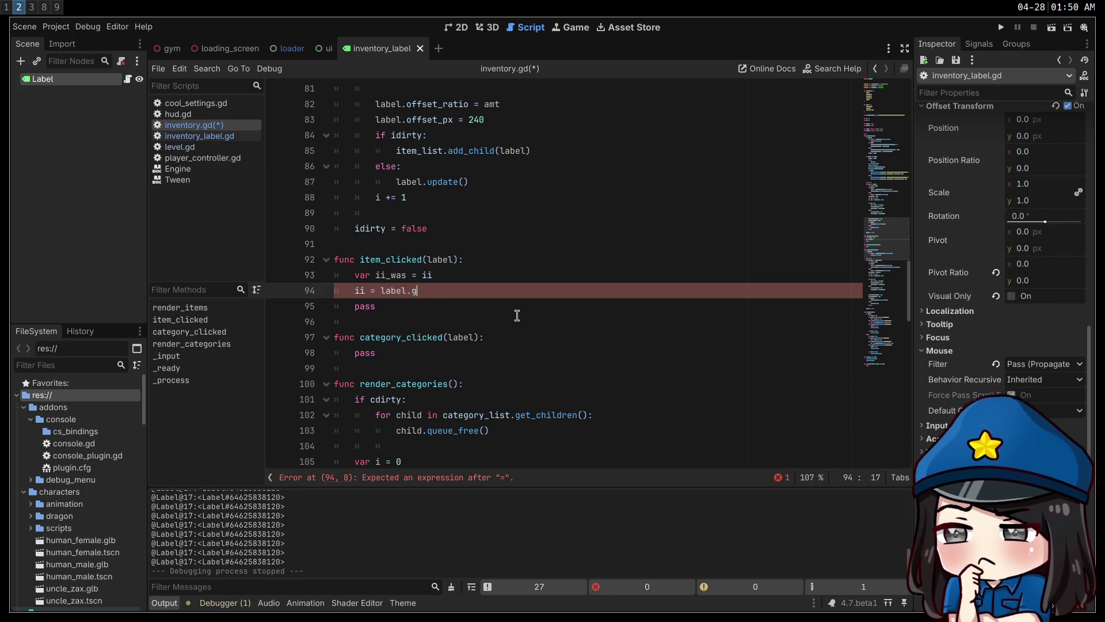
text(index())
key(Return)
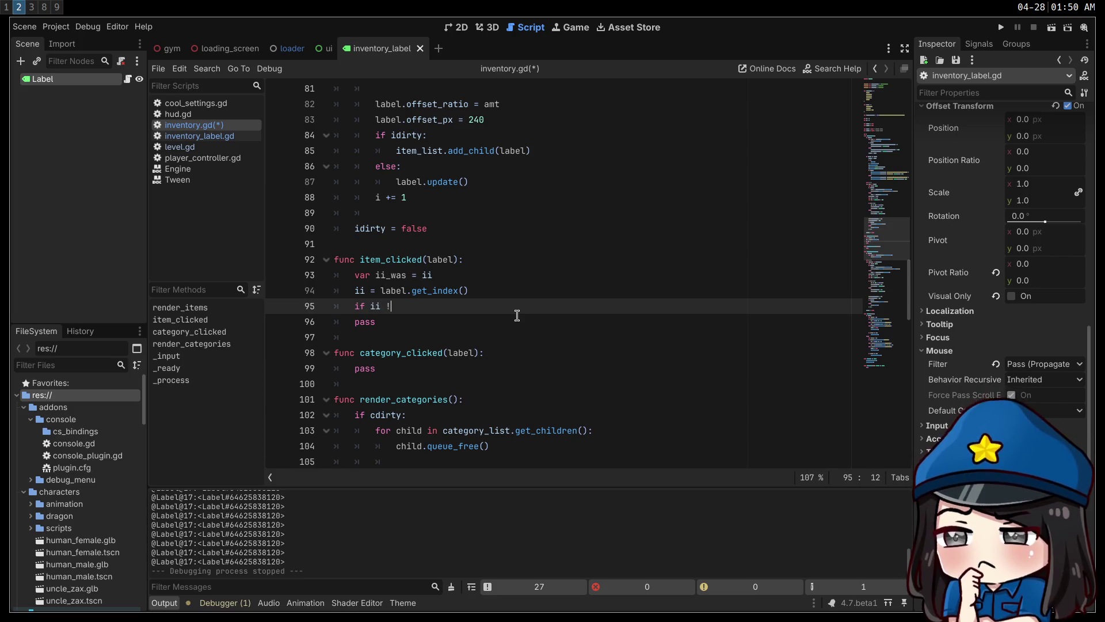
- Call render_items() only if ii != ii_was, and delete the leftover pass line
text(s:)
key(Return)
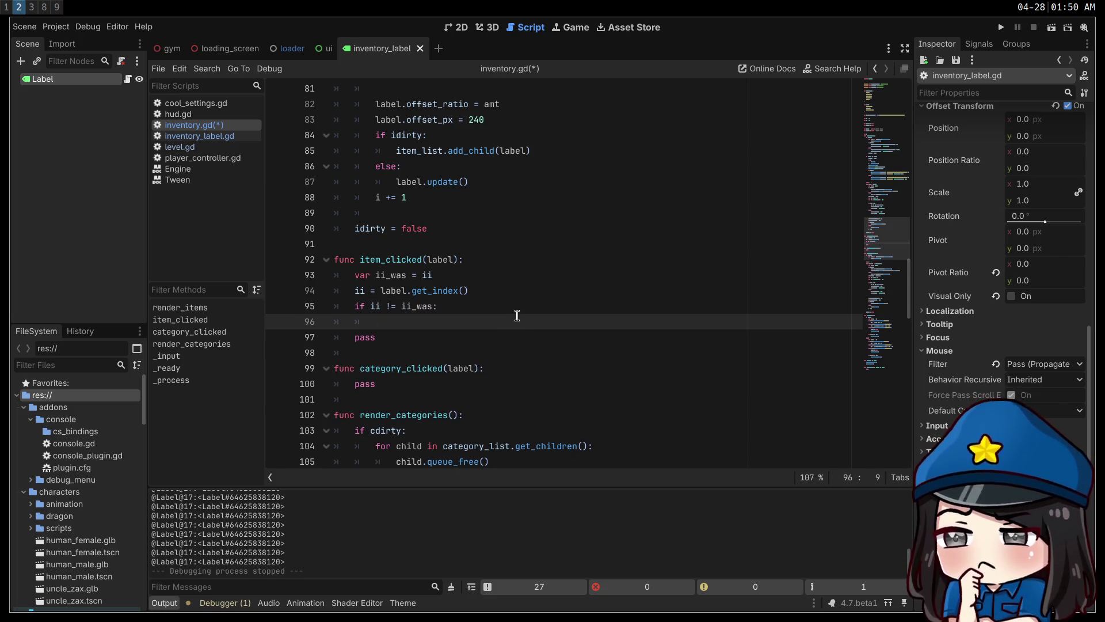
text(render_item)
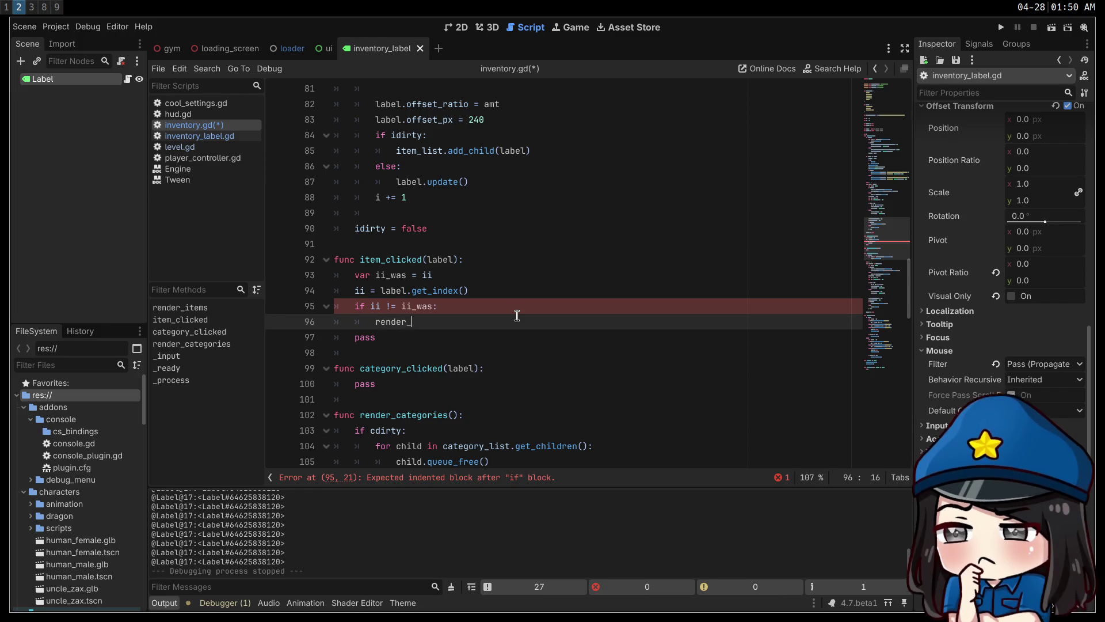
key(Return)
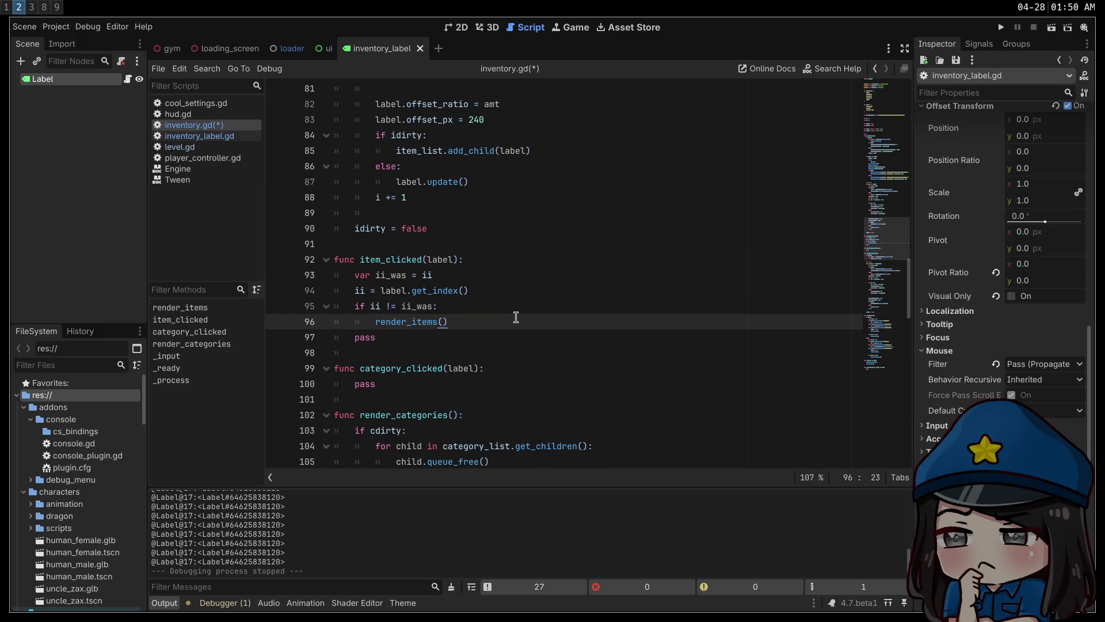
click(519, 335)
key(BackSpace)
key(BackSpace)
key(BackSpace)
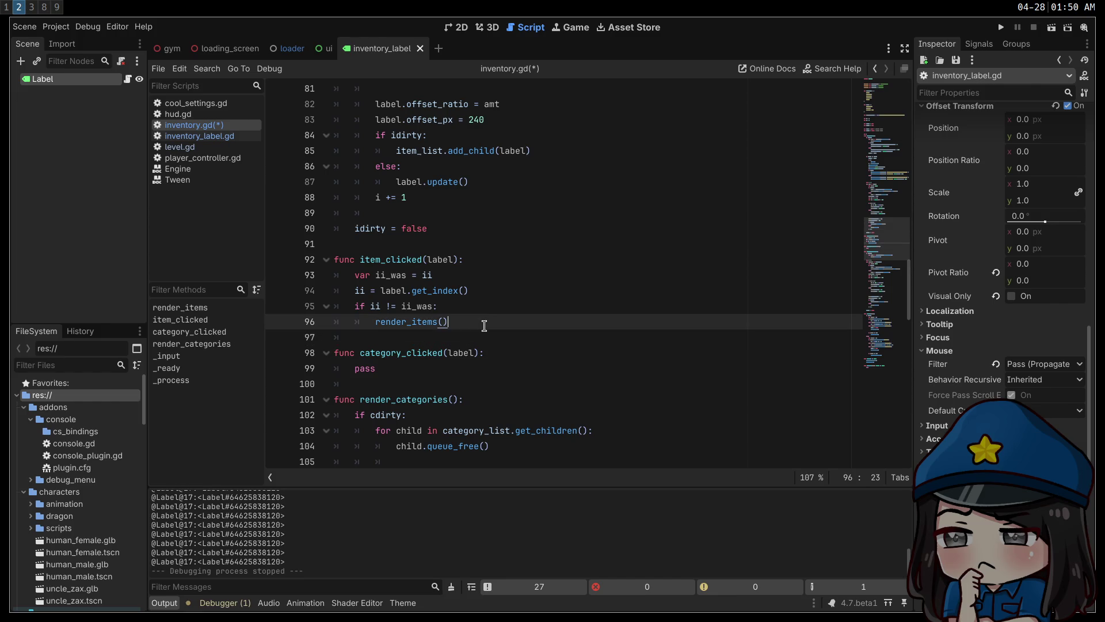
drag(479, 325, 333, 276)
- Paste the item_clicked body into category_clicked and fix the indentation on line 99
scroll(506, 296, down, 2)
text(var ii_was = ii 	ii = label.get_index() 	if ii != ii_was: 		render_items())
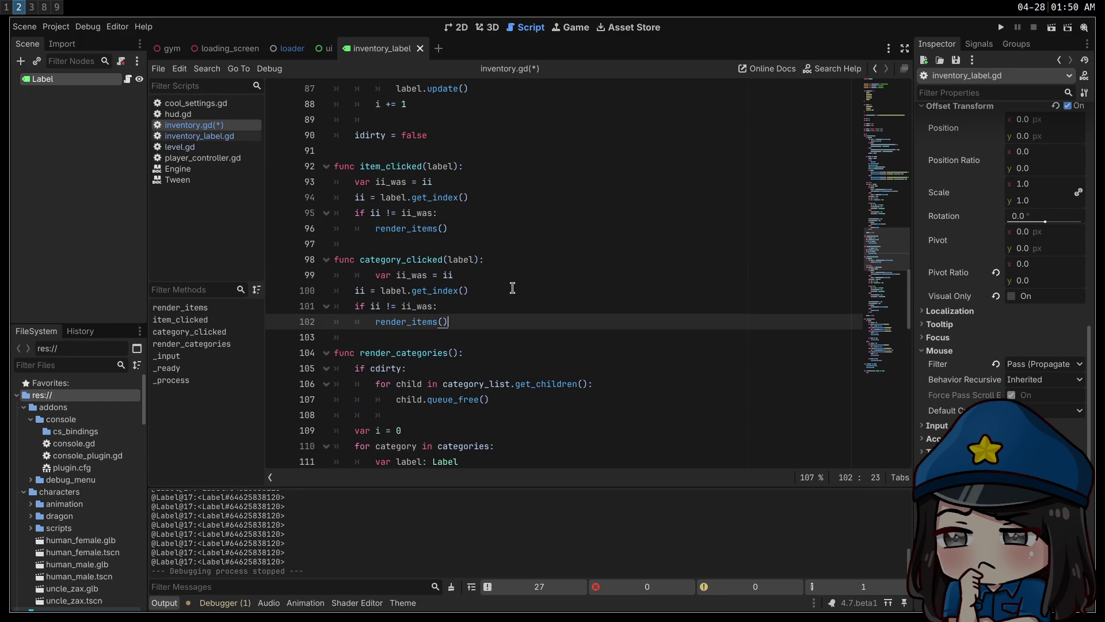
click(513, 289)
click(520, 277)
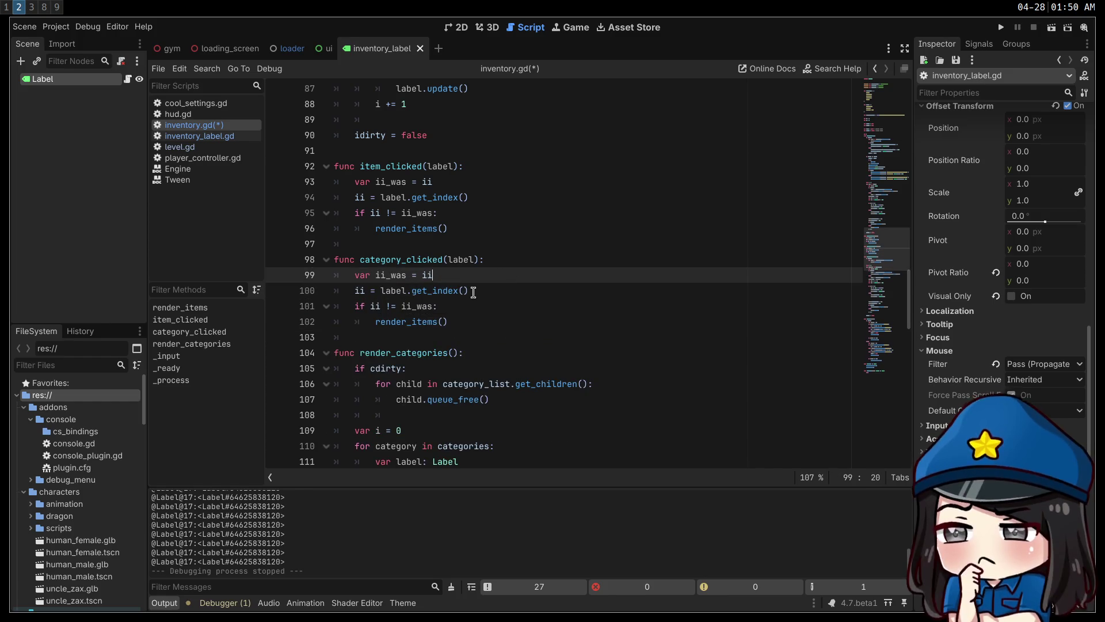
key(shift+Tab)
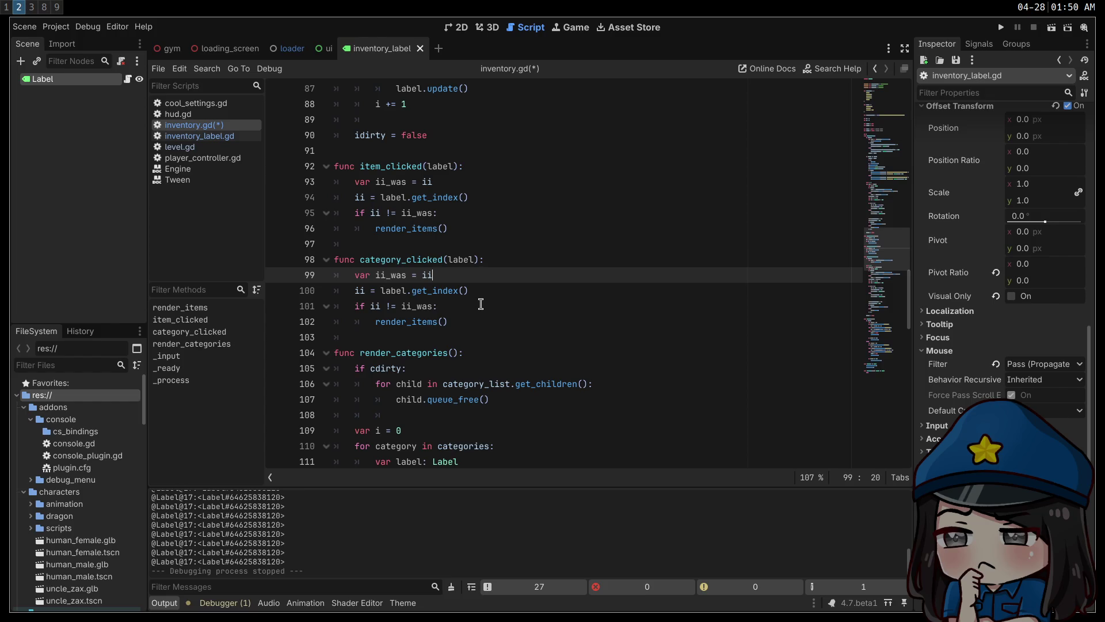
click(481, 304)
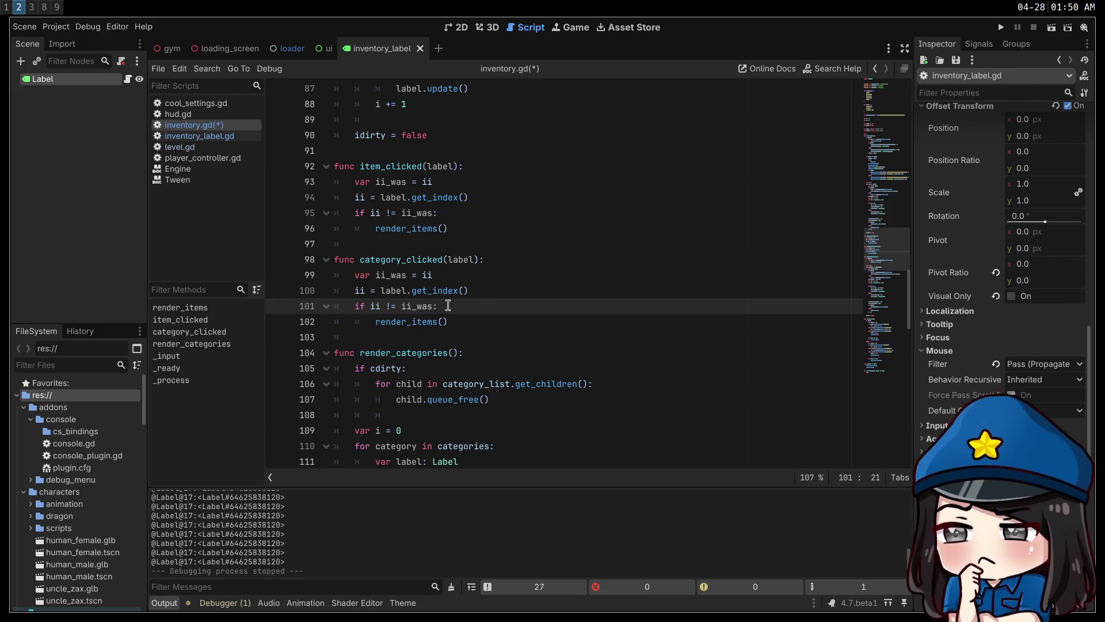
- Rename ii_was to ci_was and ii to ci throughout category_clicked
double_click(427, 275)
double_click(380, 274)
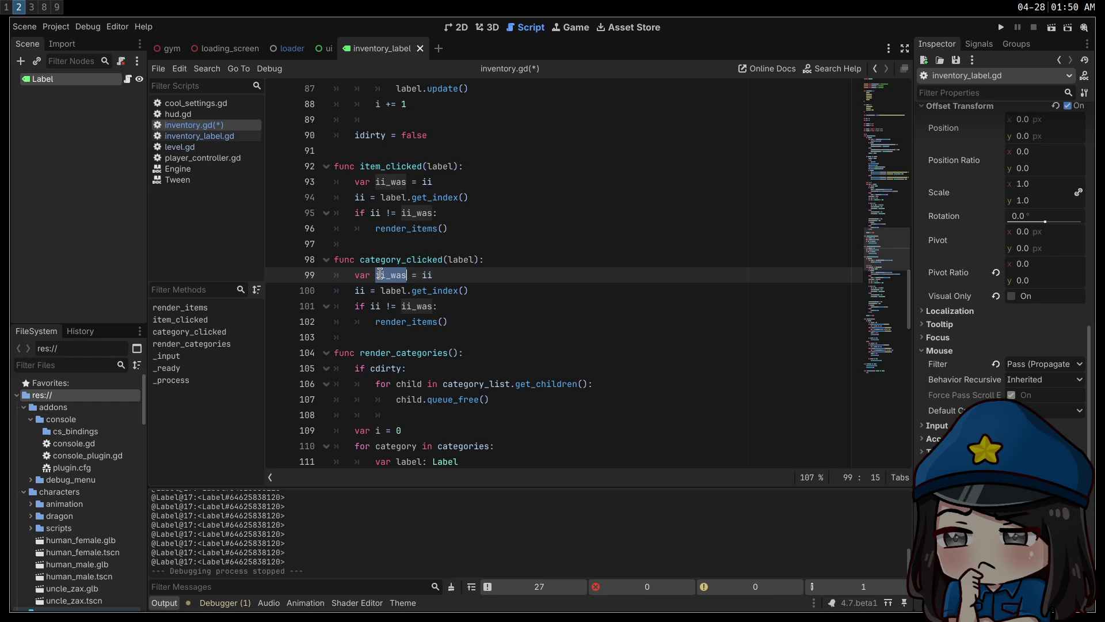
key(ctrl+d)
text(ci_was)
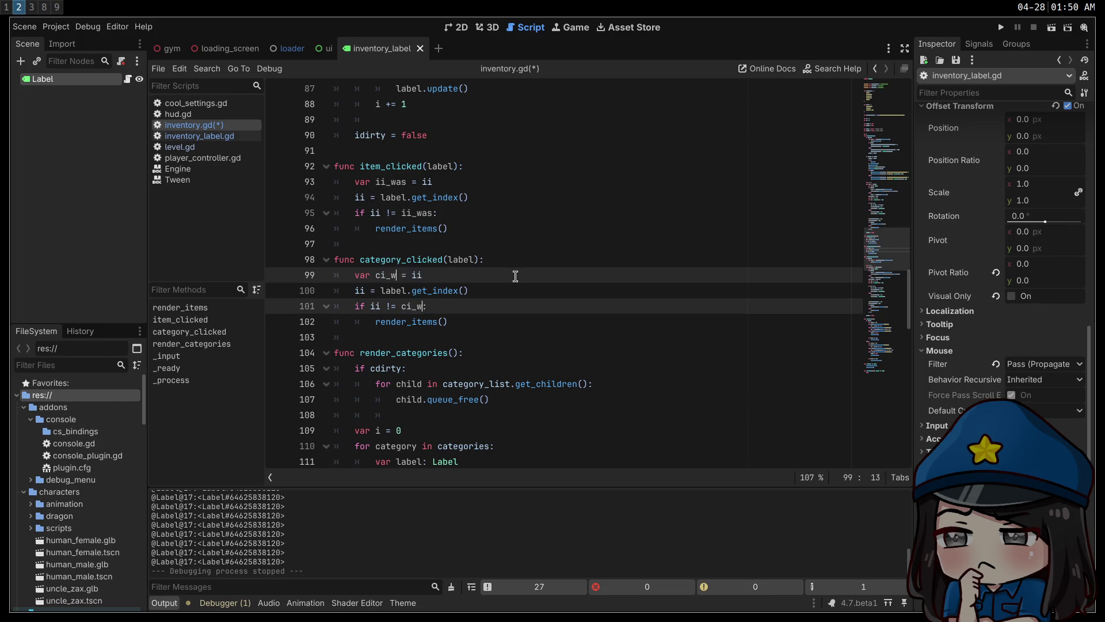
click(429, 275)
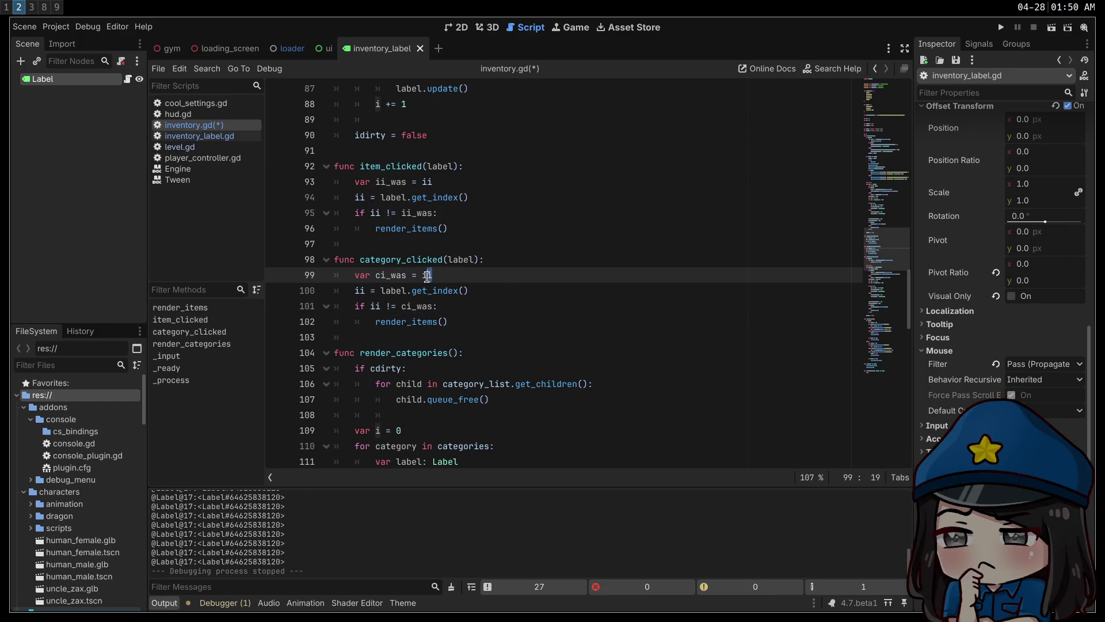
double_click(427, 276)
key(ctrl+d)
key(ctrl+d)
text(ci)
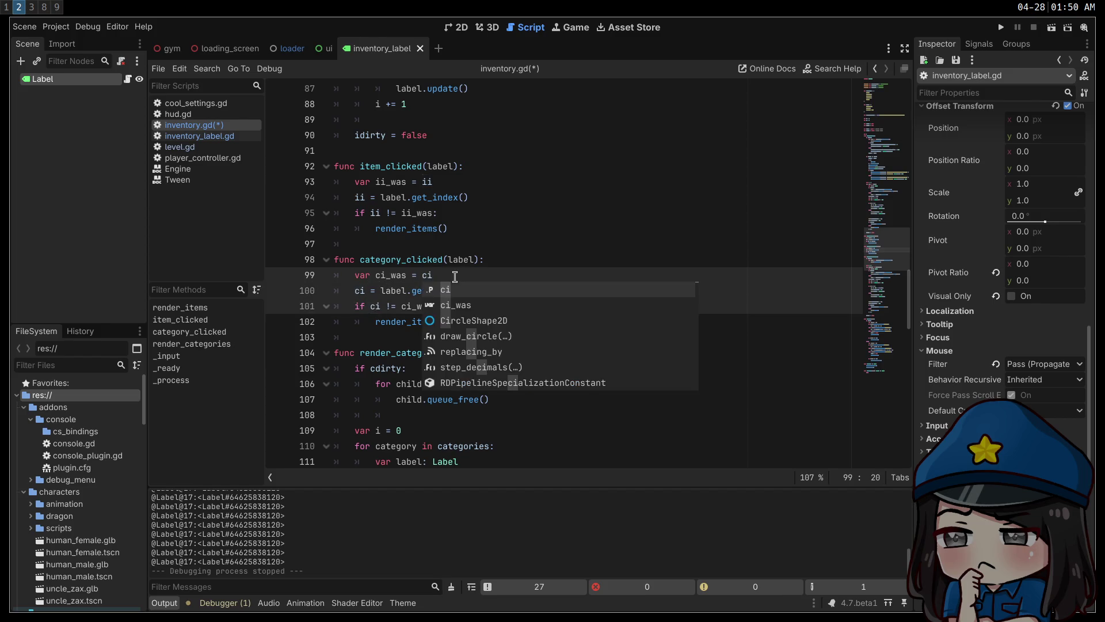
key(Escape)
- Change the call to render_categories() and add iopen = true above it
click(429, 321)
key(BackSpace)
key(BackSpace)
key(BackSpace)
key(Delete)
key(Delete)
text(cate)
text(gories)
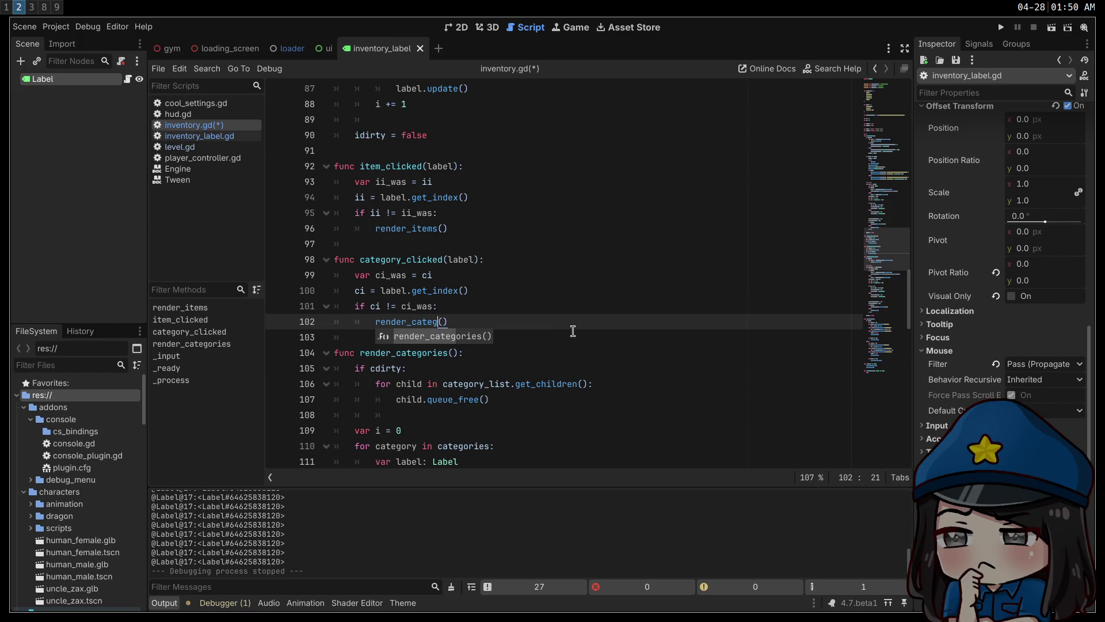
click(540, 311)
key(Return)
text(ci)
key(BackSpace)
key(BackSpace)
key(BackSpace)
text(open = true)
key(Escape)
- Add render_items() after render_categories() and save inventory.gd
click(552, 338)
key(Return)
text(render_items)
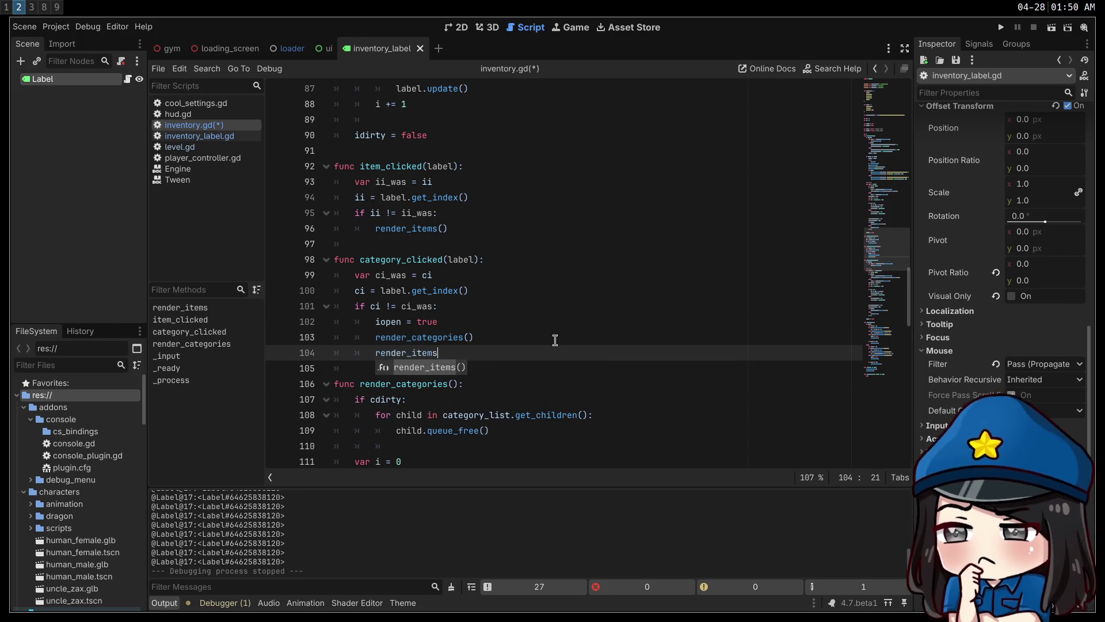
key(Return)
click(555, 340)
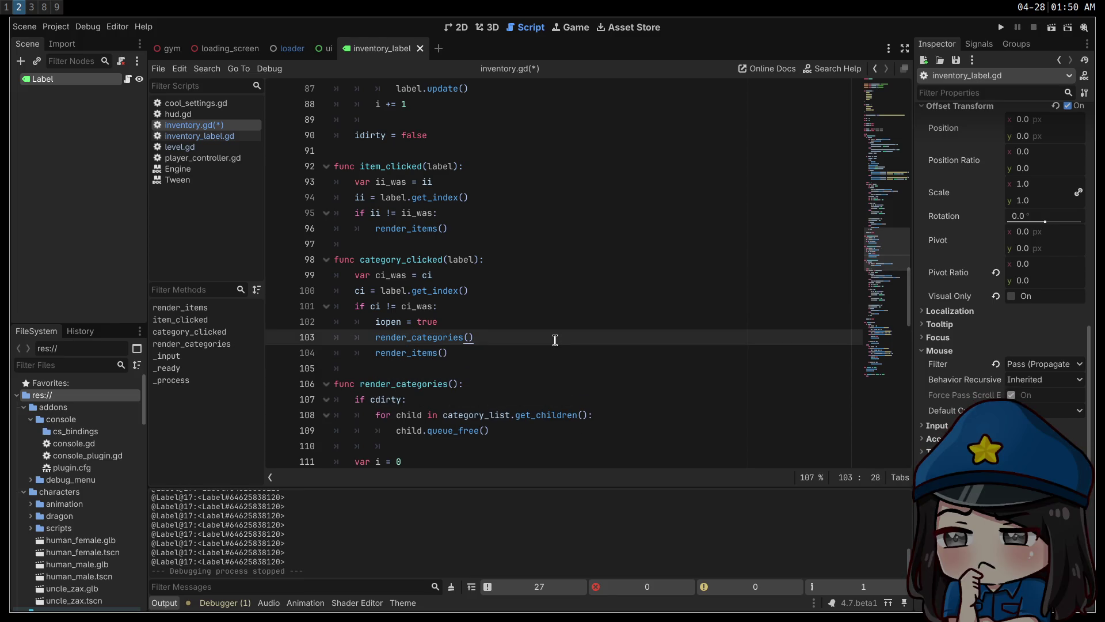
key(ctrl+s)
- Run the project and inspect the null-label error reported at line 69
click(1001, 27)
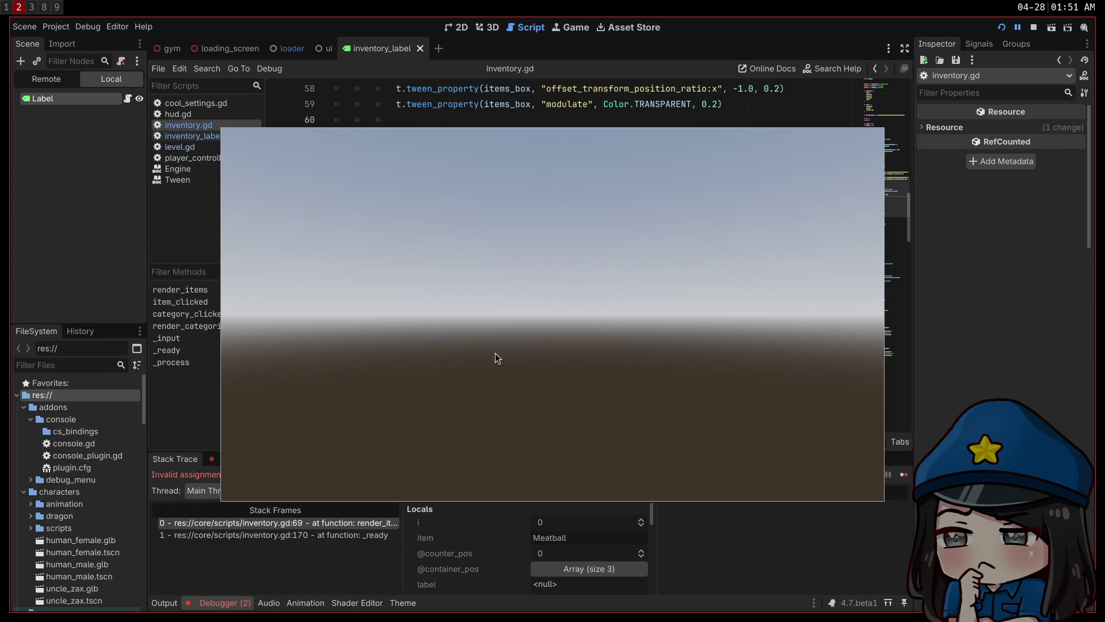
drag(495, 353, 501, 279)
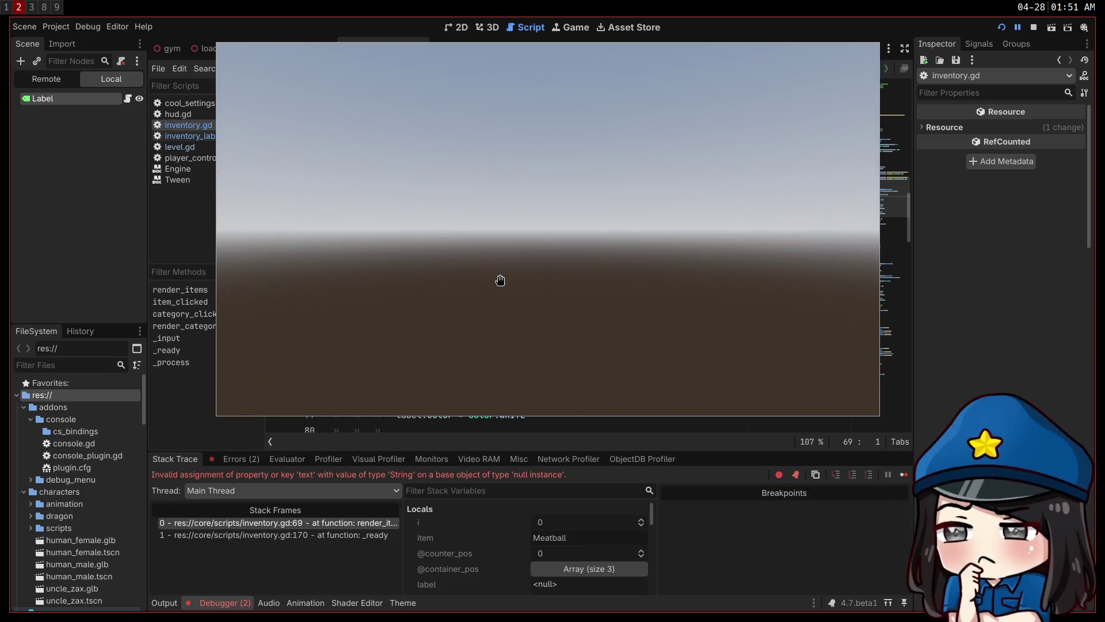
mouse_move(239, 477)
mouse_down()
mouse_move(675, 294)
mouse_move(639, 585)
mouse_move(476, 313)
mouse_up()
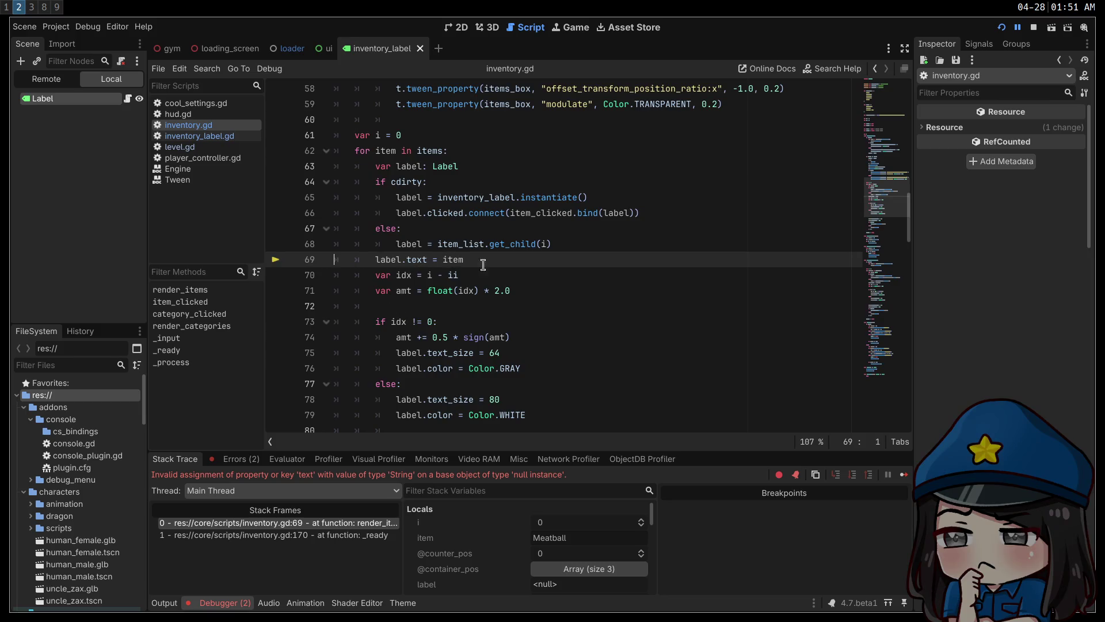
double_click(396, 260)
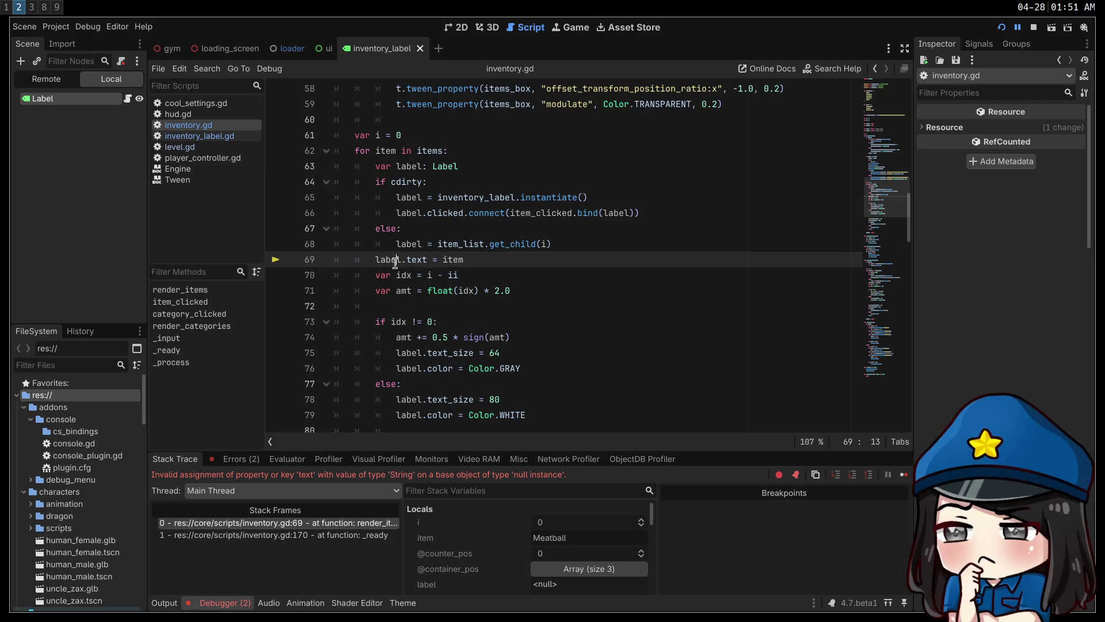
double_click(453, 259)
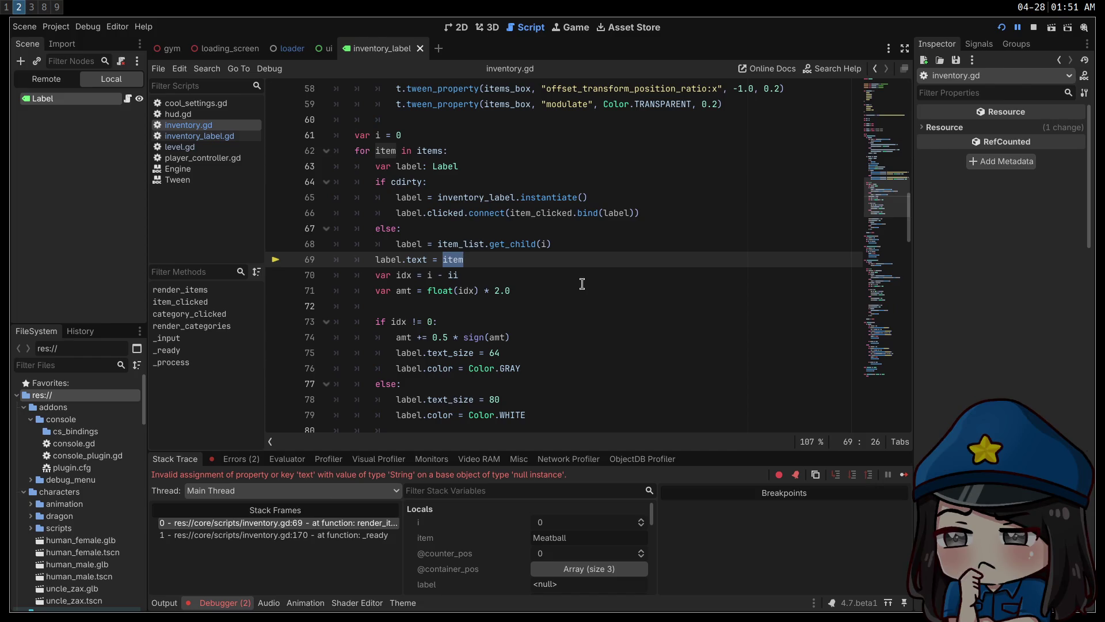
- Change cdirty to idirty on line 64 and stop the game
click(391, 182)
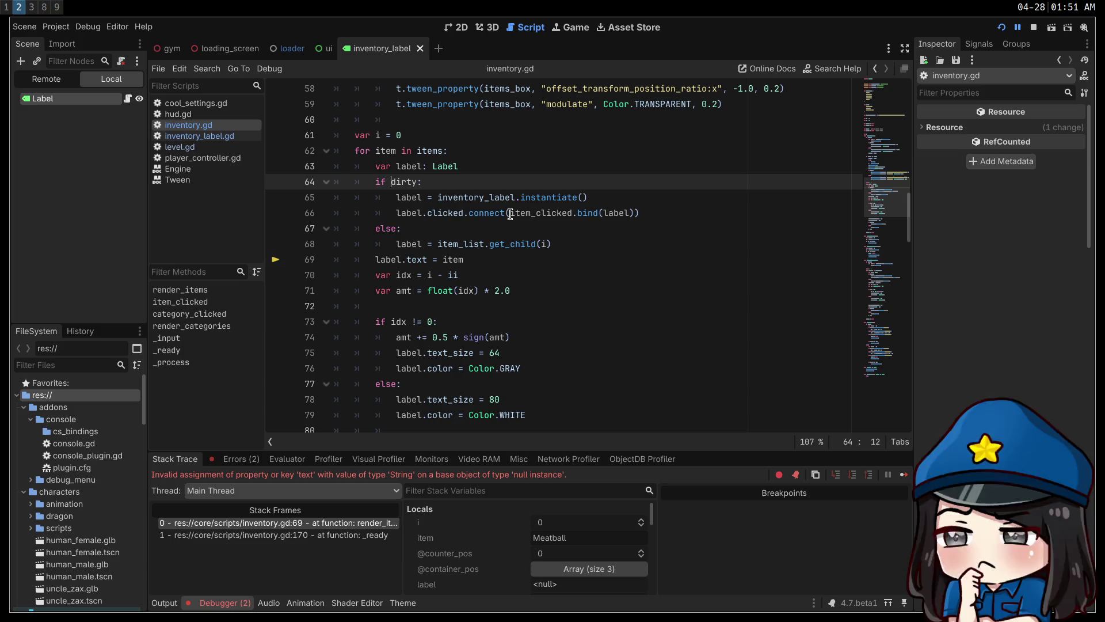
key(Delete)
text(u)
key(BackSpace)
text(i)
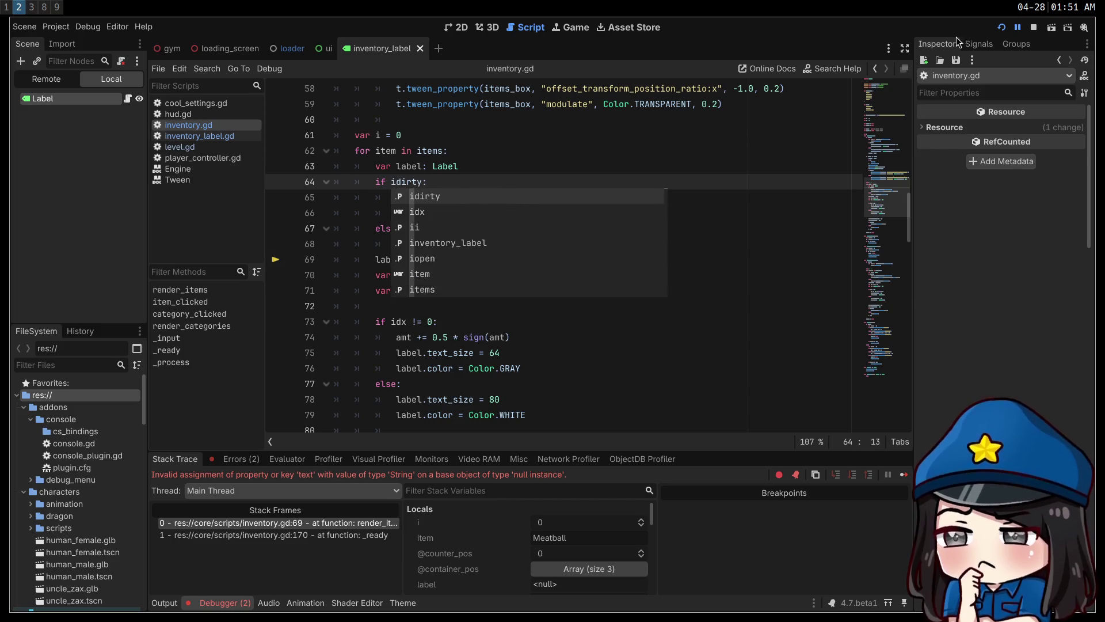
click(1032, 29)
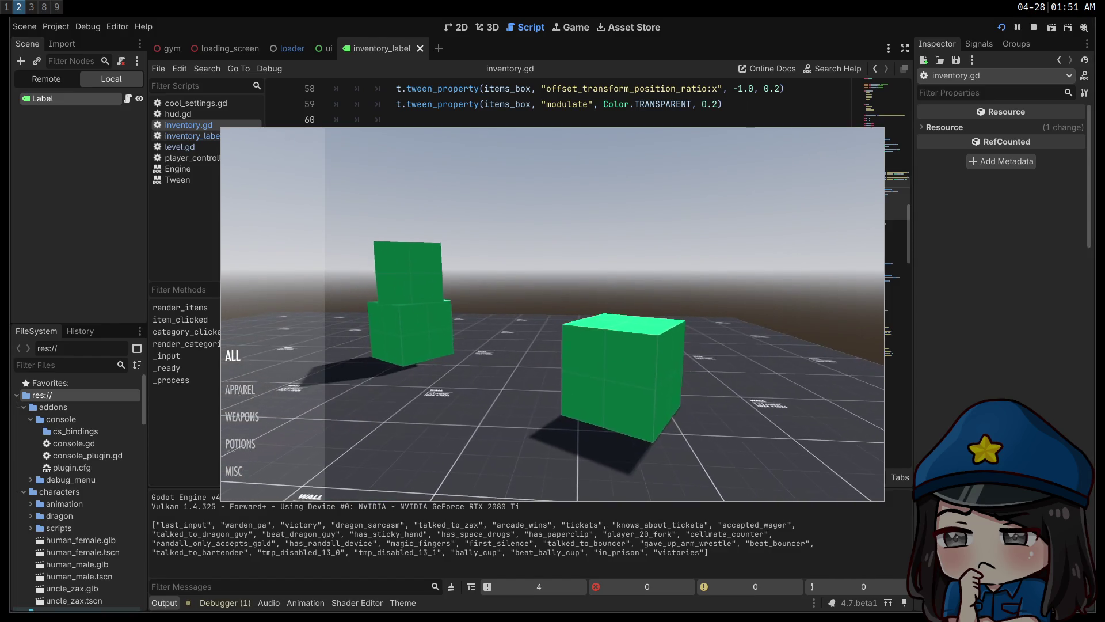
- Step selections with the Down arrow, then click WEAPONS, POTIONS, MISC, APPAREL and POTIONS categories
key(Down)
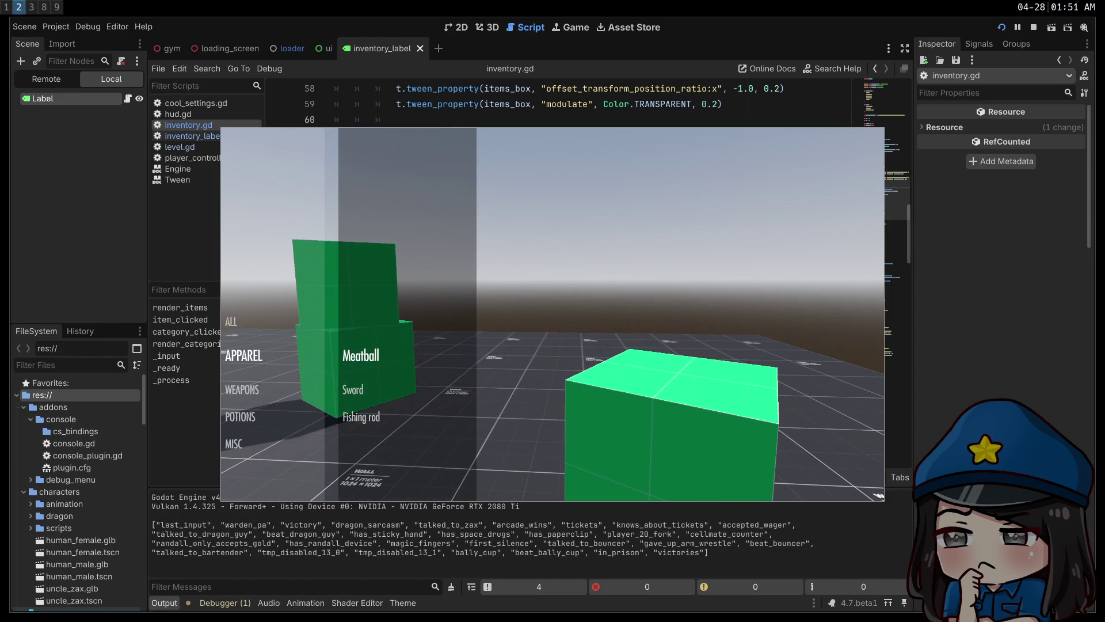
key(Down)
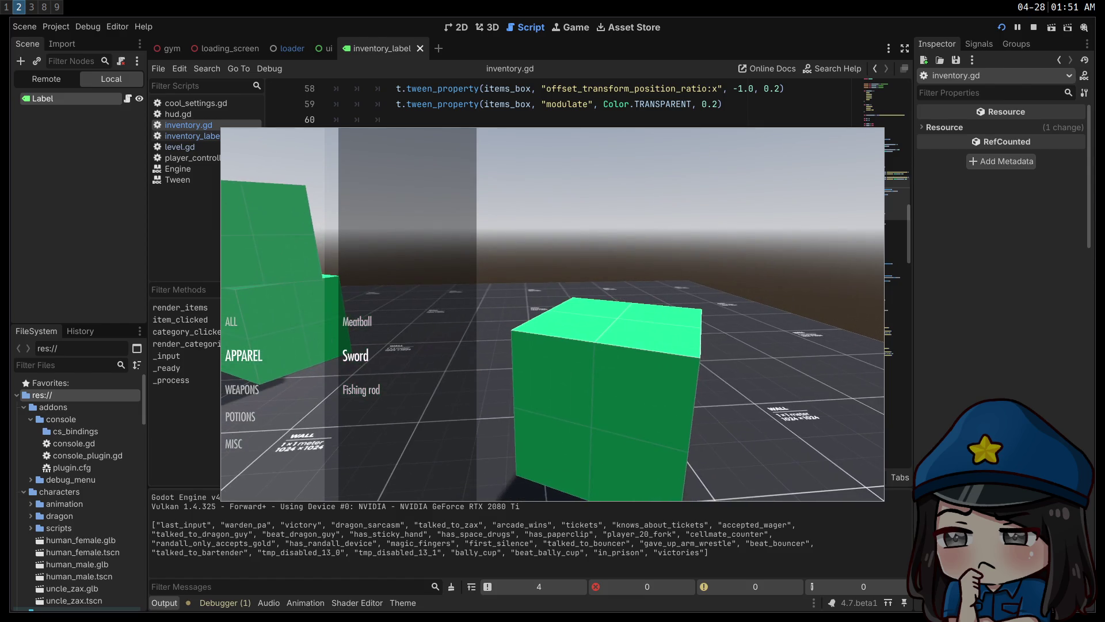
click(250, 388)
click(247, 385)
click(245, 388)
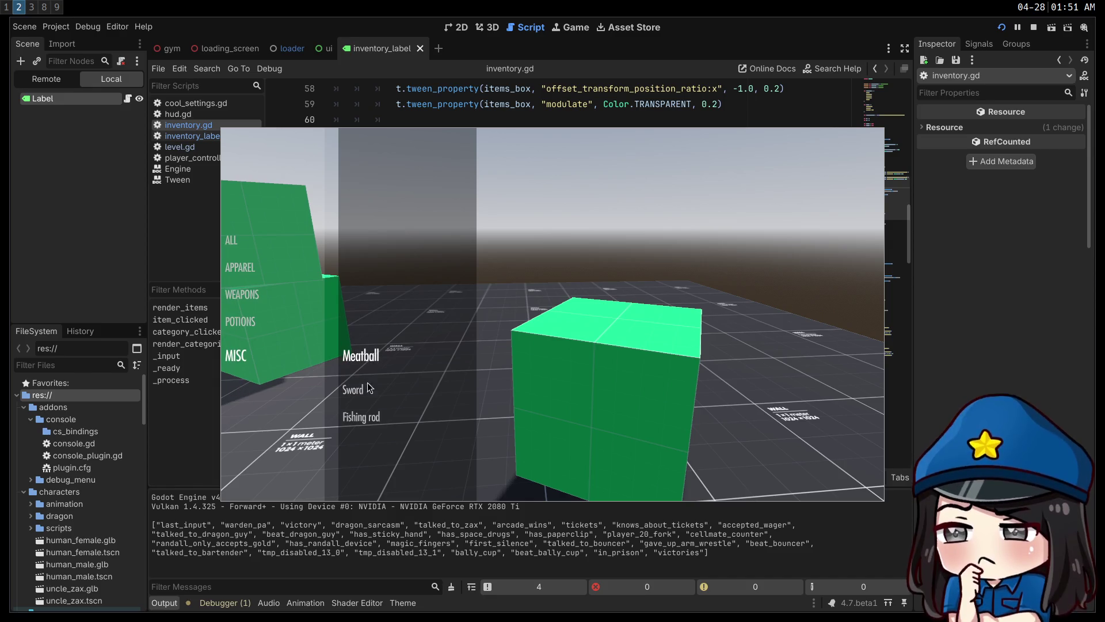
key(Down)
click(246, 297)
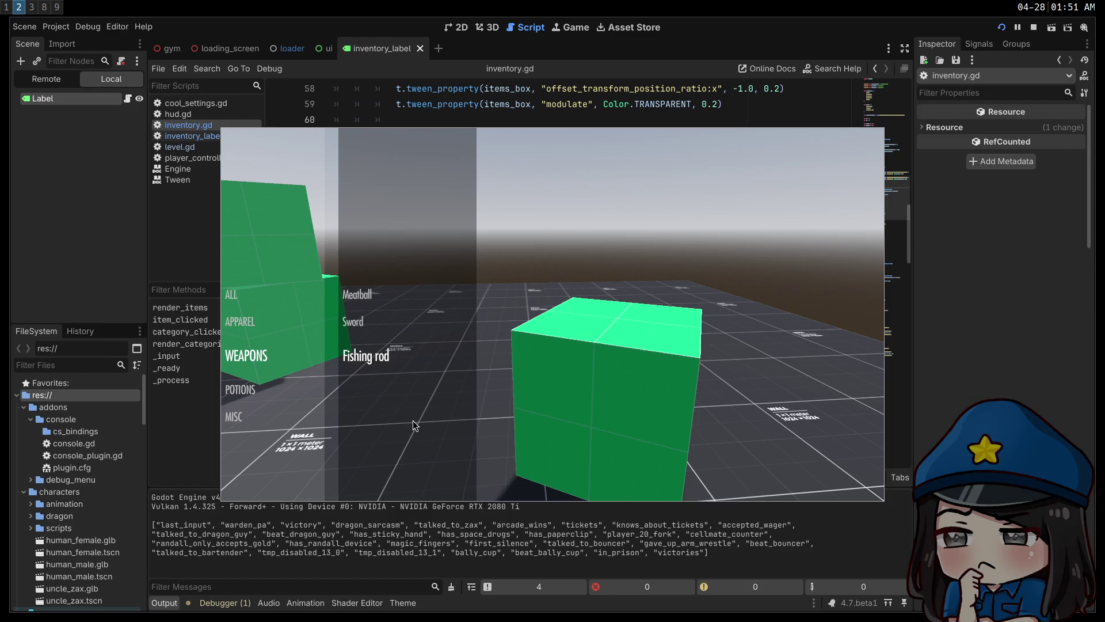
click(248, 322)
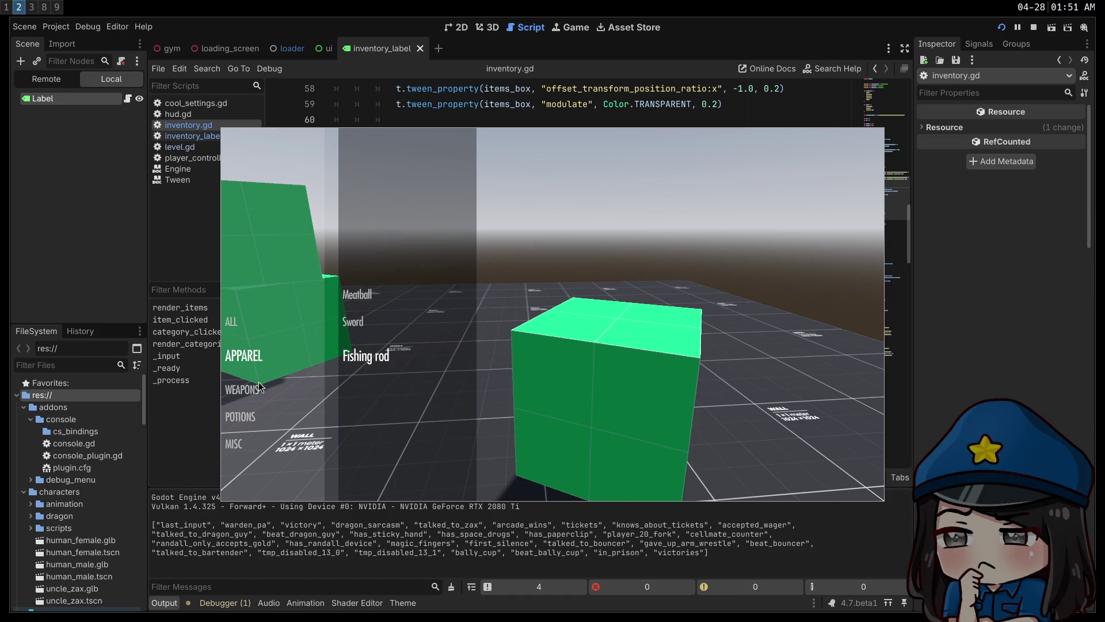
click(243, 416)
- Select Meatball, then click through WEAPONS, ALL, APPAREL and POTIONS, ending on MISC
click(366, 318)
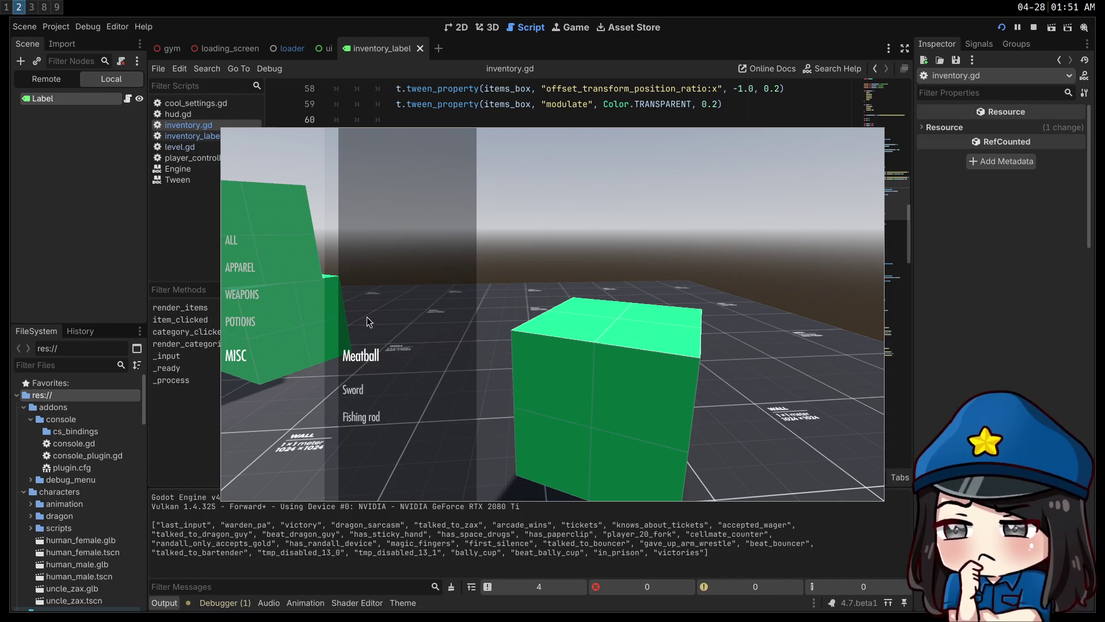
click(249, 319)
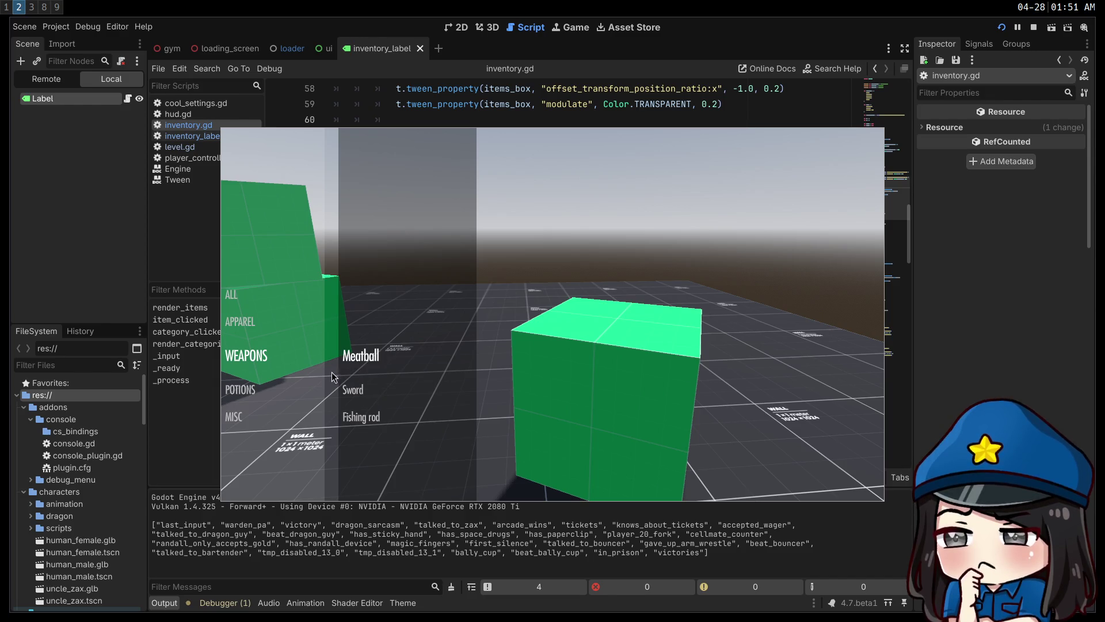
click(233, 304)
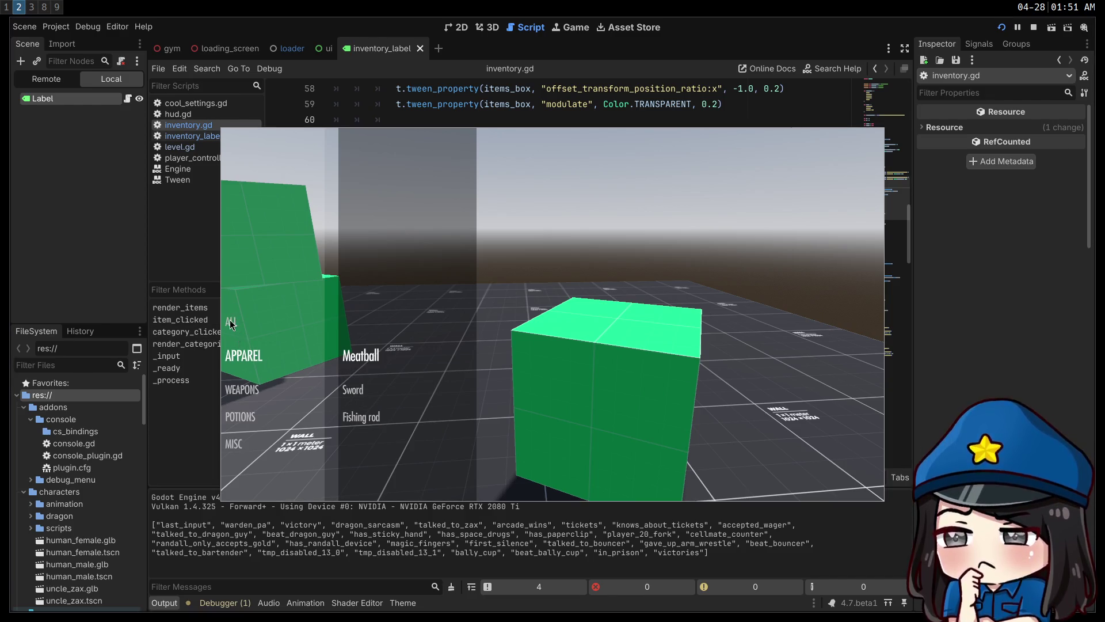
click(245, 403)
click(246, 388)
click(246, 386)
click(247, 385)
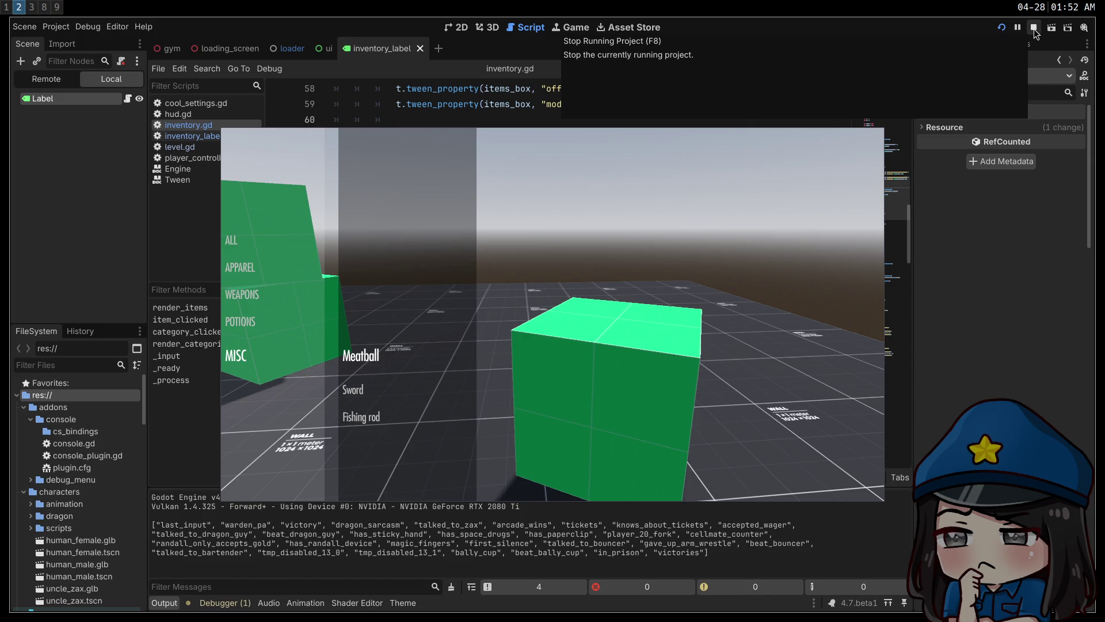
- Stop the running game and go to the ci != ci_was check in category_clicked
click(1034, 33)
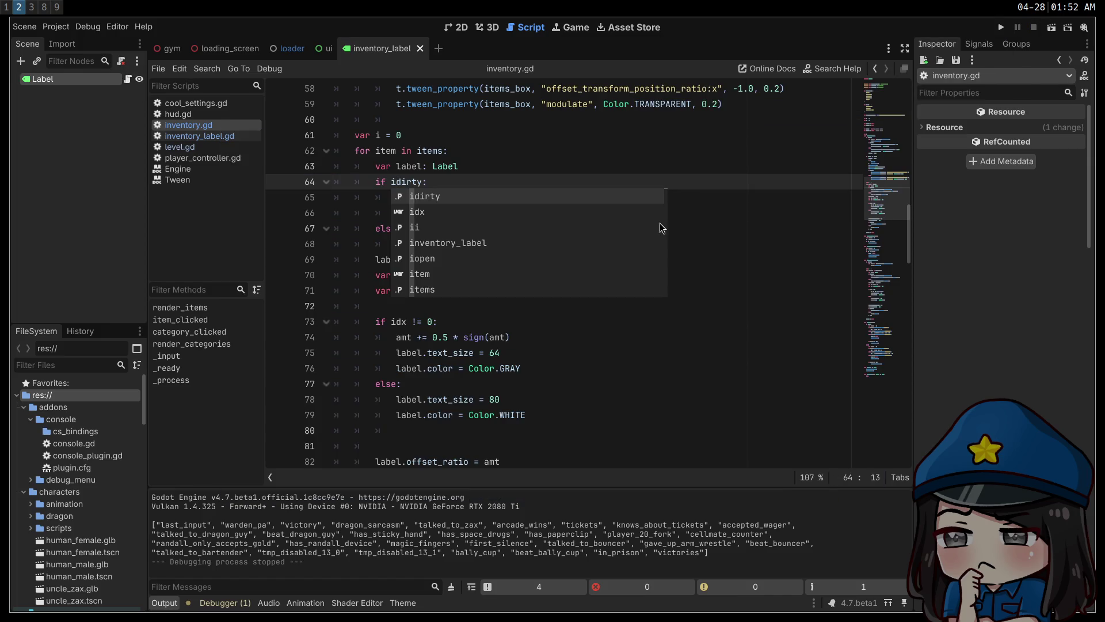
click(708, 217)
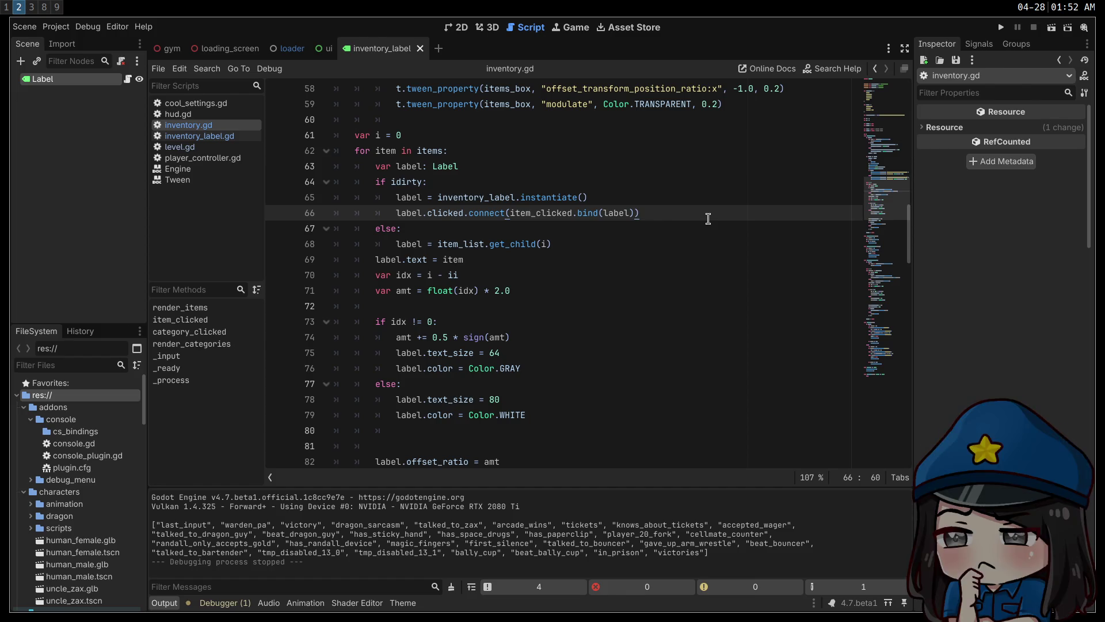
scroll(541, 260, down, 6)
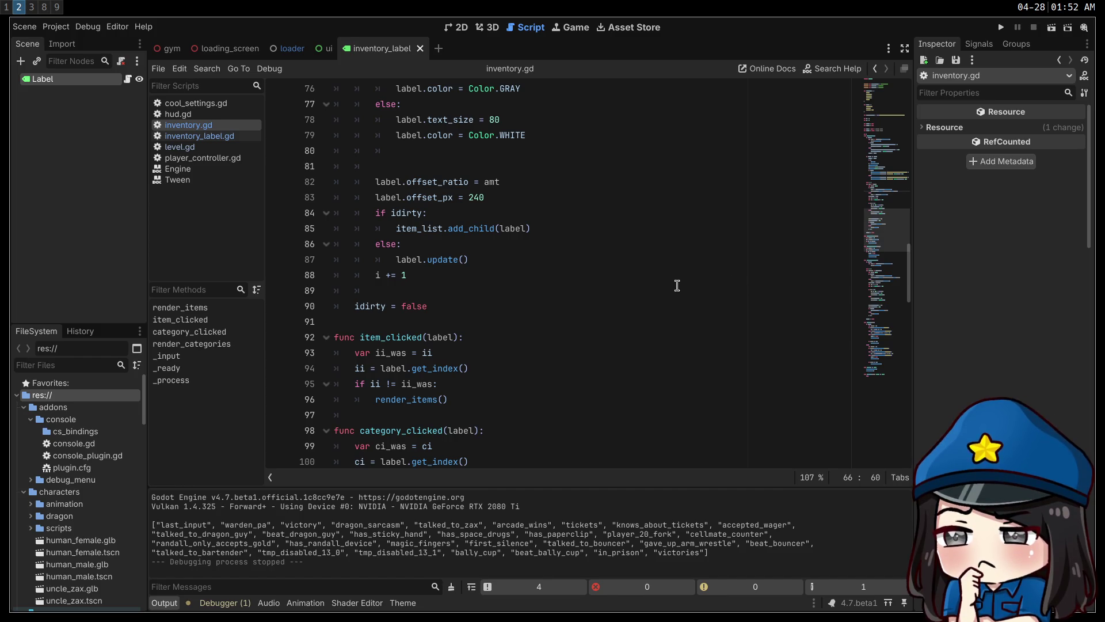
scroll(676, 285, up, 12)
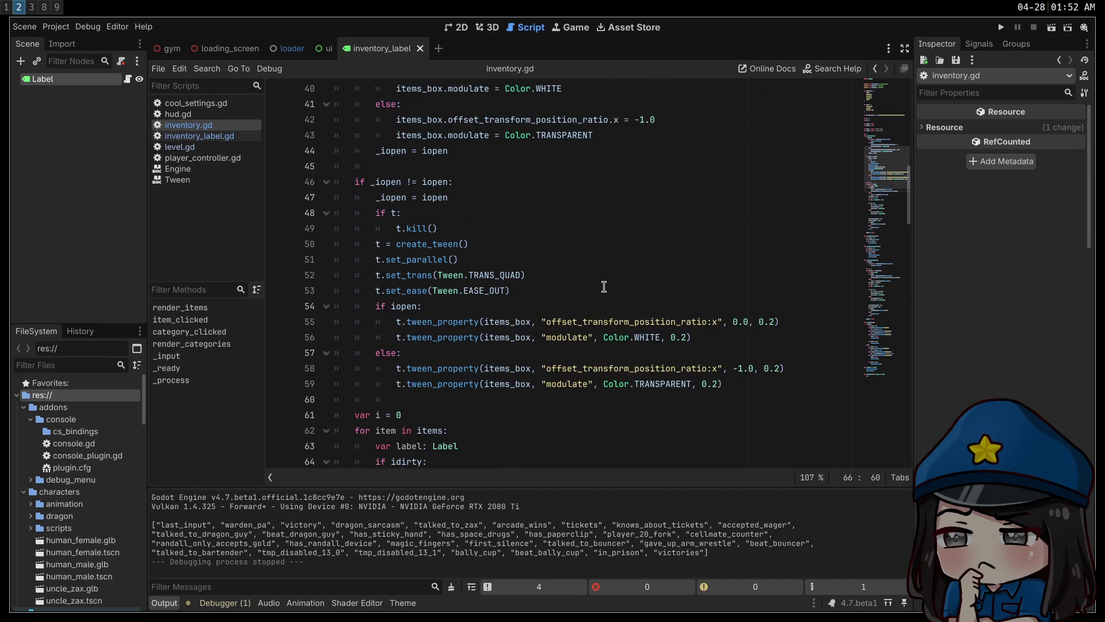
scroll(601, 284, down, 5)
click(571, 274)
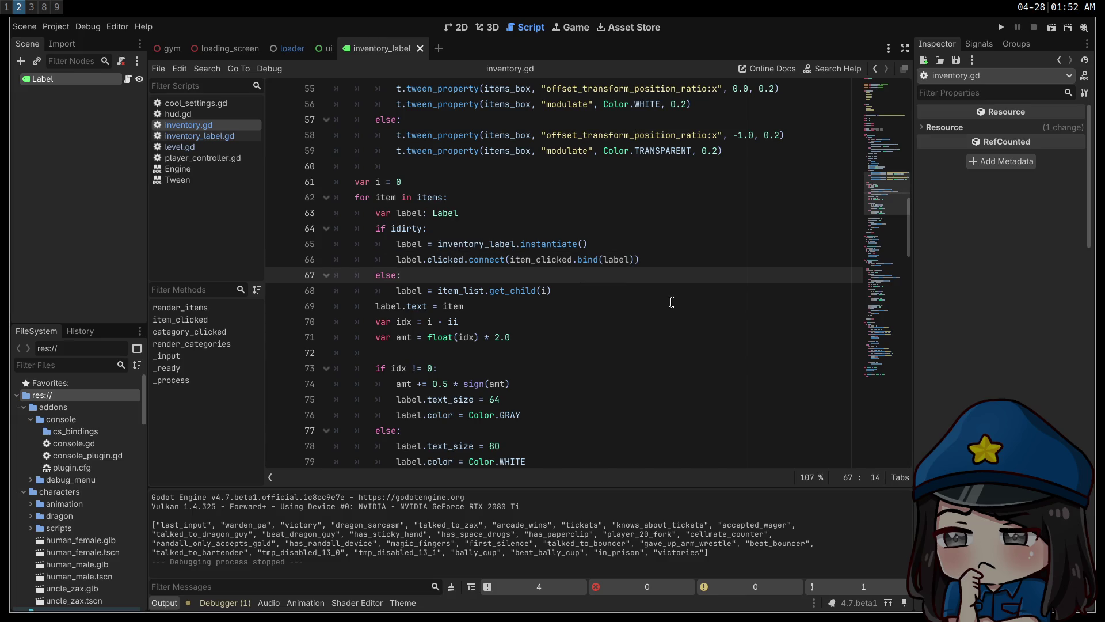
scroll(671, 302, down, 2)
scroll(439, 235, down, 10)
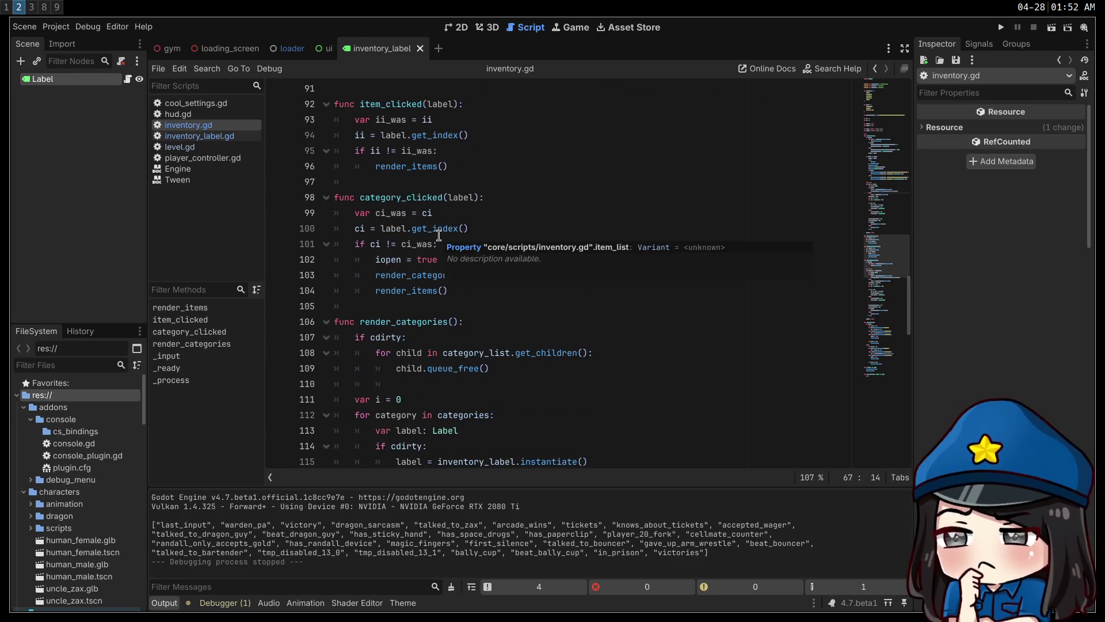
click(598, 167)
click(572, 225)
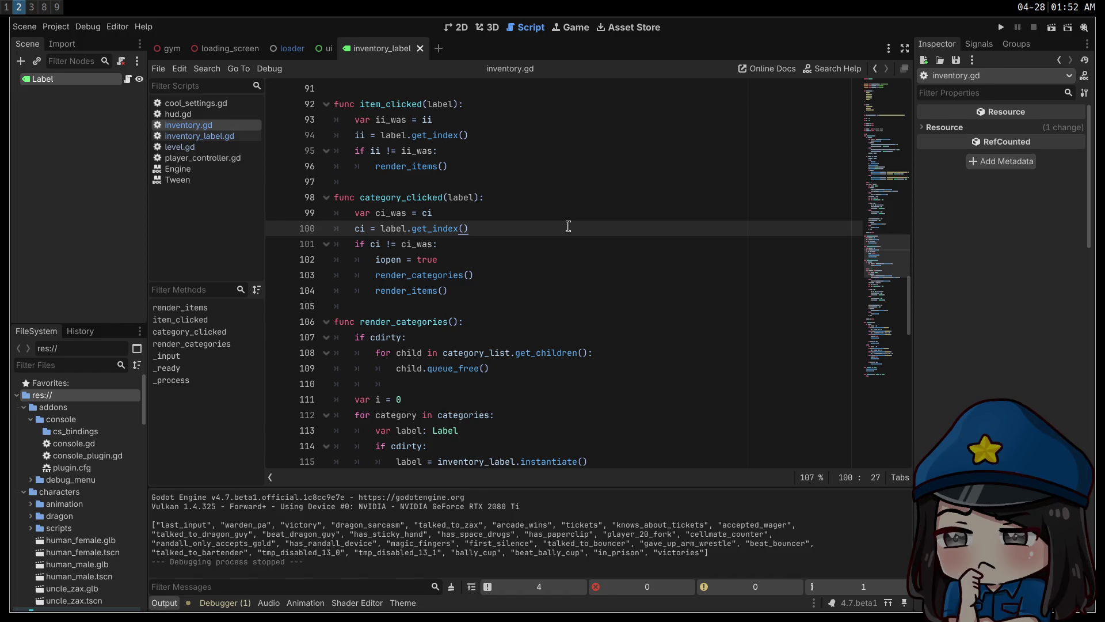
click(475, 253)
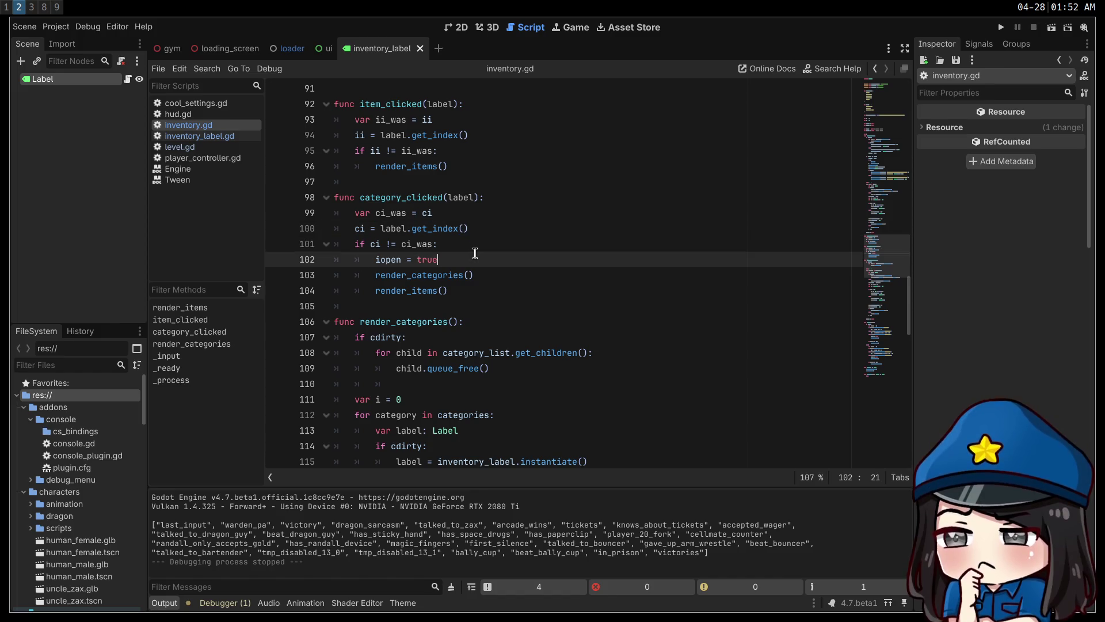
click(454, 243)
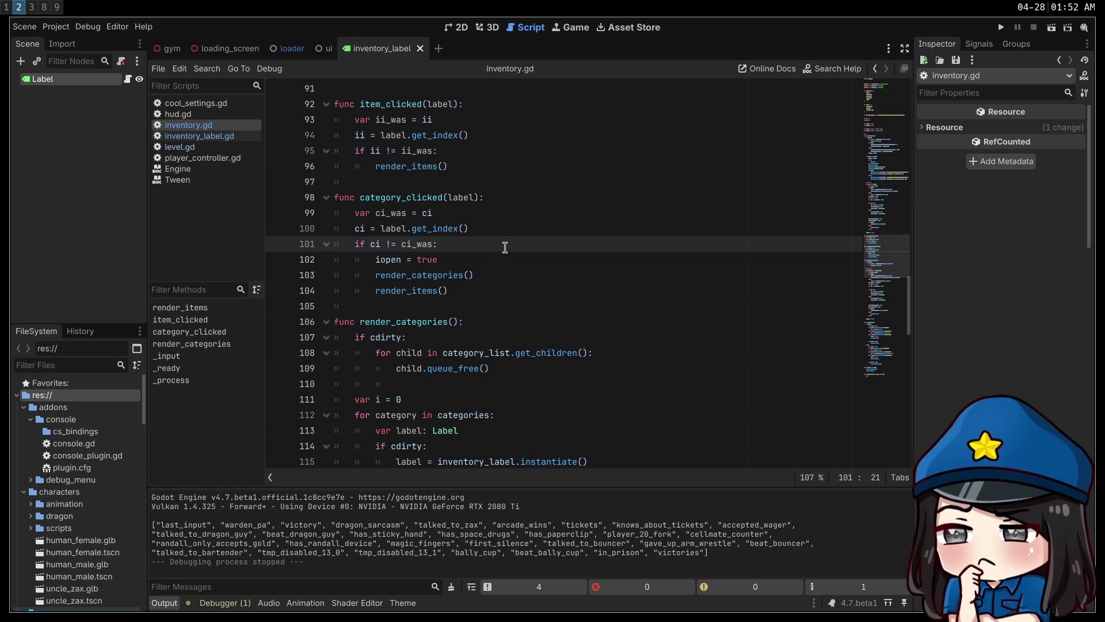
- Add an 'if iopen:' block inside that check, starting with the comment '# this is gonna be such a hack'
key(Return)
text(if)
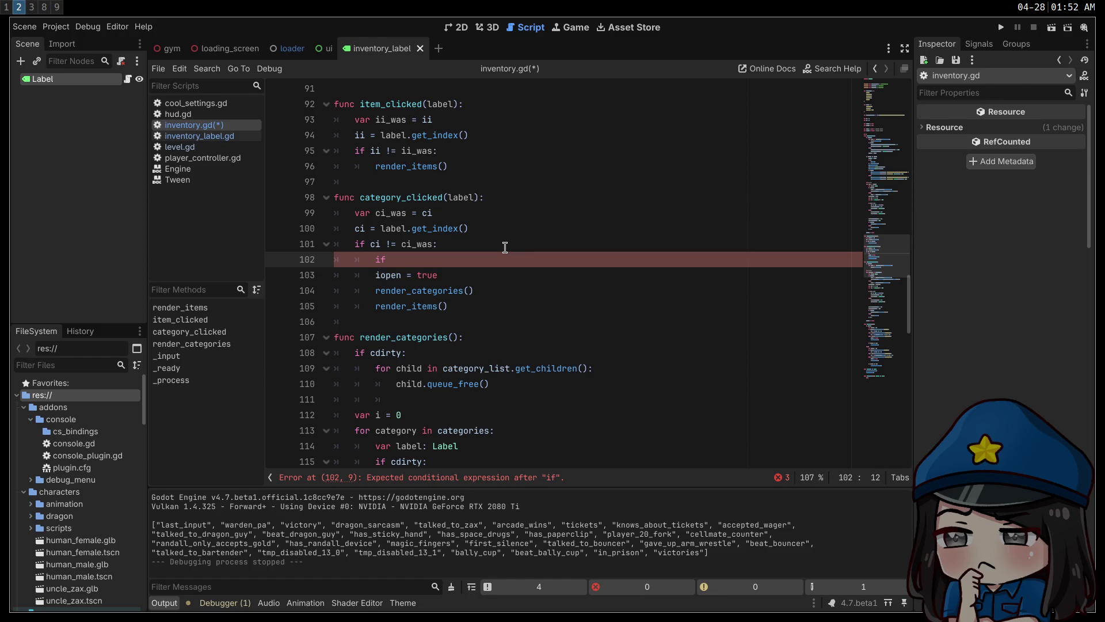
text(open:)
key(Return)
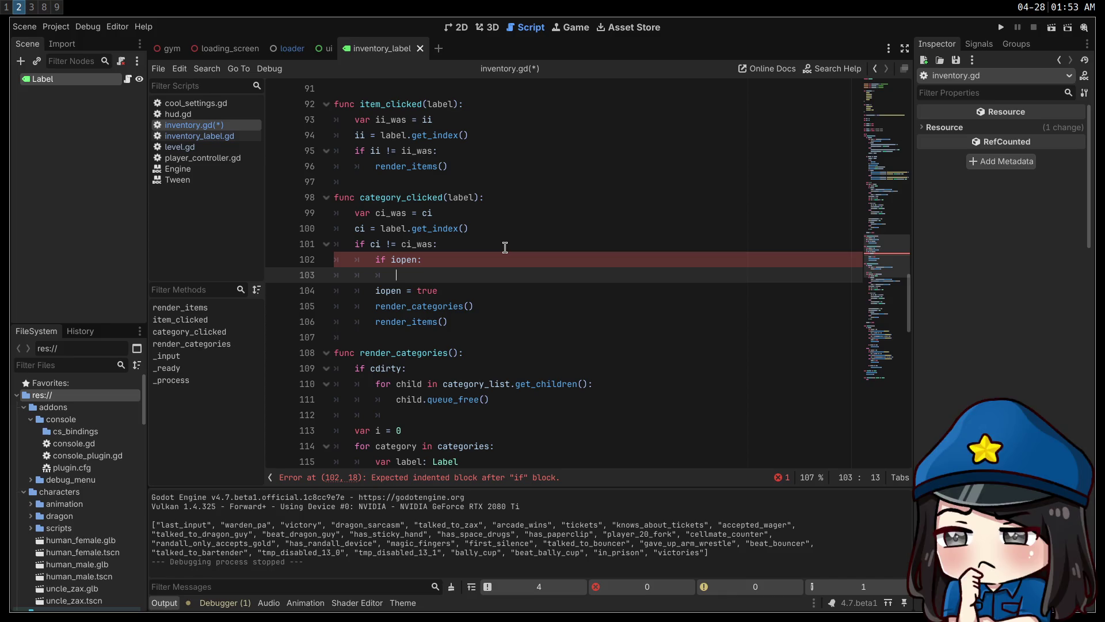
scroll(523, 264, up, 3)
scroll(524, 265, down, 2)
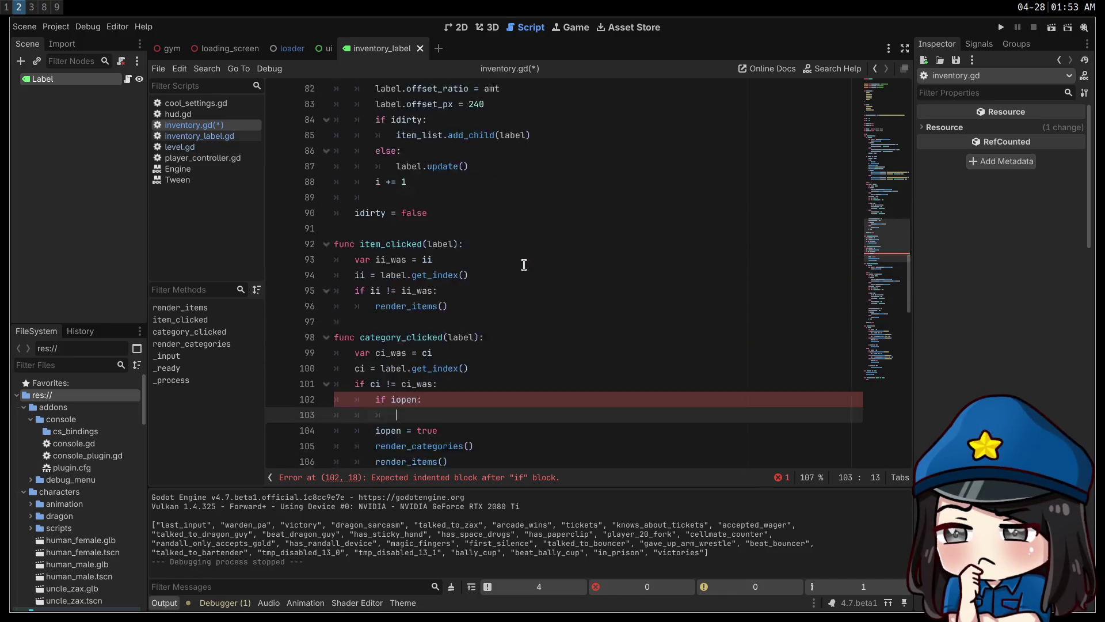
scroll(524, 264, down, 1)
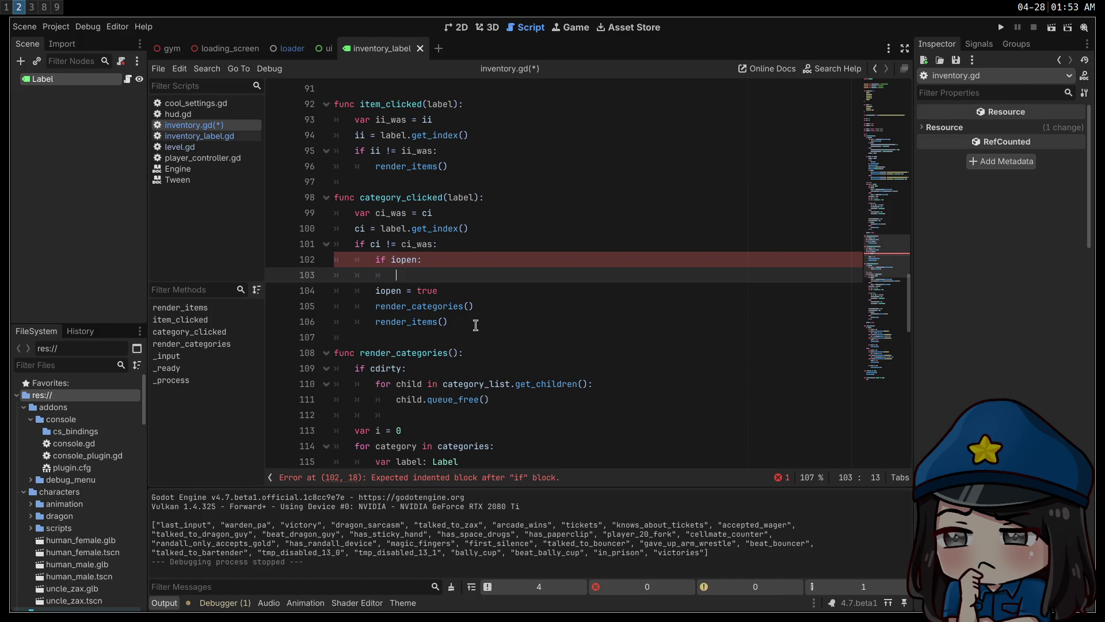
text(# this is gonna be such a hack)
- Under it set idirty = true and iopen = false, call render_items(), and save inventory.gd
key(Return)
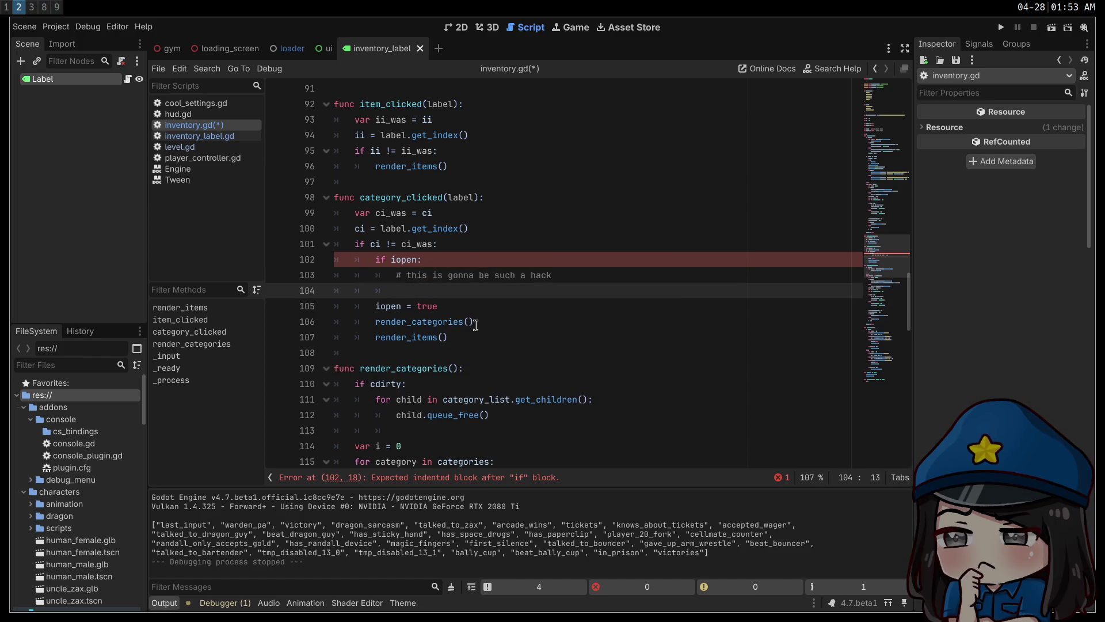
text(dirty = true)
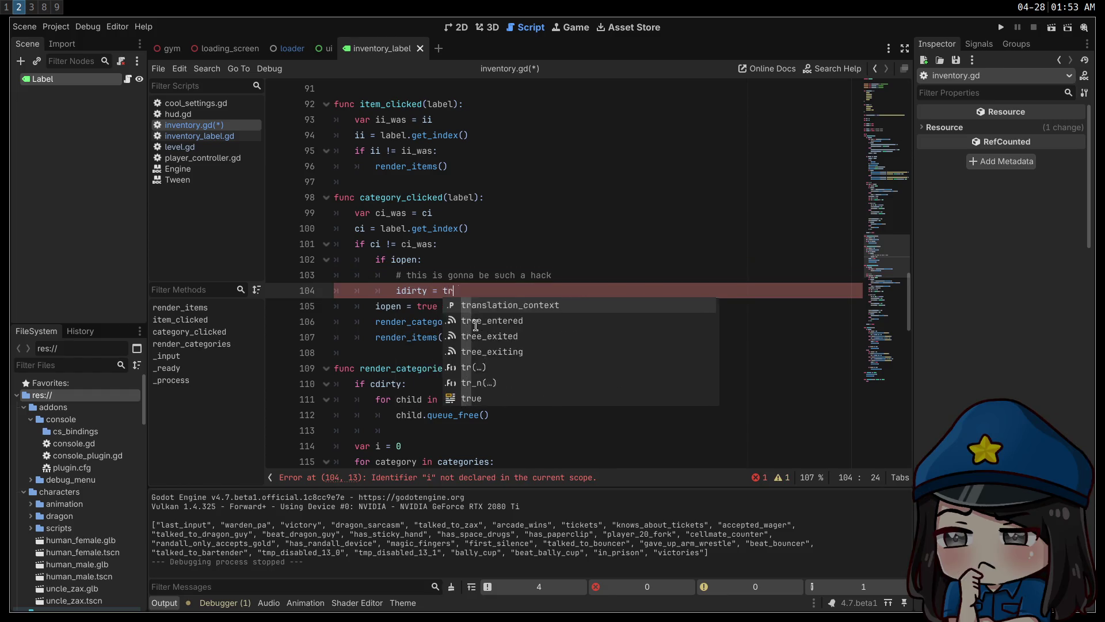
key(Return)
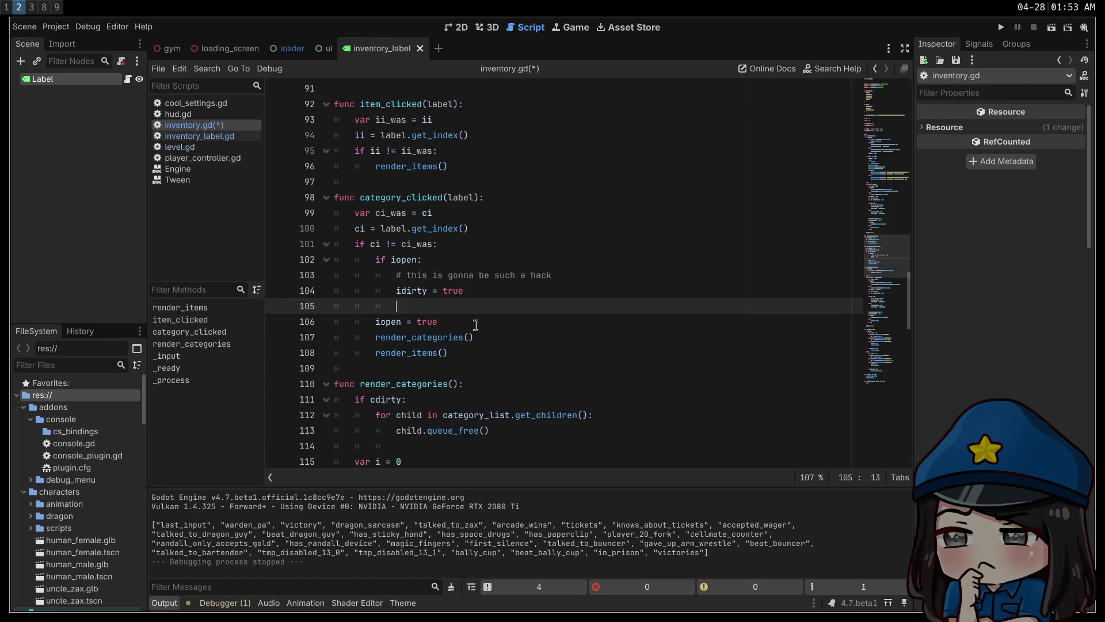
text(open = false)
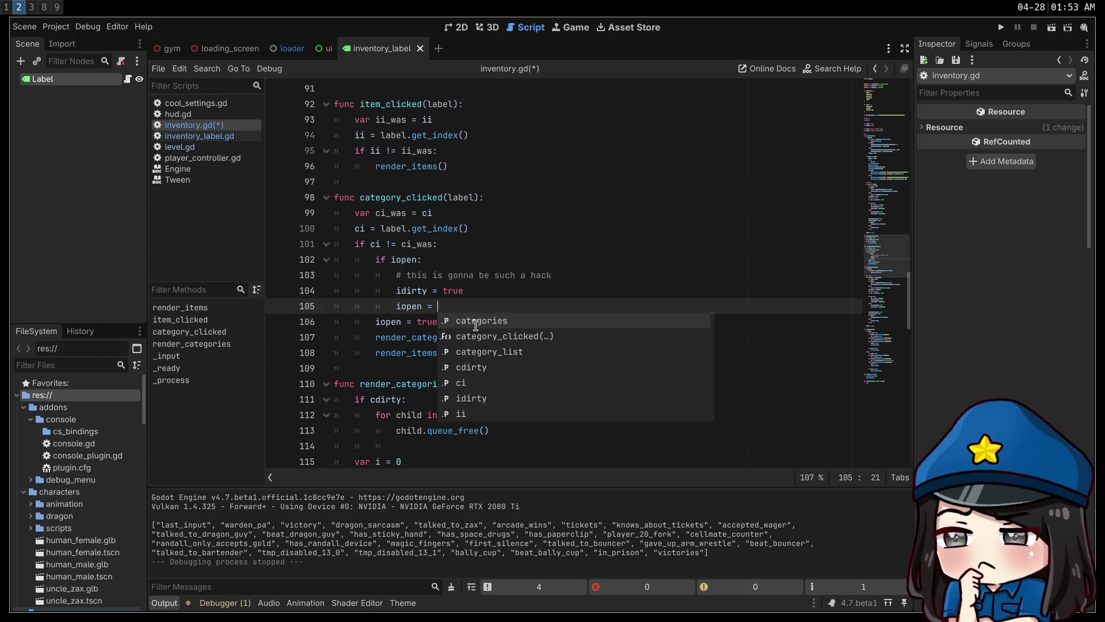
key(Return)
text(render_item)
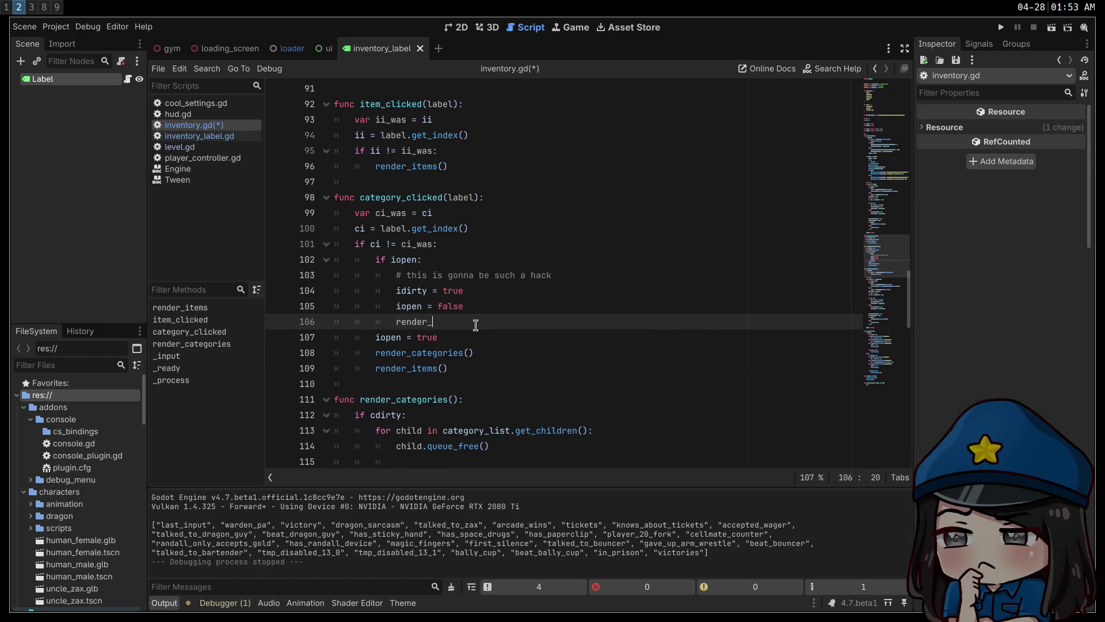
key(Return)
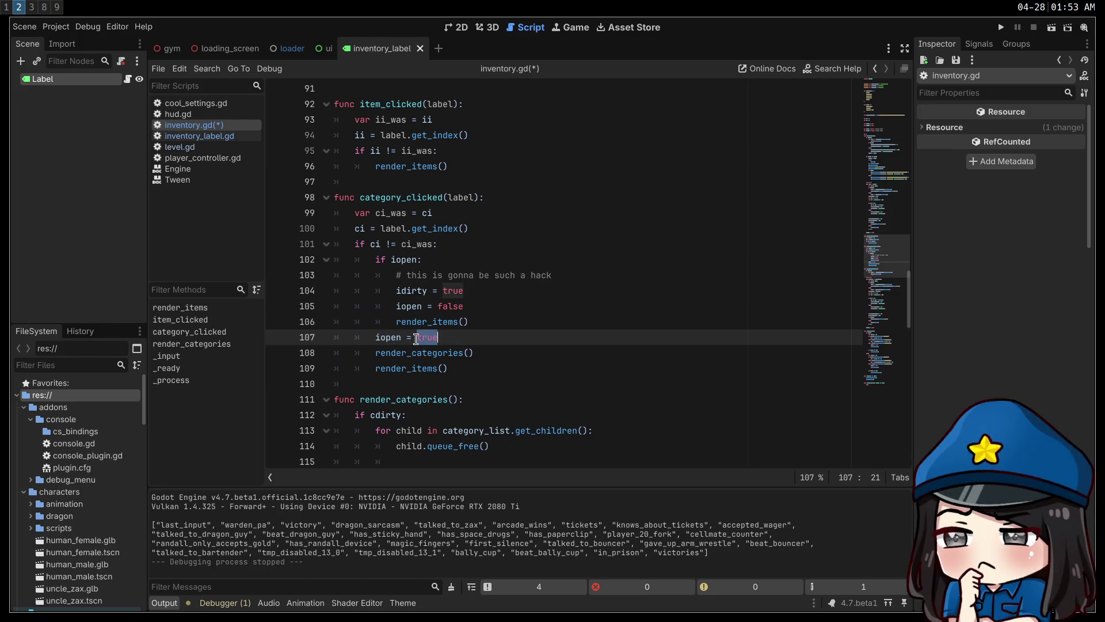
click(570, 381)
key(ctrl+s)
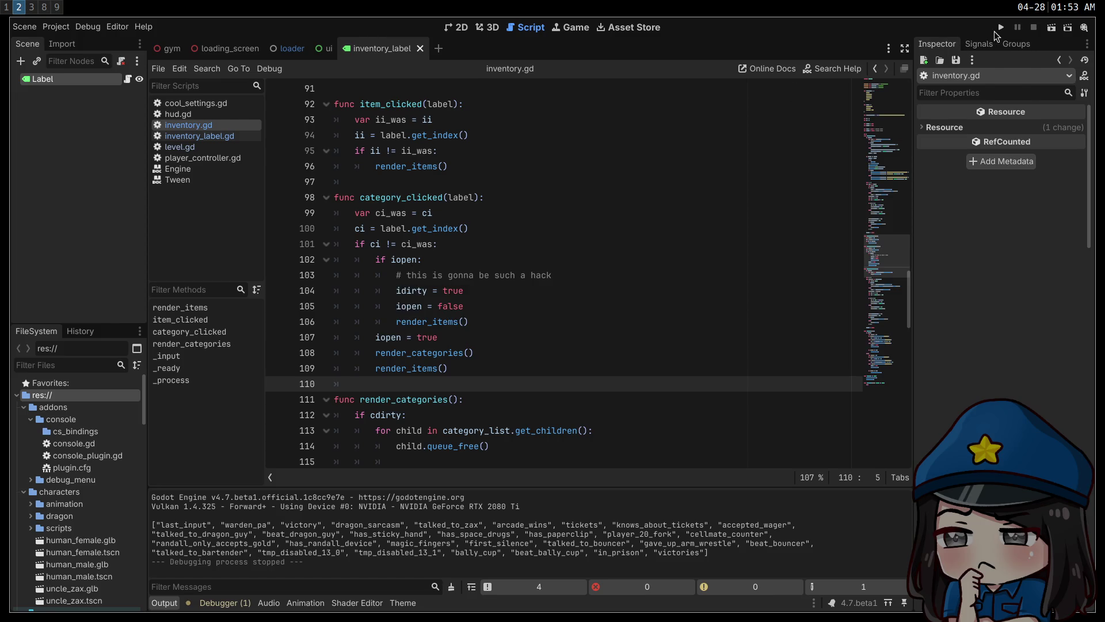
- Run the project and switch between the ALL, APPAREL, WEAPONS, POTIONS and MISC categories
click(1001, 28)
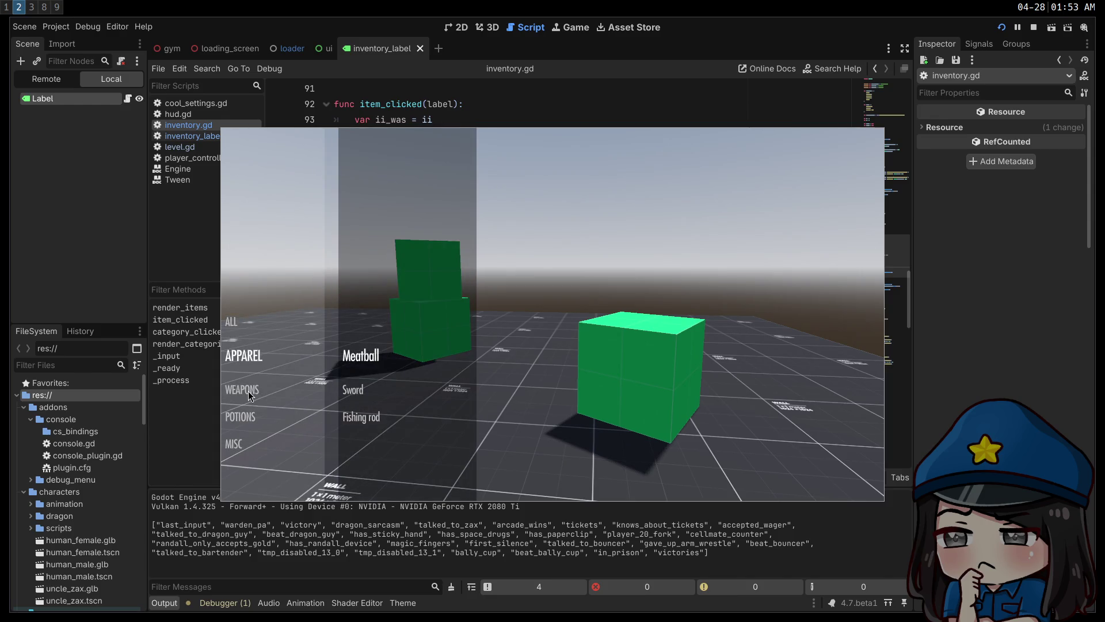
click(247, 398)
click(244, 399)
click(237, 396)
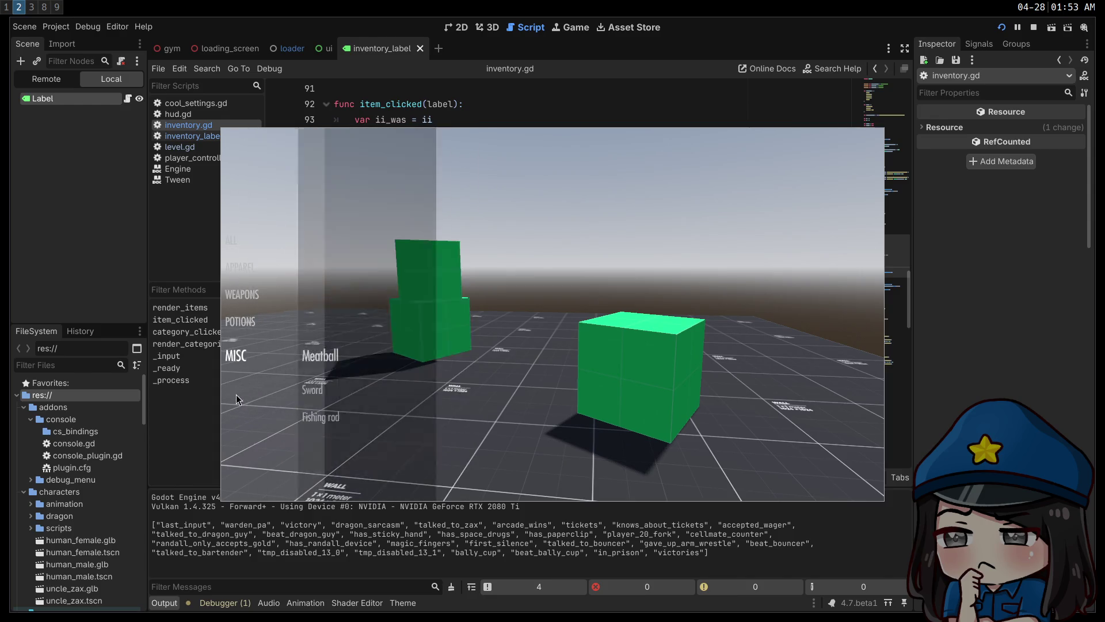
click(239, 304)
click(236, 326)
click(234, 326)
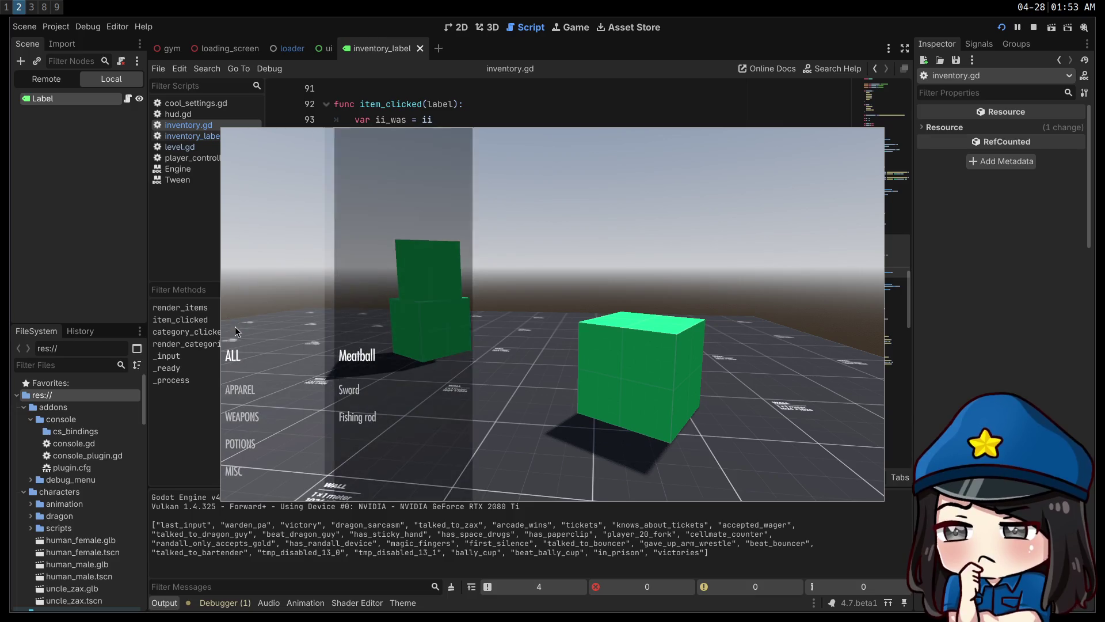
click(250, 394)
click(247, 395)
click(242, 394)
click(237, 391)
click(239, 319)
click(241, 319)
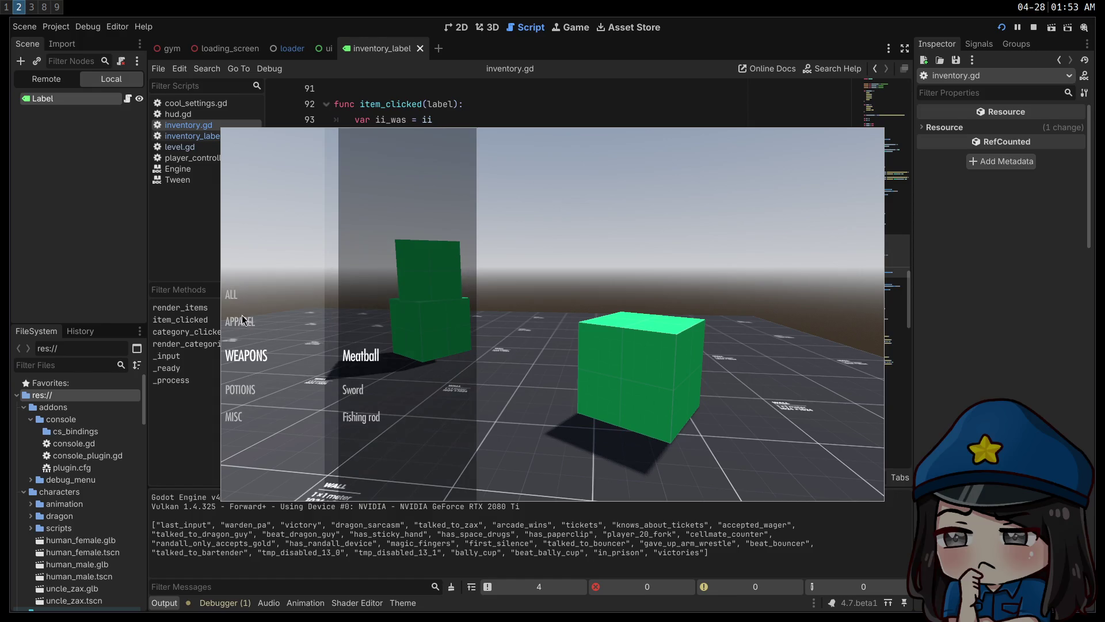
click(243, 320)
click(235, 317)
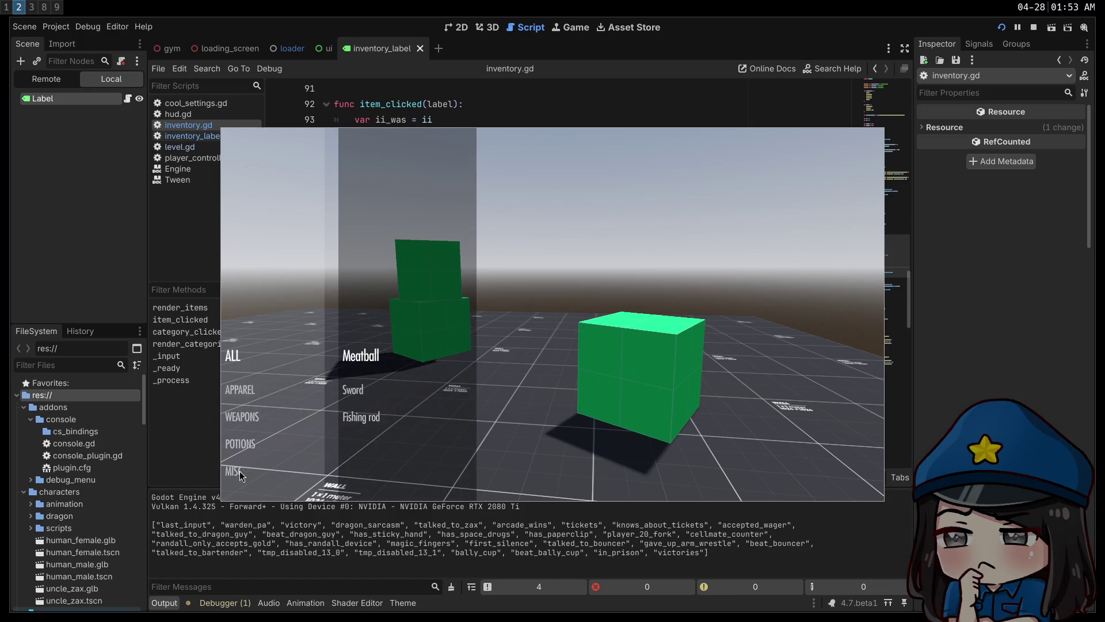
click(240, 443)
click(232, 296)
click(241, 320)
key(Down)
key(Down)
key(Down)
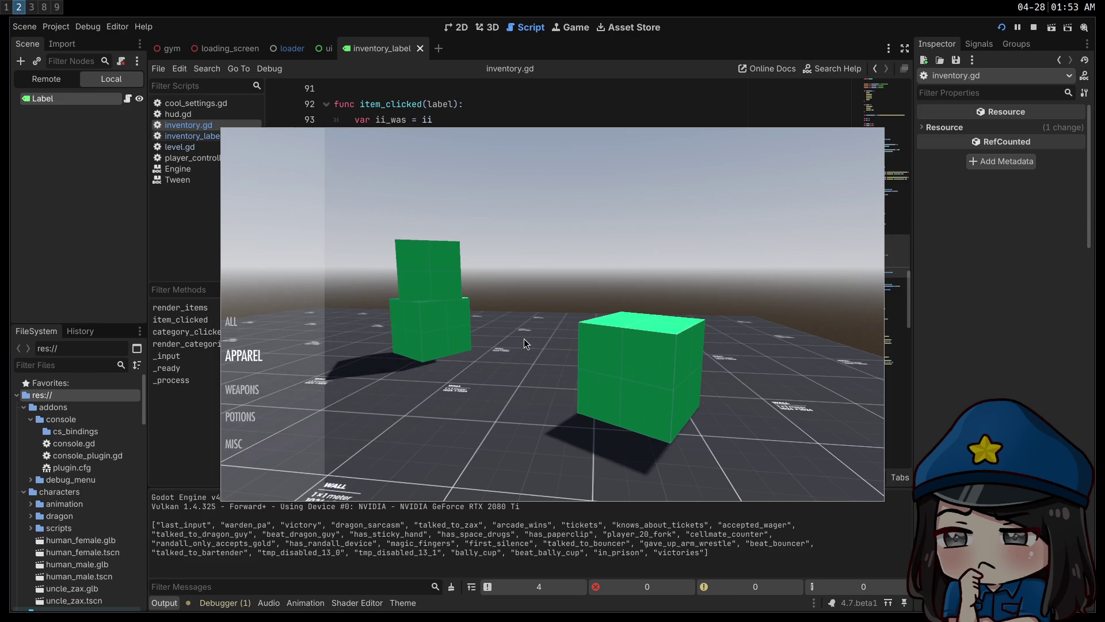
key(Up)
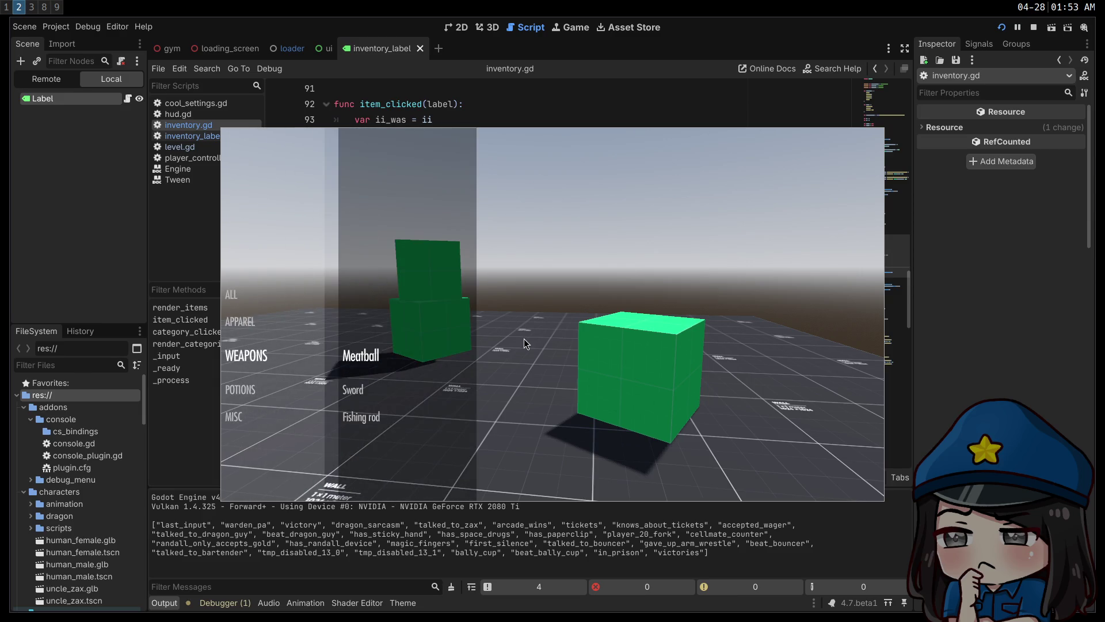
click(252, 325)
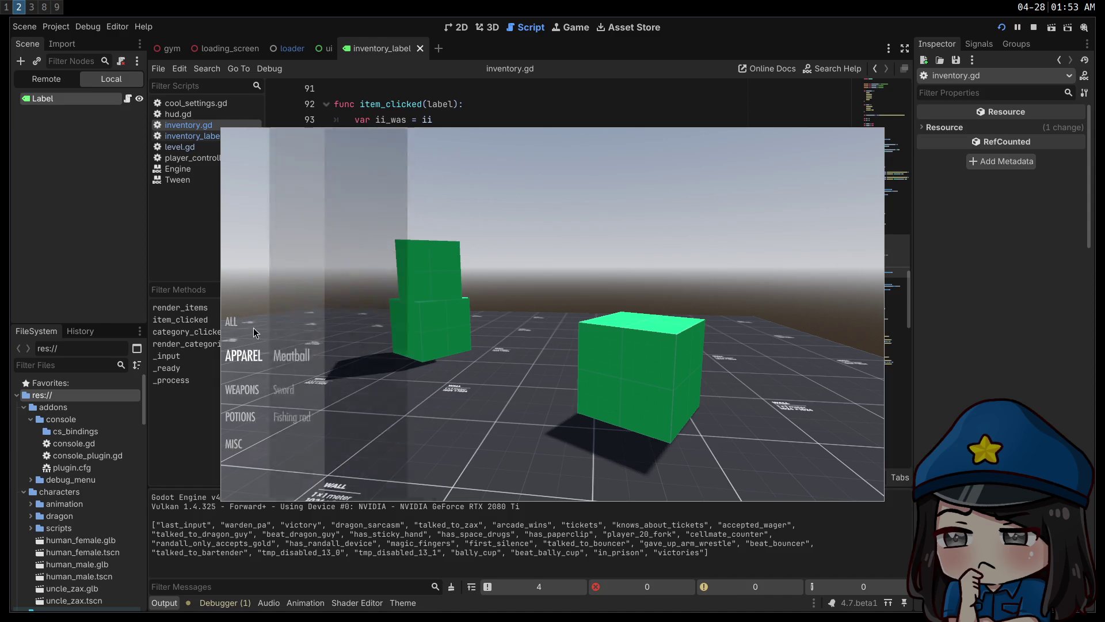
- Select Sword, Fishing rod and Meatball in the APPAREL item list, then stop the game
click(352, 393)
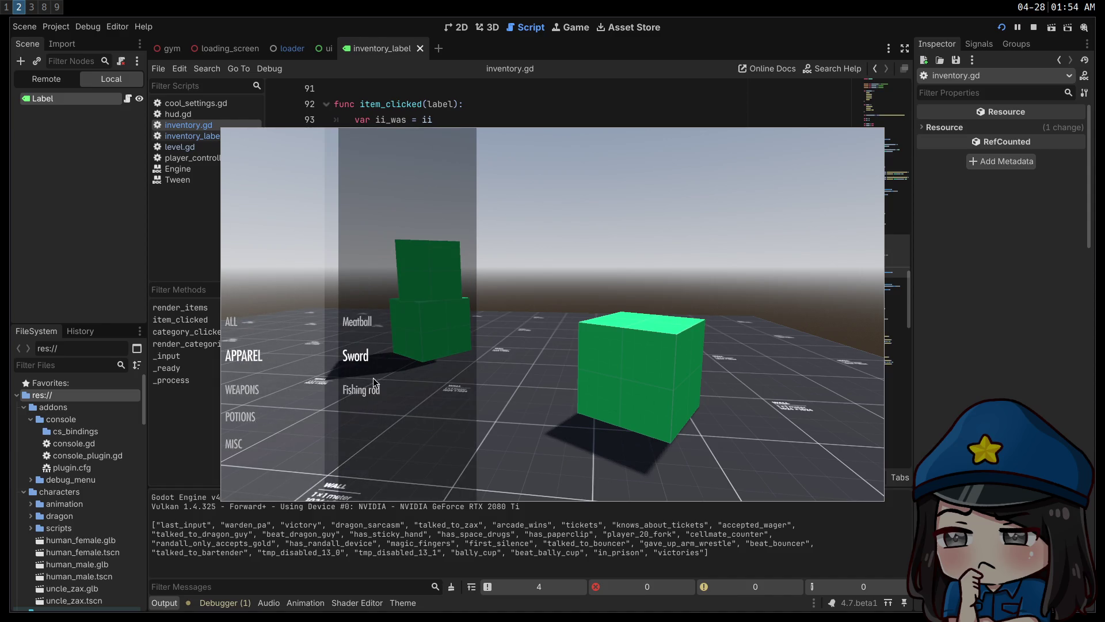
click(372, 396)
click(361, 326)
click(361, 327)
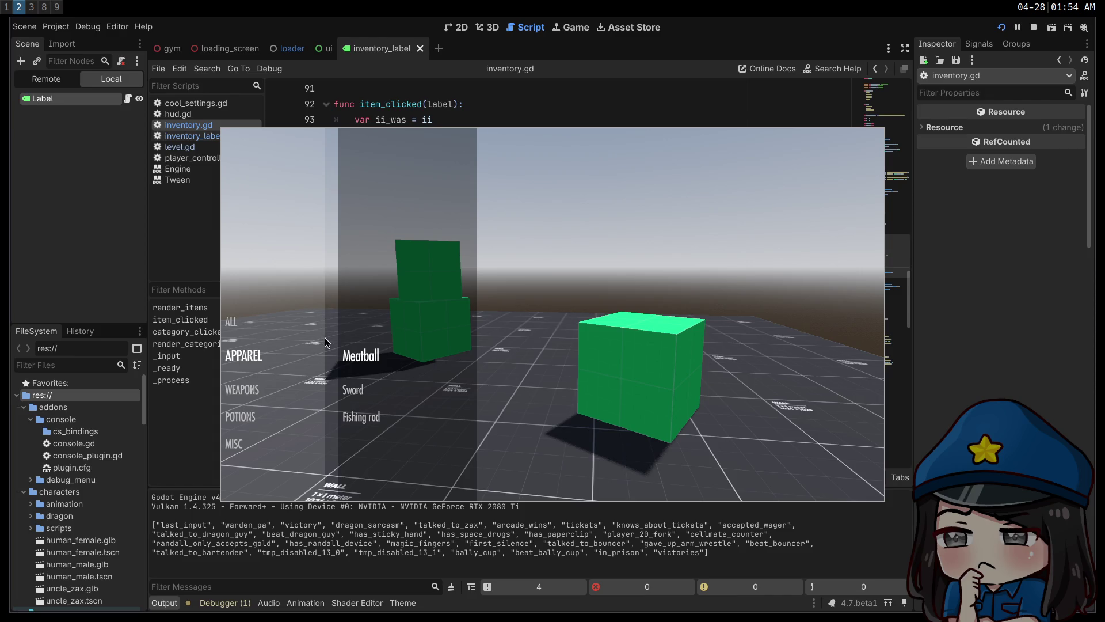
click(359, 390)
key(F8)
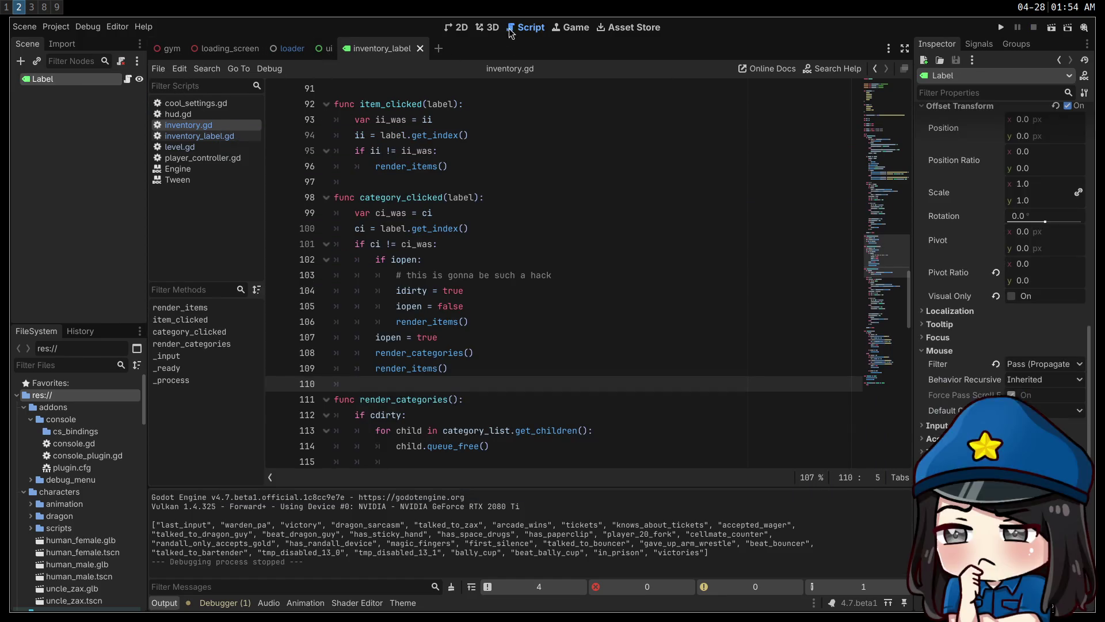
- Switch to the label scene's 2D view and scroll through the Label's Inspector properties
click(486, 27)
click(463, 30)
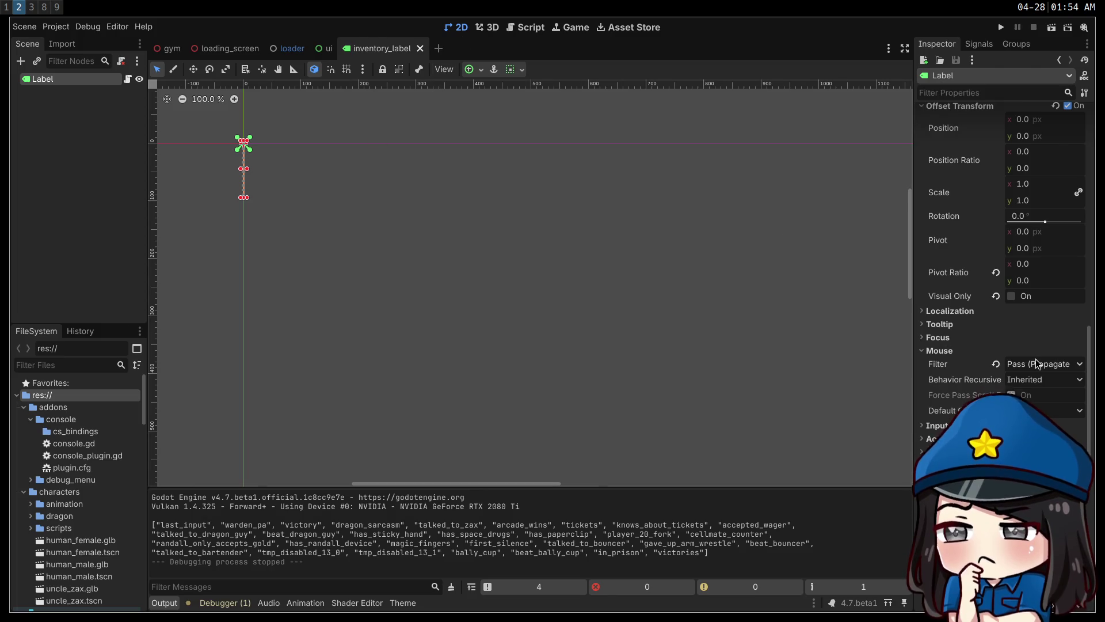
scroll(950, 254, up, 5)
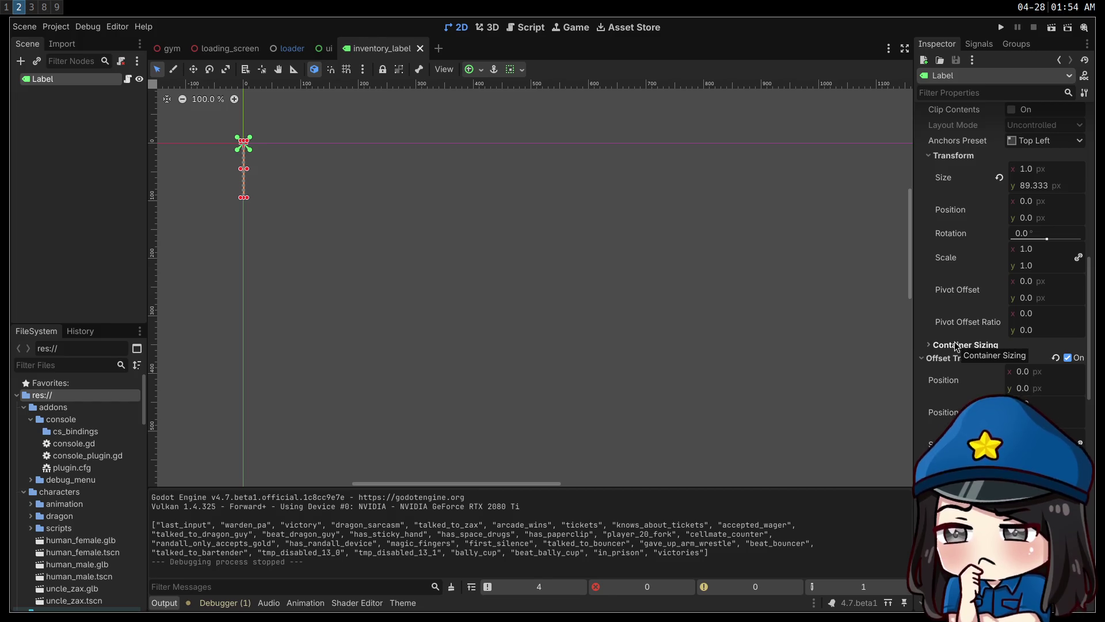
scroll(957, 347, down, 5)
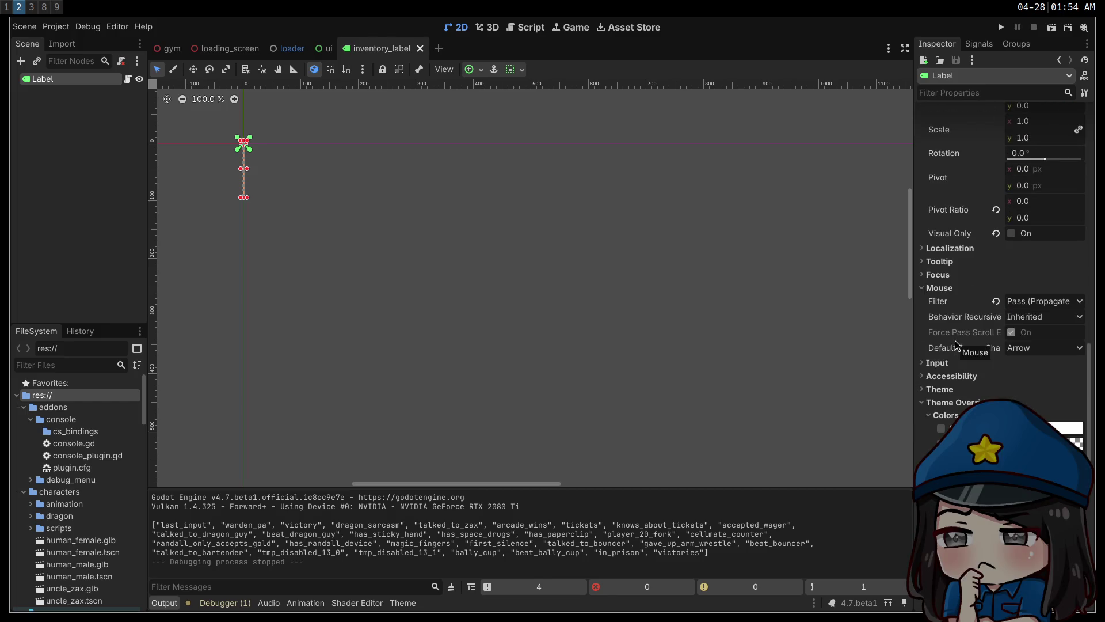
scroll(951, 358, down, 10)
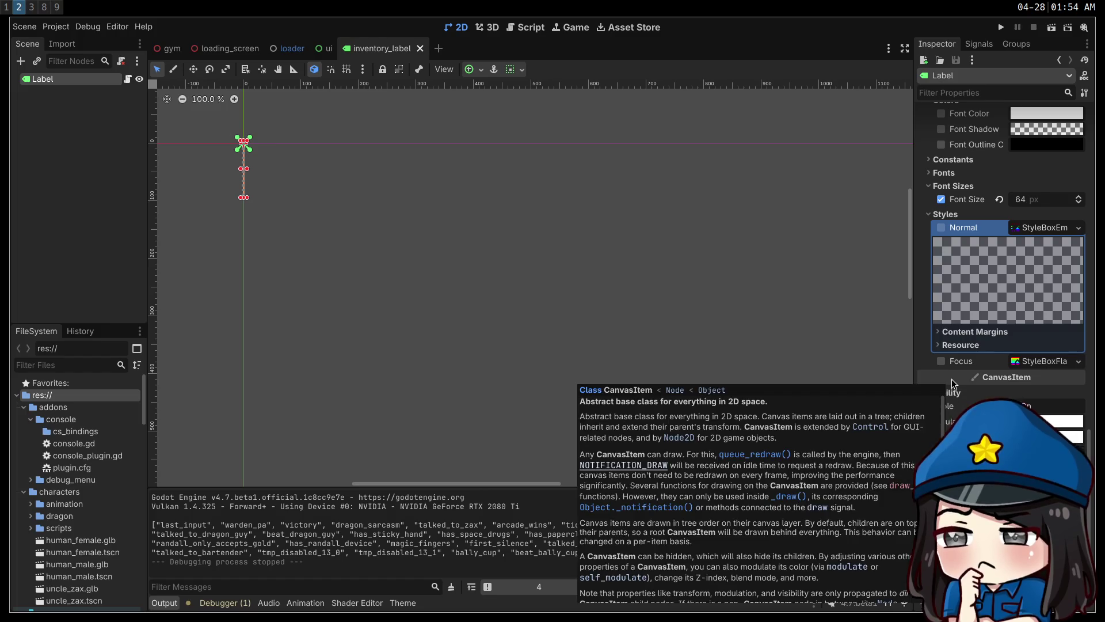
scroll(1002, 288, down, 3)
scroll(1002, 288, up, 6)
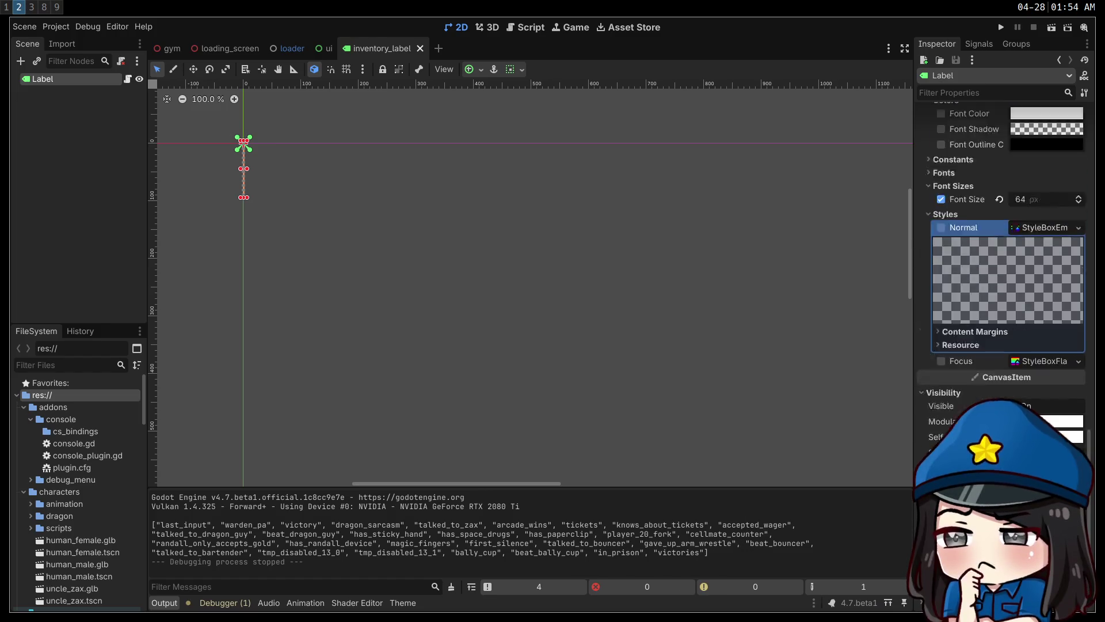
- Expand and collapse the Label's Constants theme overrides, Accessibility and Input sections
click(934, 225)
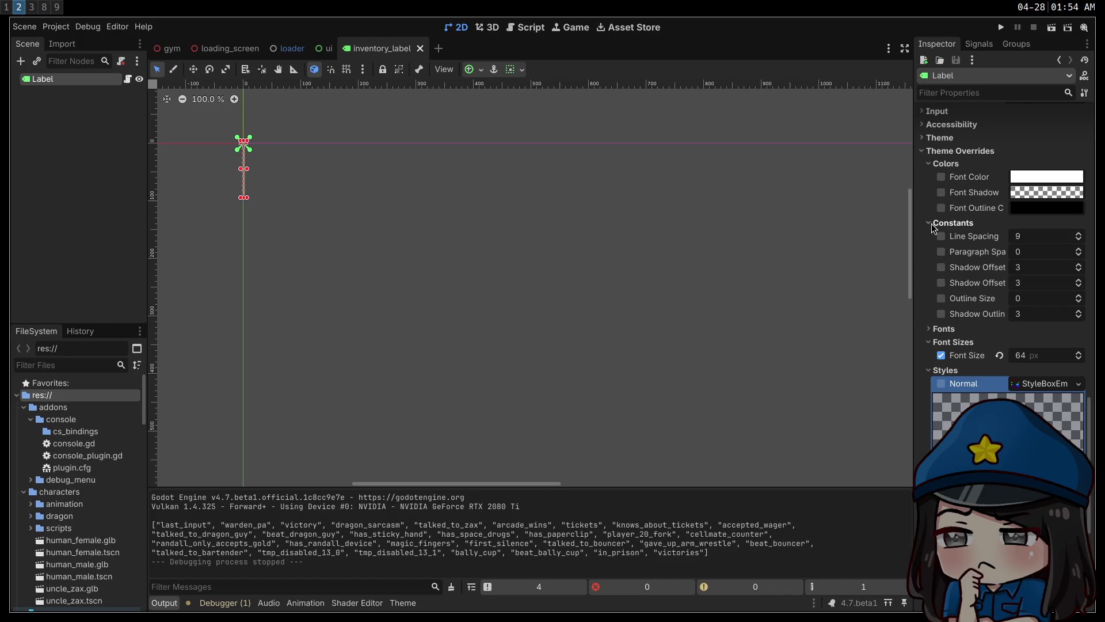
click(934, 224)
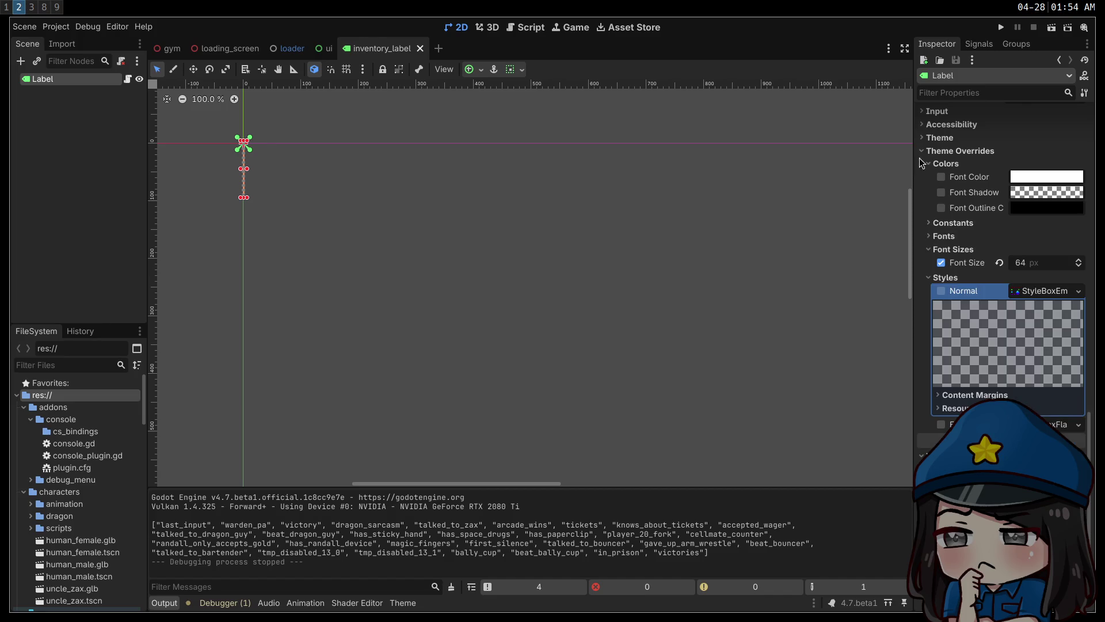
click(927, 126)
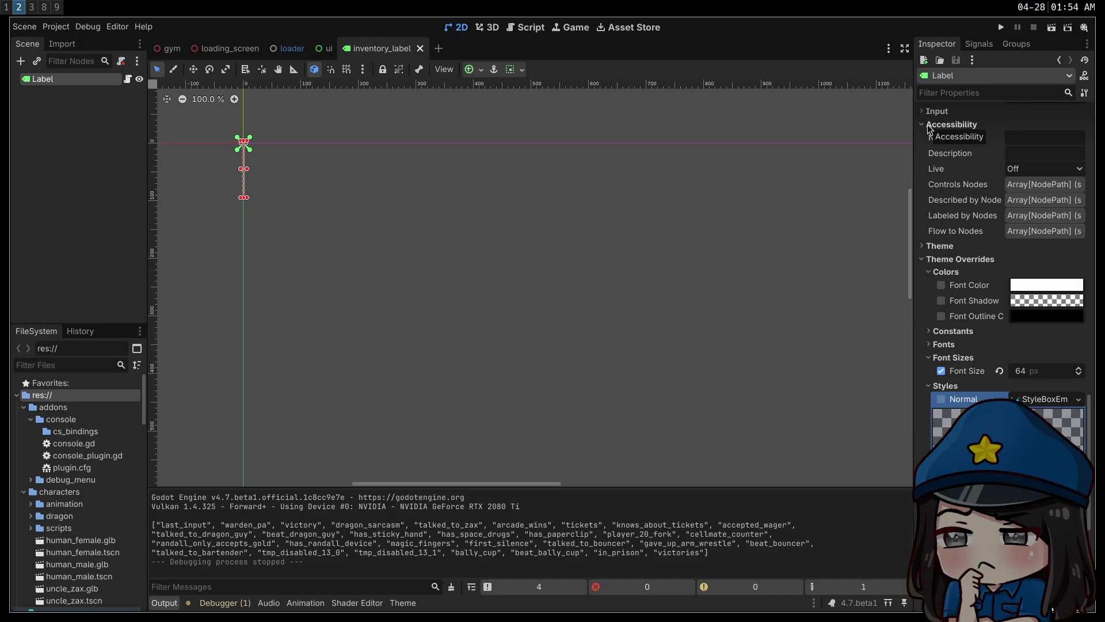
click(929, 124)
click(932, 111)
click(933, 112)
- Scroll back to the top of the Inspector and run the project again
scroll(947, 184, up, 5)
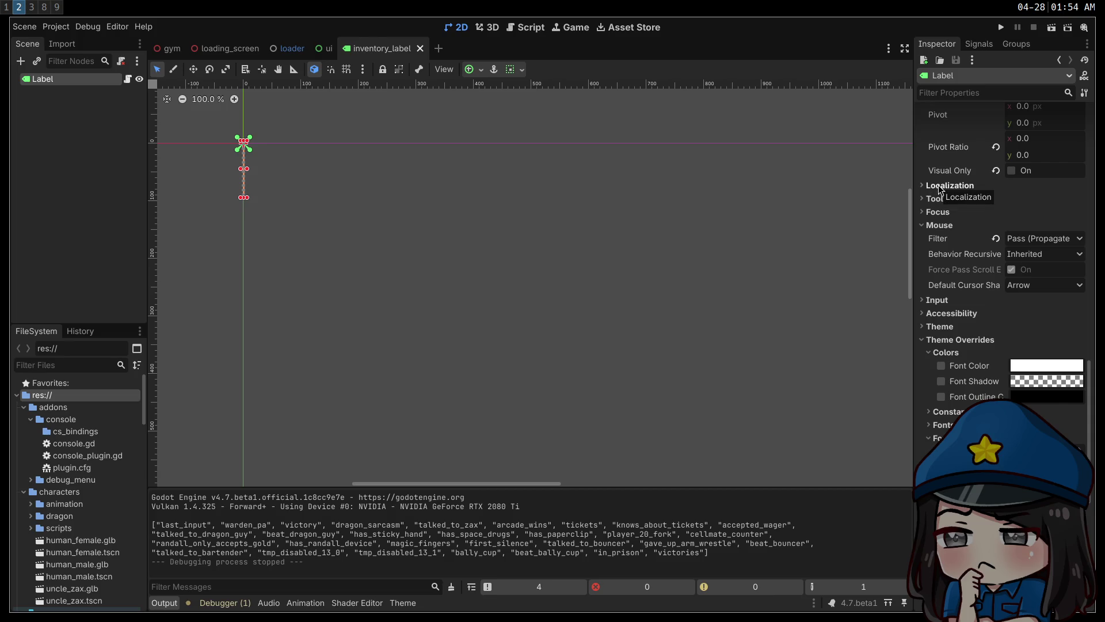
scroll(972, 247, up, 5)
mouse_move(958, 240)
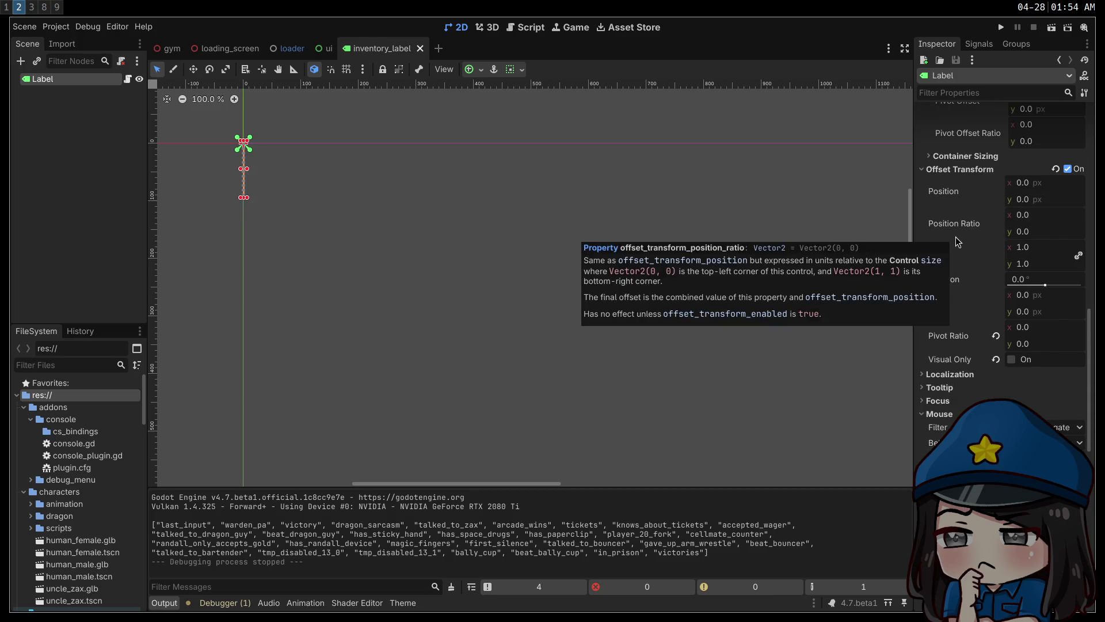
scroll(990, 256, up, 6)
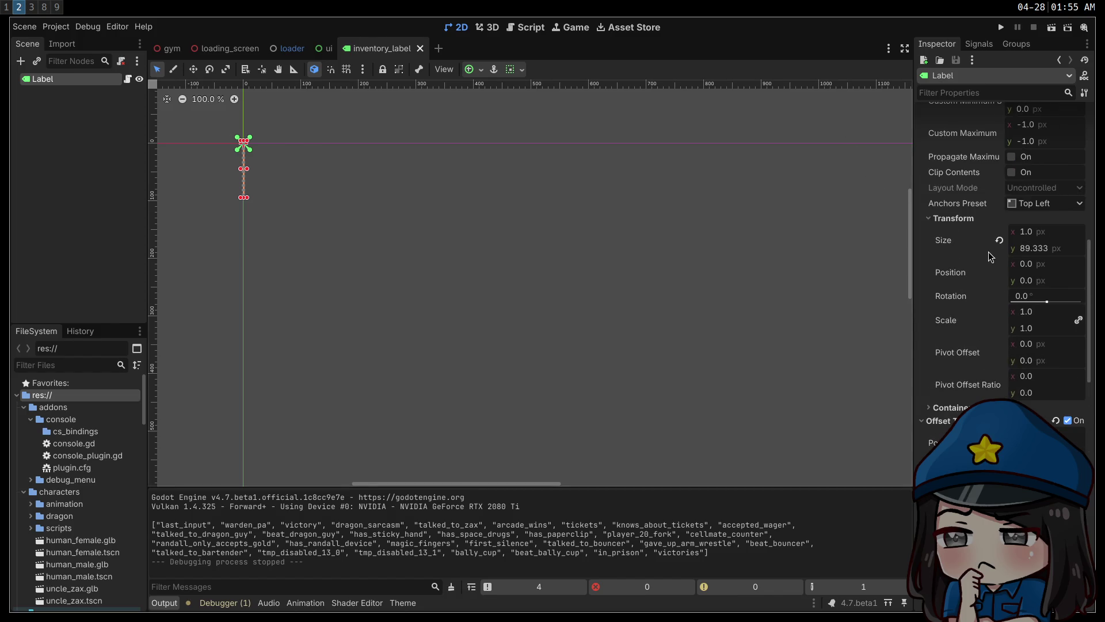
scroll(981, 264, up, 6)
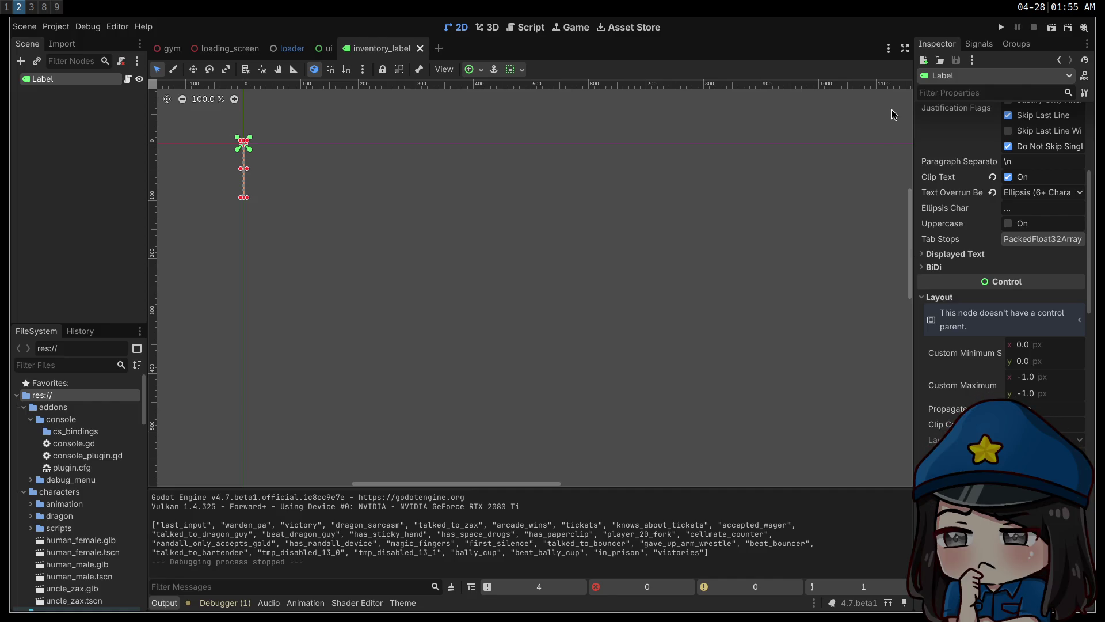
scroll(944, 286, up, 4)
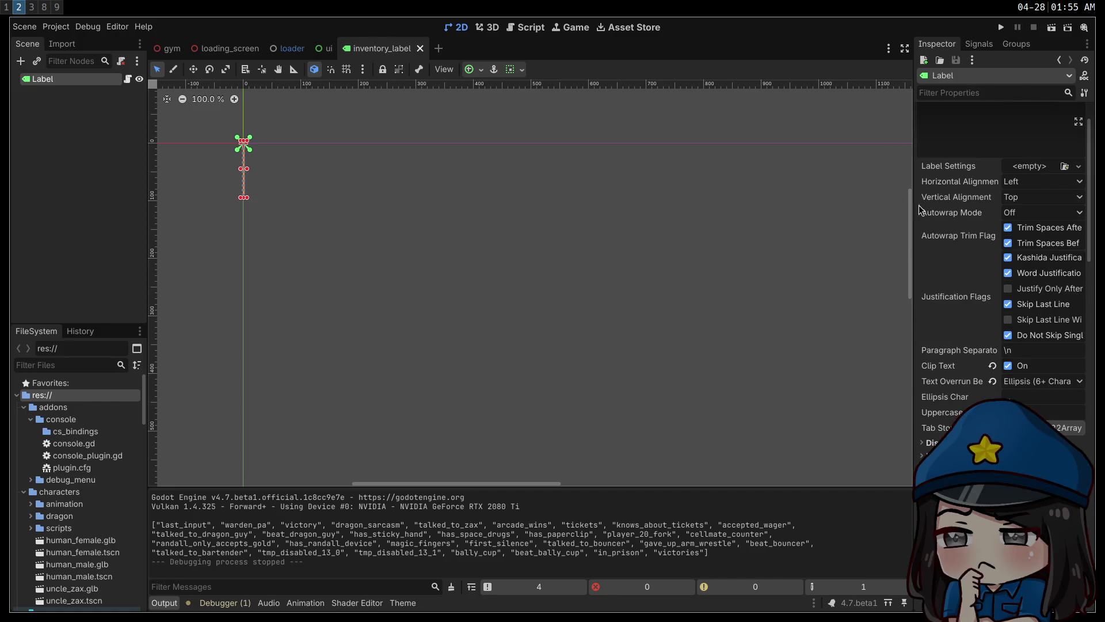
click(1001, 27)
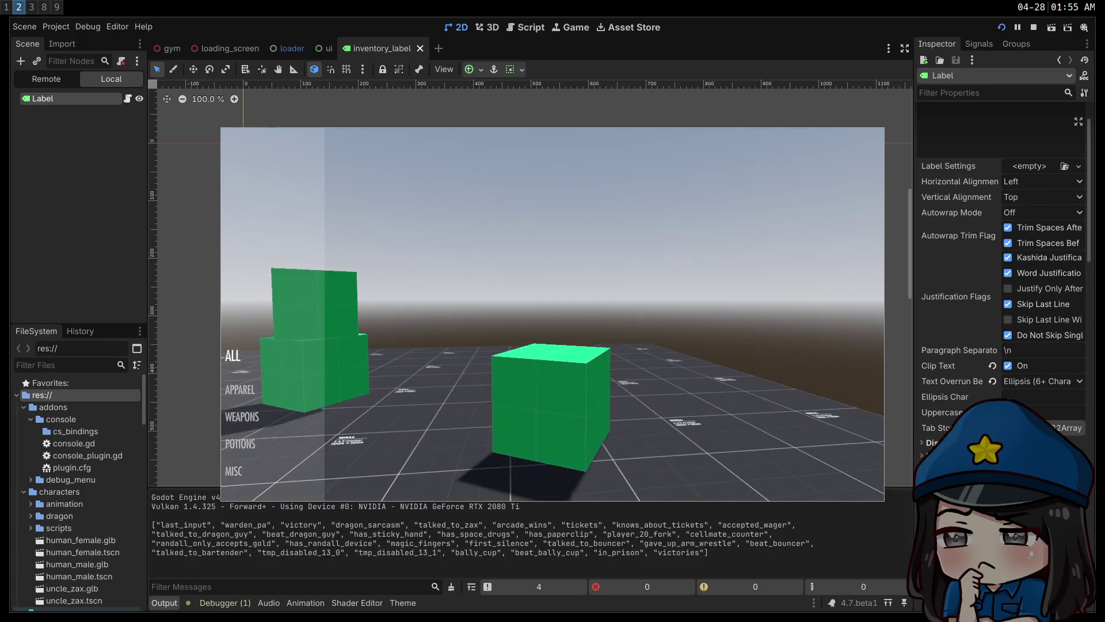
- Step the selection down to MISC, closing the item list with Escape and reopening it
key(Down)
key(Down)
key(Down)
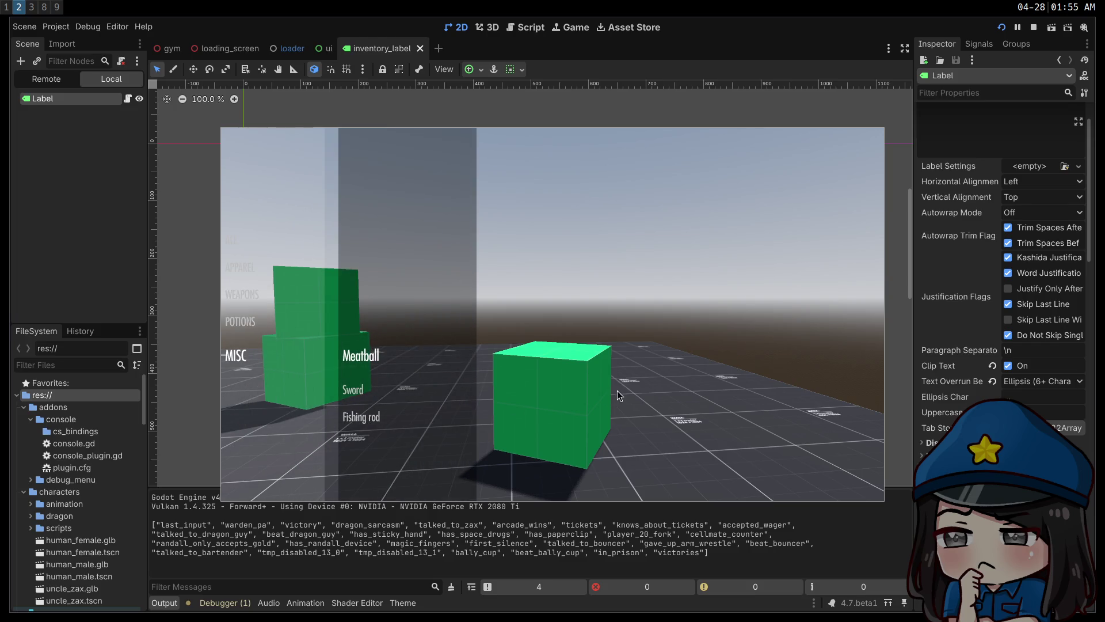
key(Escape)
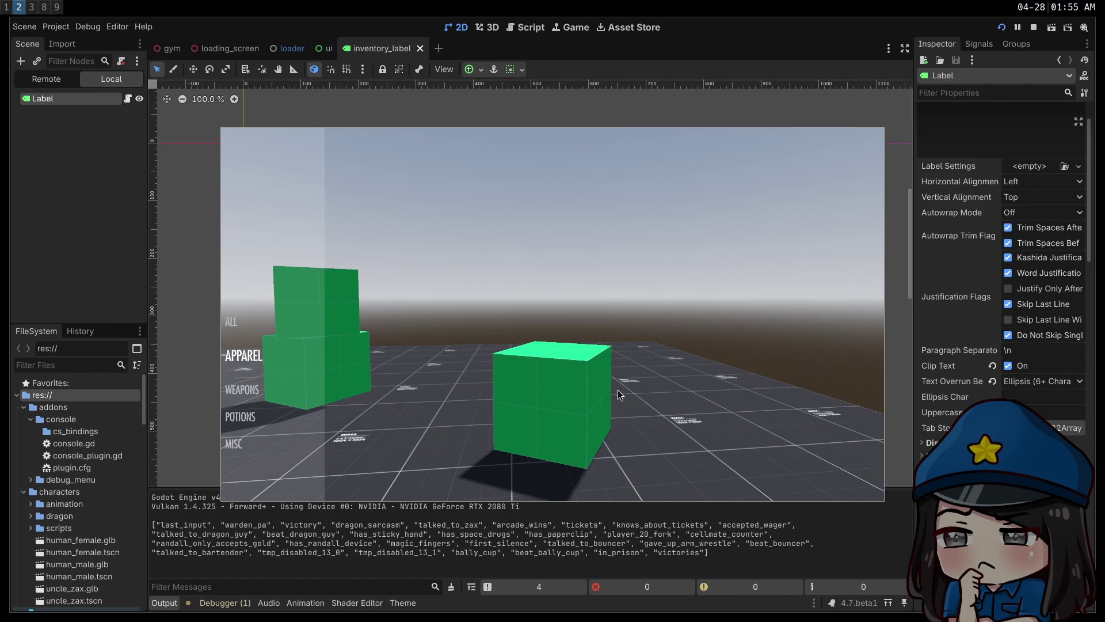
key(Down)
key(Down)
key(Right)
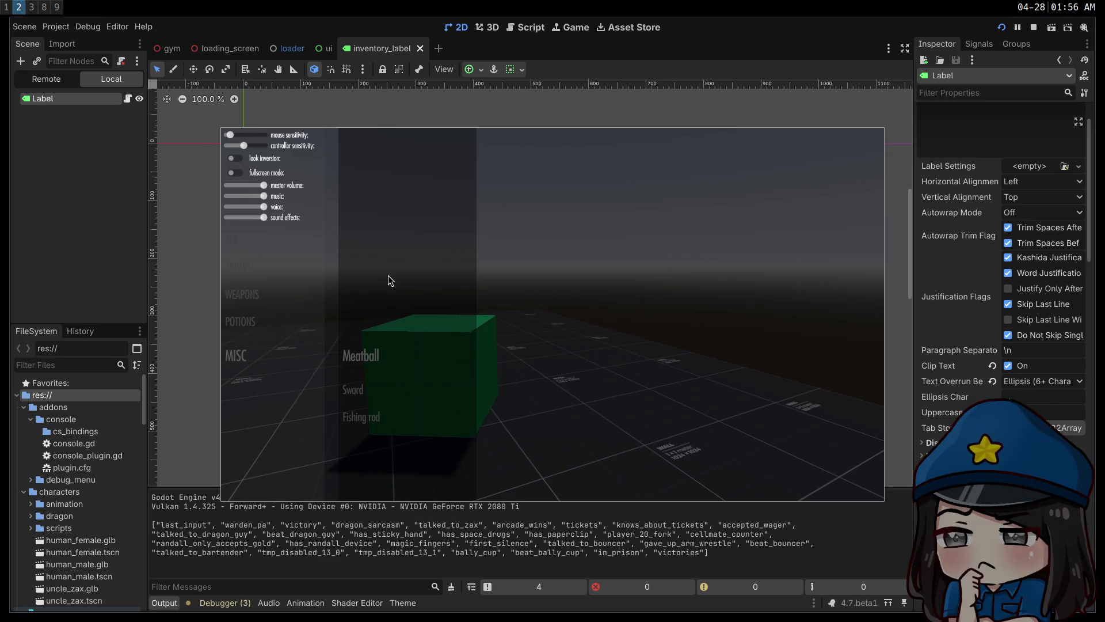
- Dismiss the settings panel and move the category selection up through POTIONS and WEAPONS to APPAREL
key(Escape)
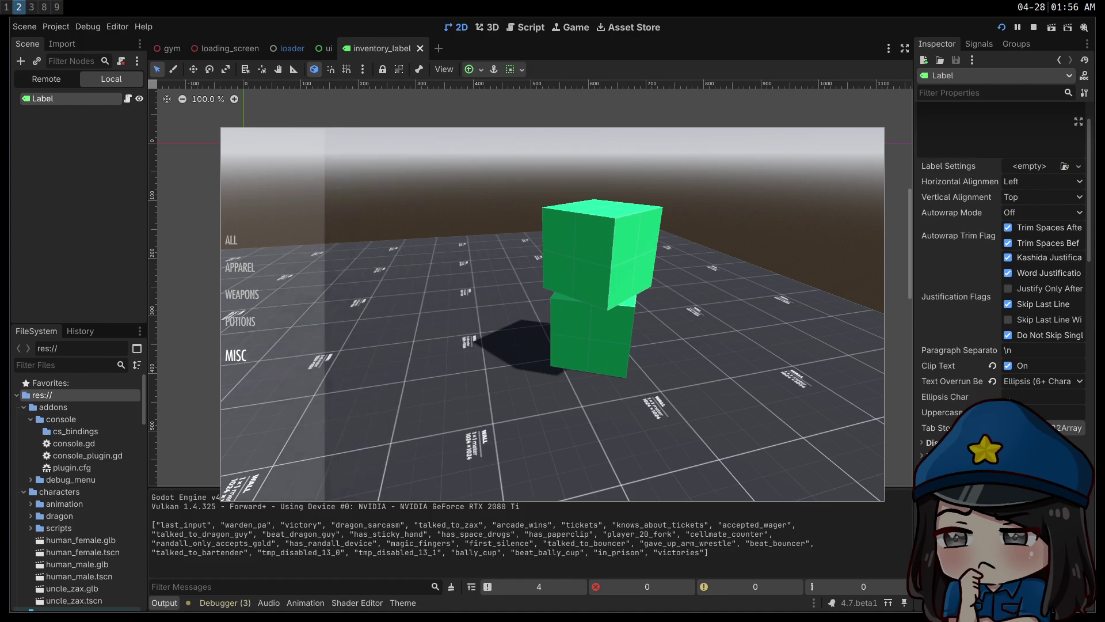
key(Up)
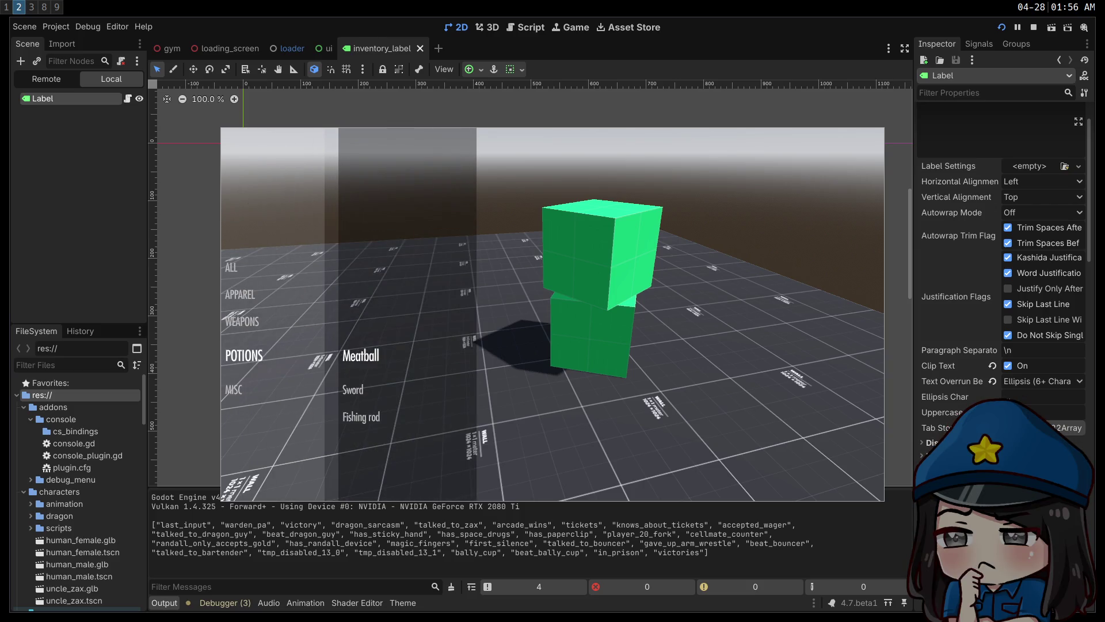
key(Up)
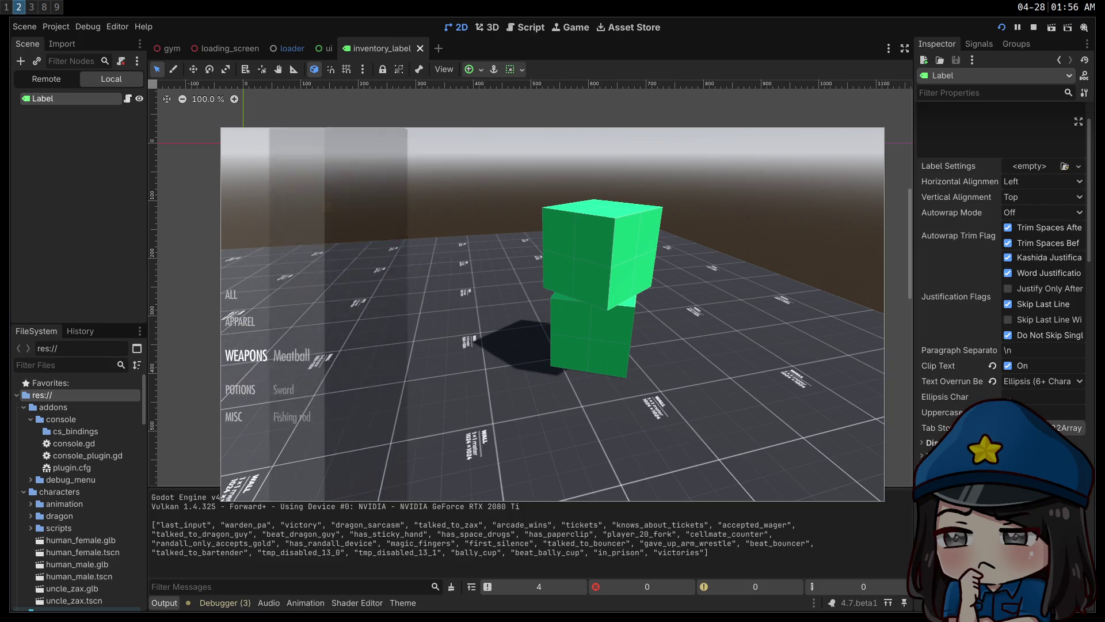
key(Up)
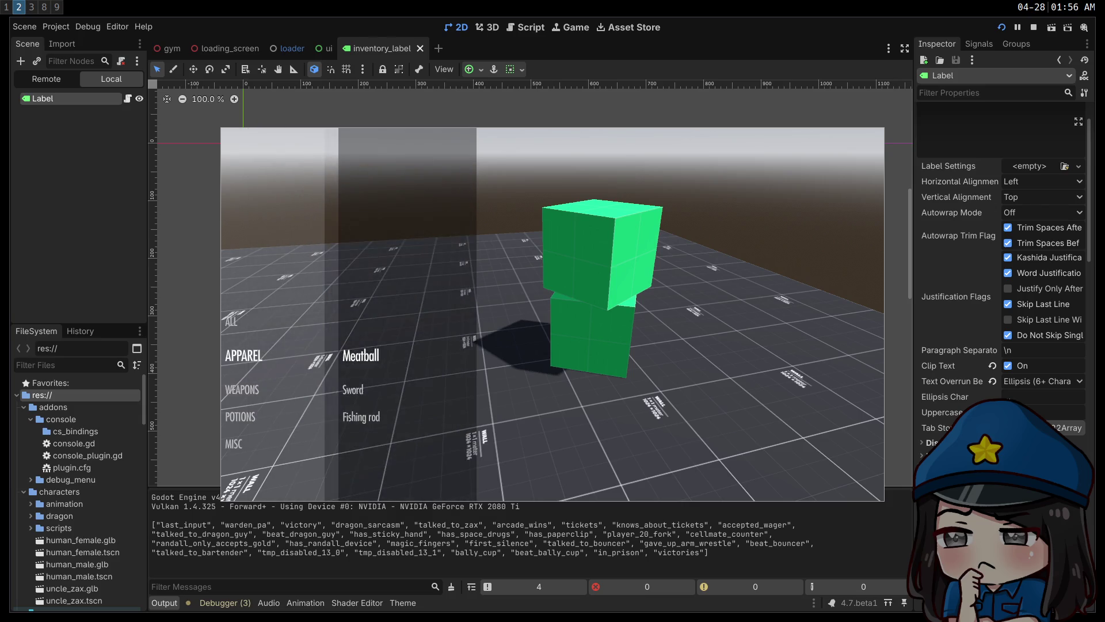
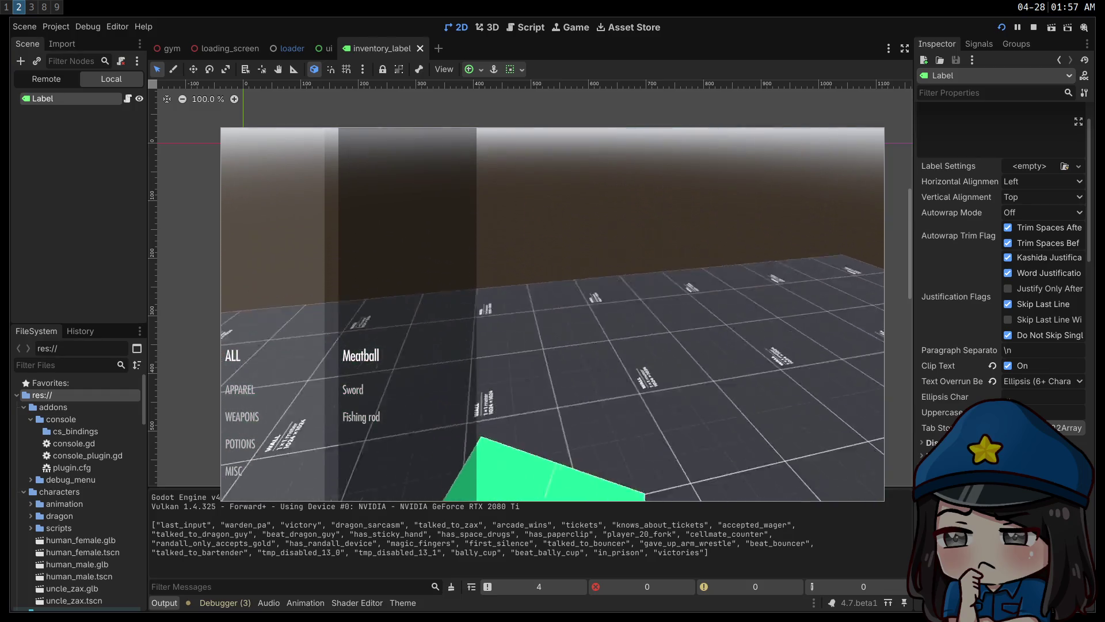
- Leave Godot and bring up the Game UI Database tab with the Skyrim loot-menu video
key(alt+Tab)
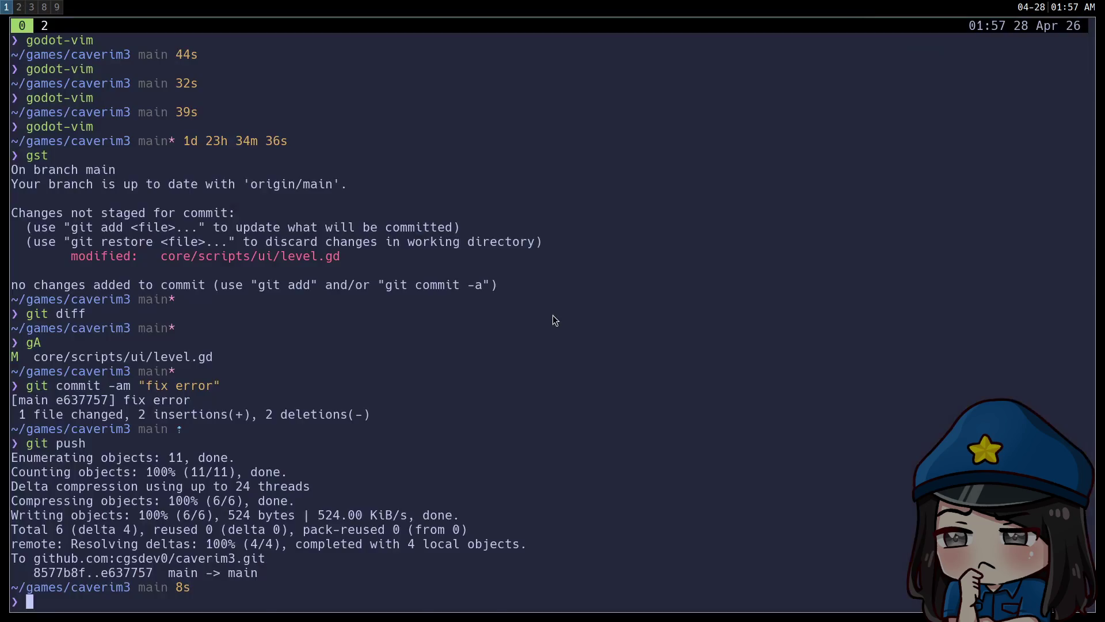
key(super+3)
click(242, 29)
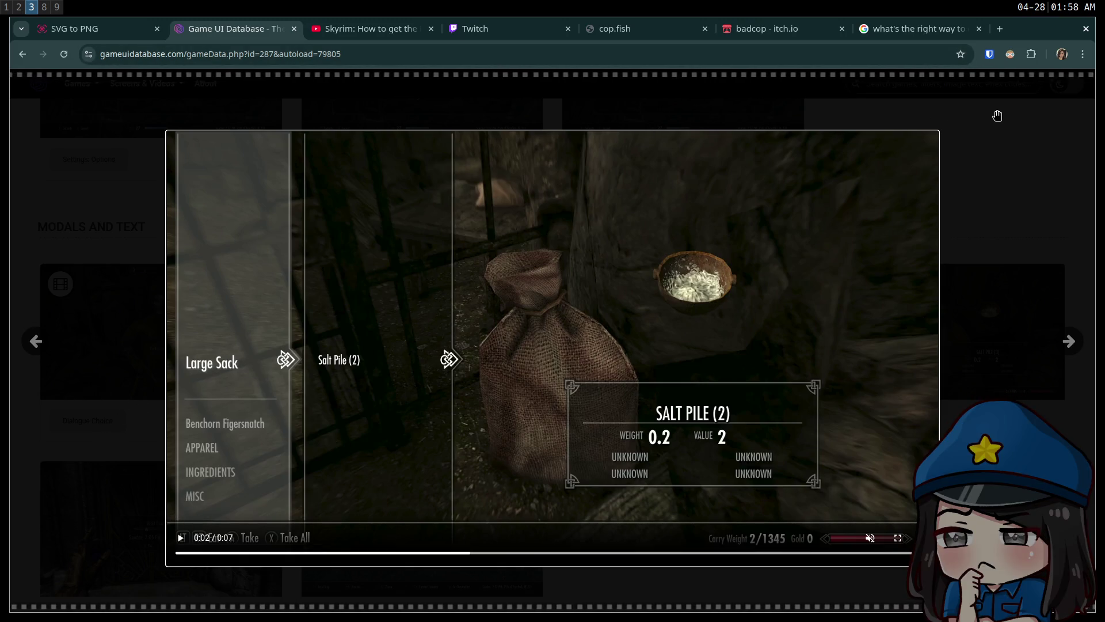
- Close the loot video and open the Chain Lightning screenshot from Stats and Resources
click(68, 53)
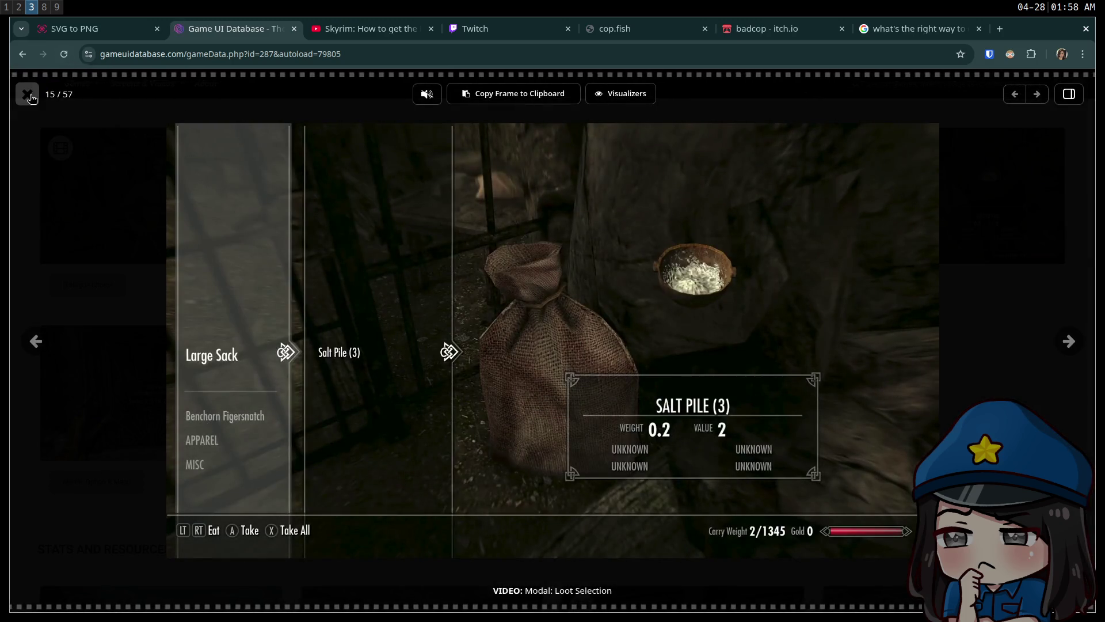
click(28, 94)
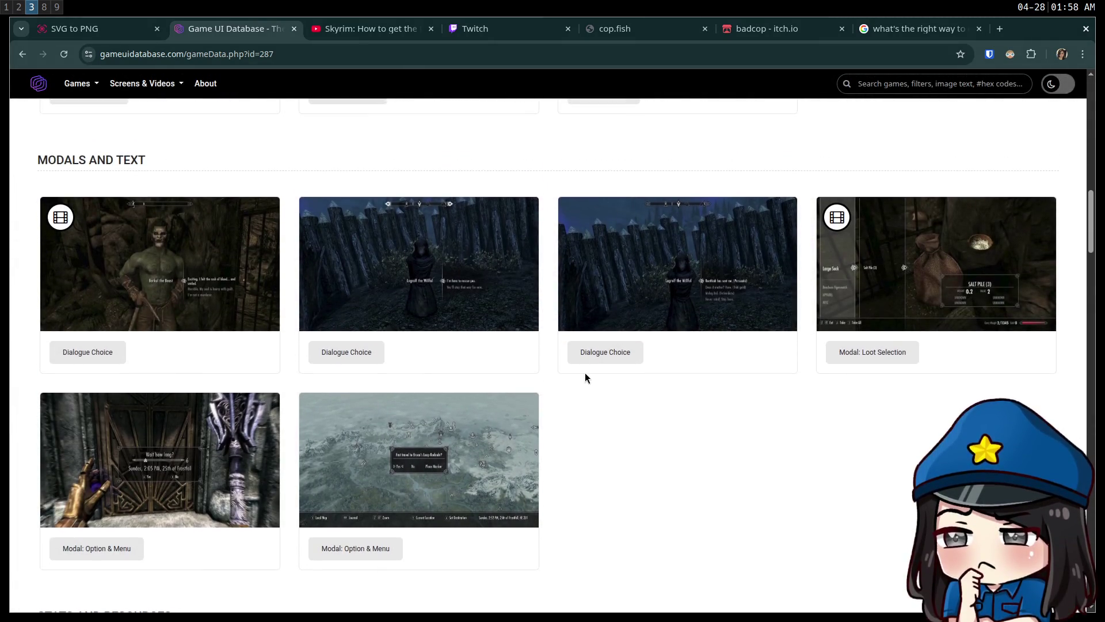
scroll(584, 377, up, 15)
scroll(584, 380, down, 5)
scroll(585, 378, down, 8)
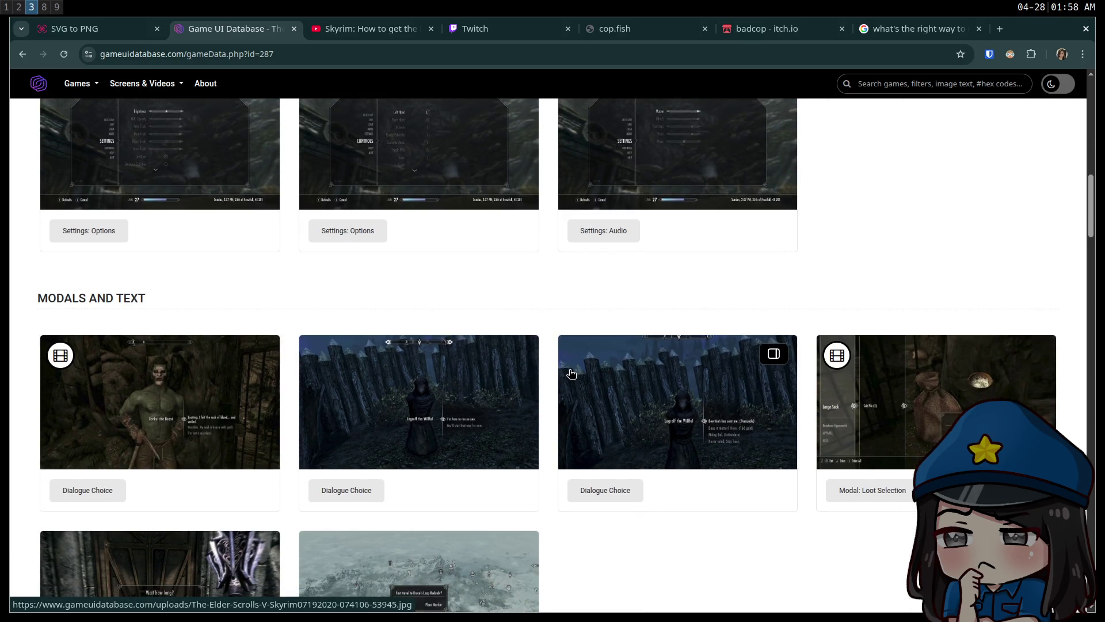
scroll(569, 375, down, 6)
scroll(568, 375, down, 1)
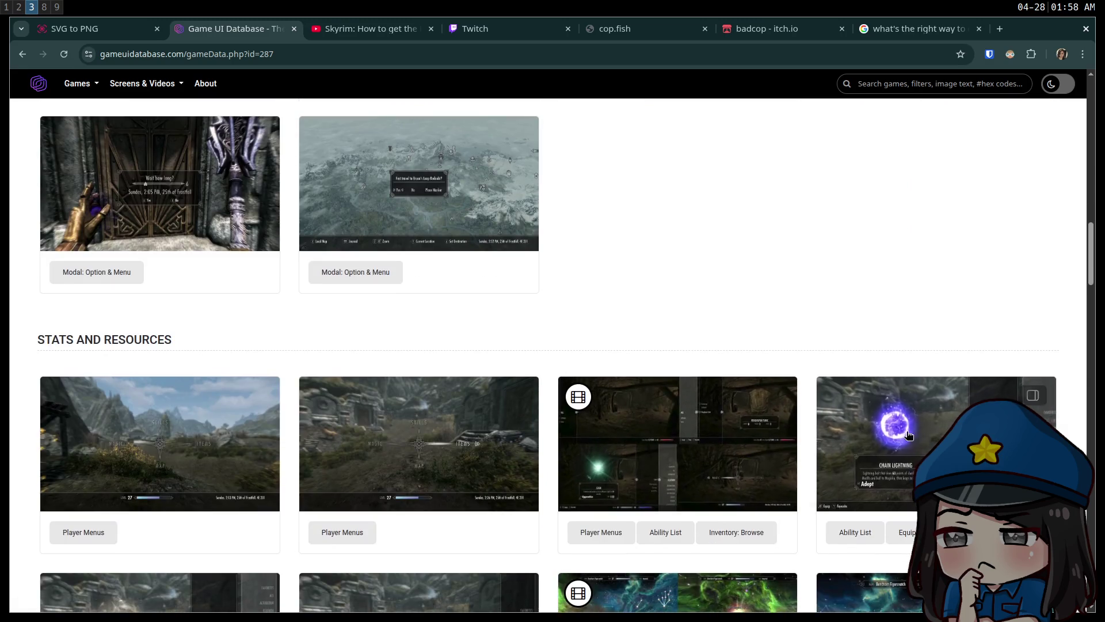
click(909, 435)
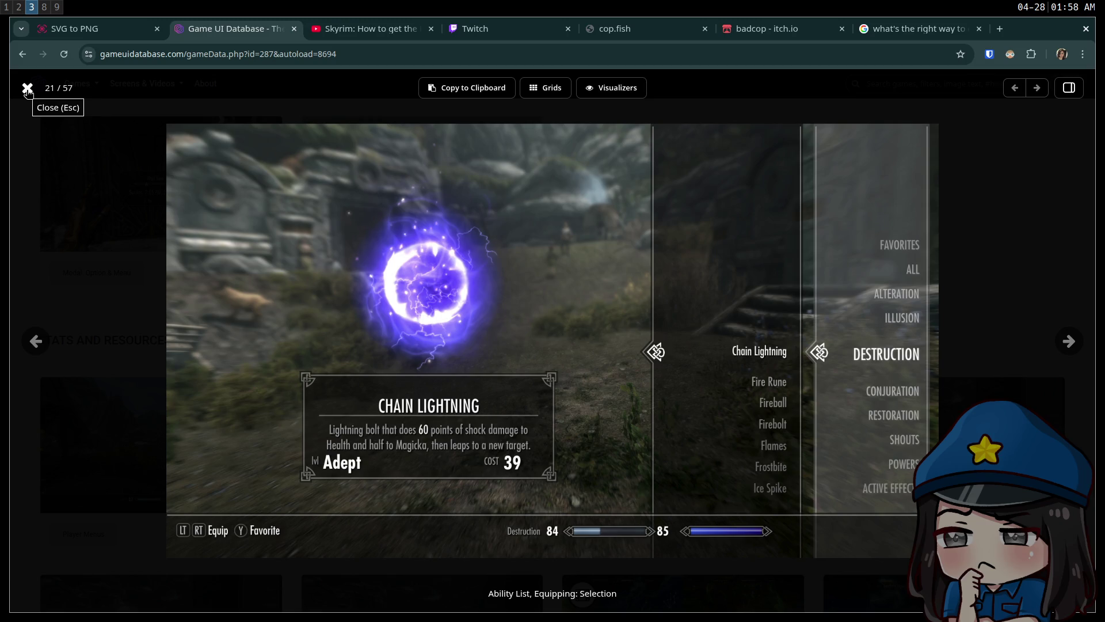
- Compare the Chain Lightning shot with Godot, then open the Skyrim inventory browsing video
click(19, 7)
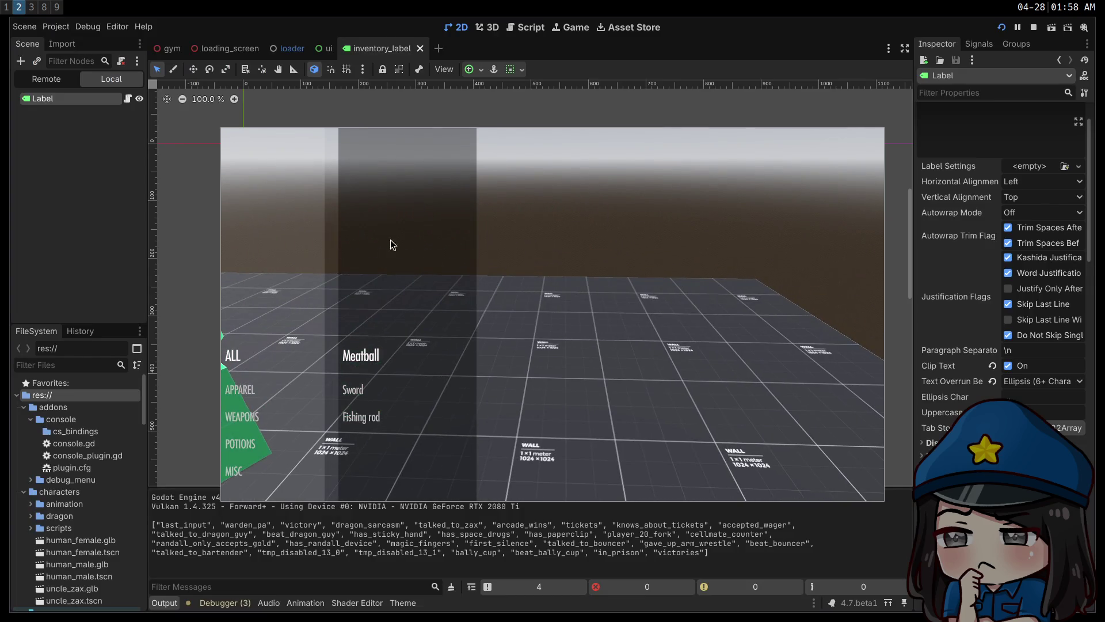
click(32, 7)
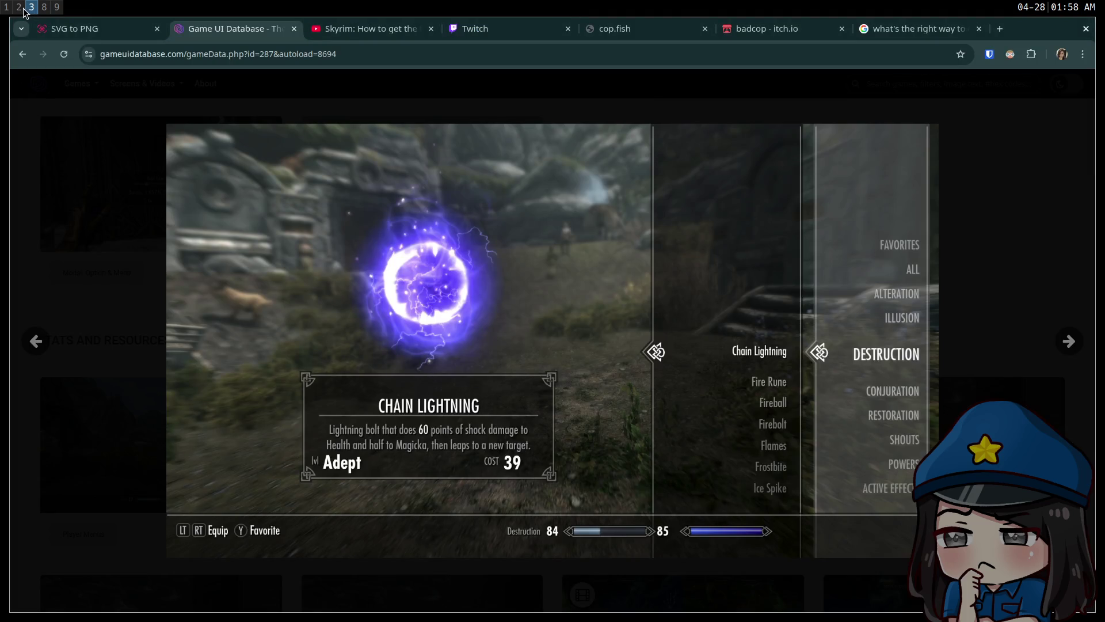
mouse_move(78, 243)
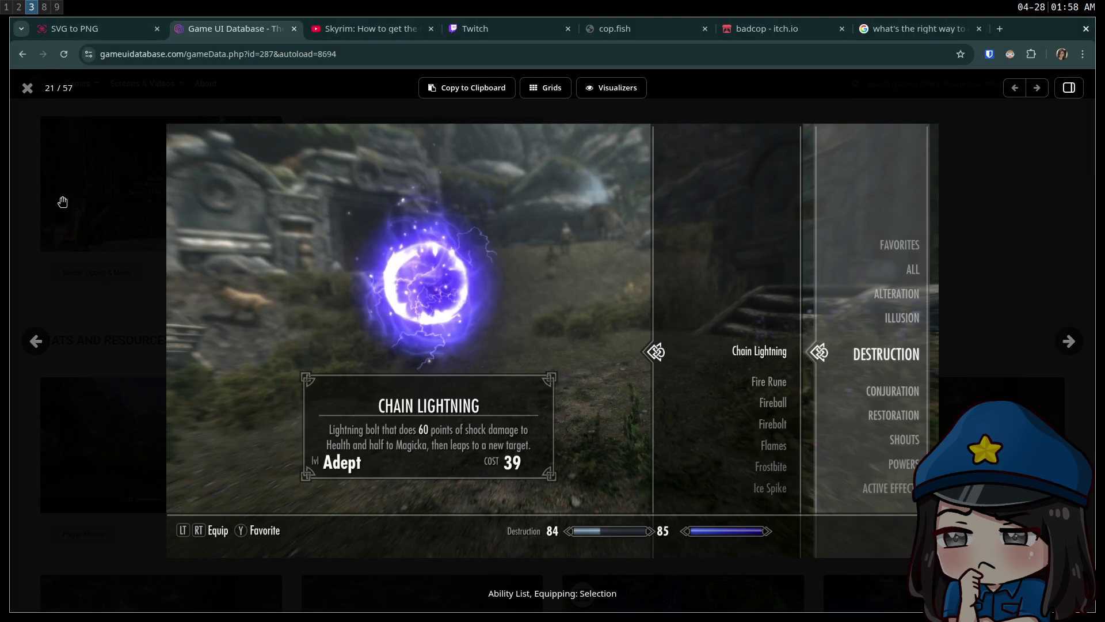
click(27, 87)
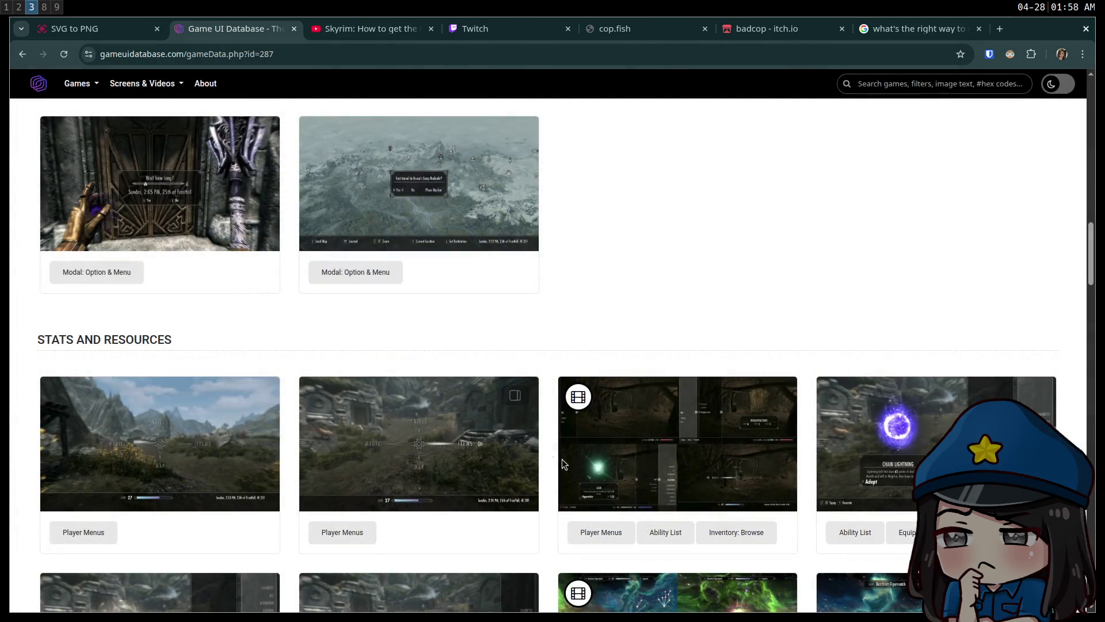
click(672, 466)
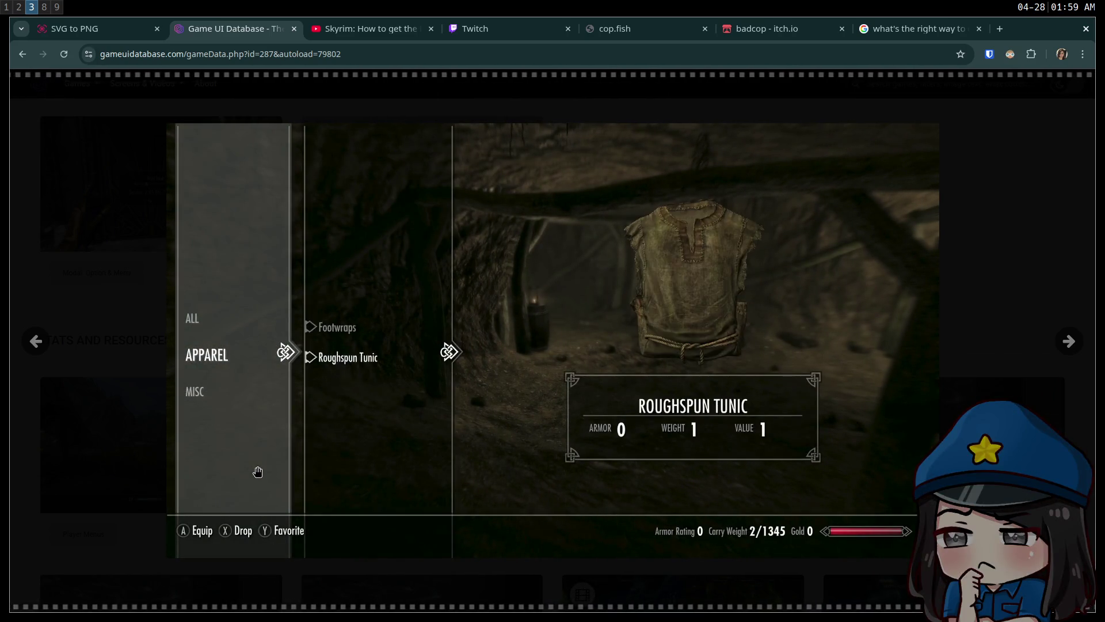
right_click(259, 464)
click(305, 223)
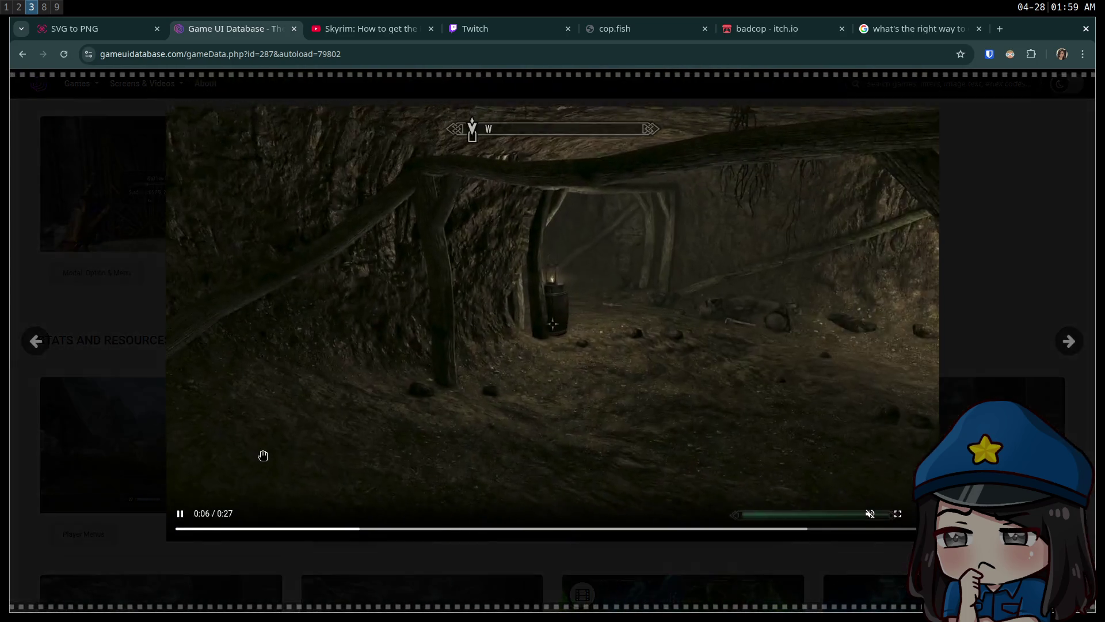
click(263, 456)
click(181, 514)
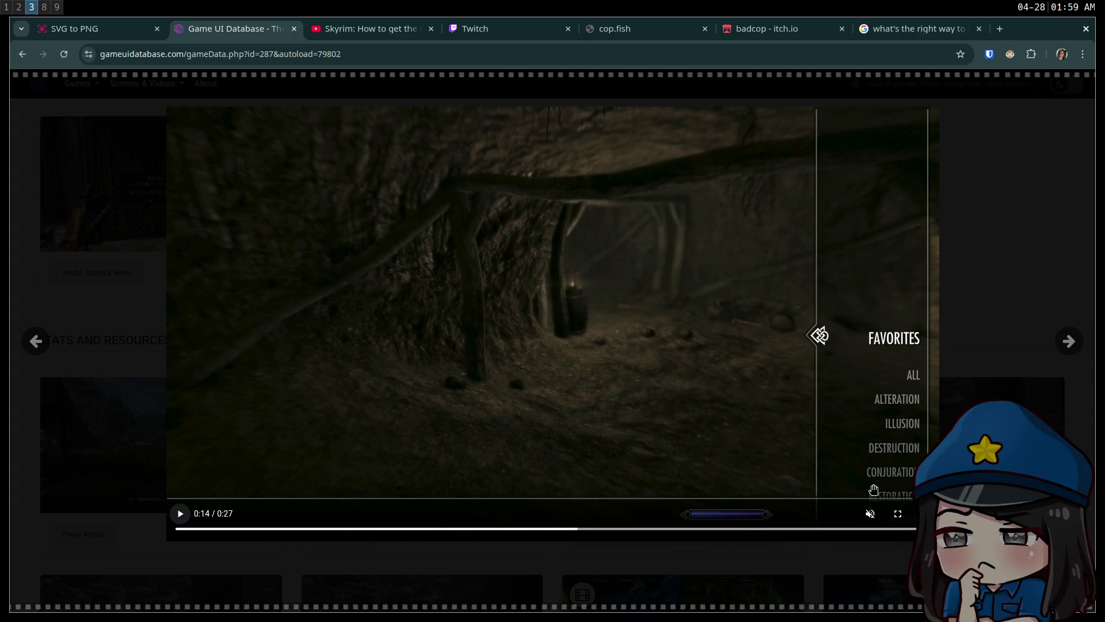
mouse_move(841, 507)
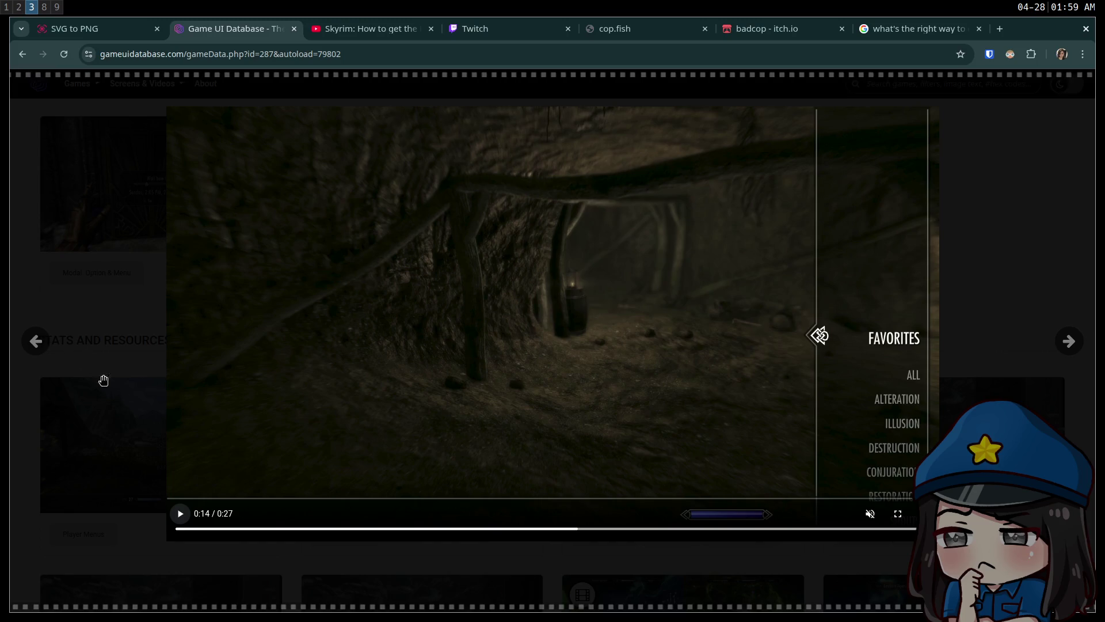
click(179, 513)
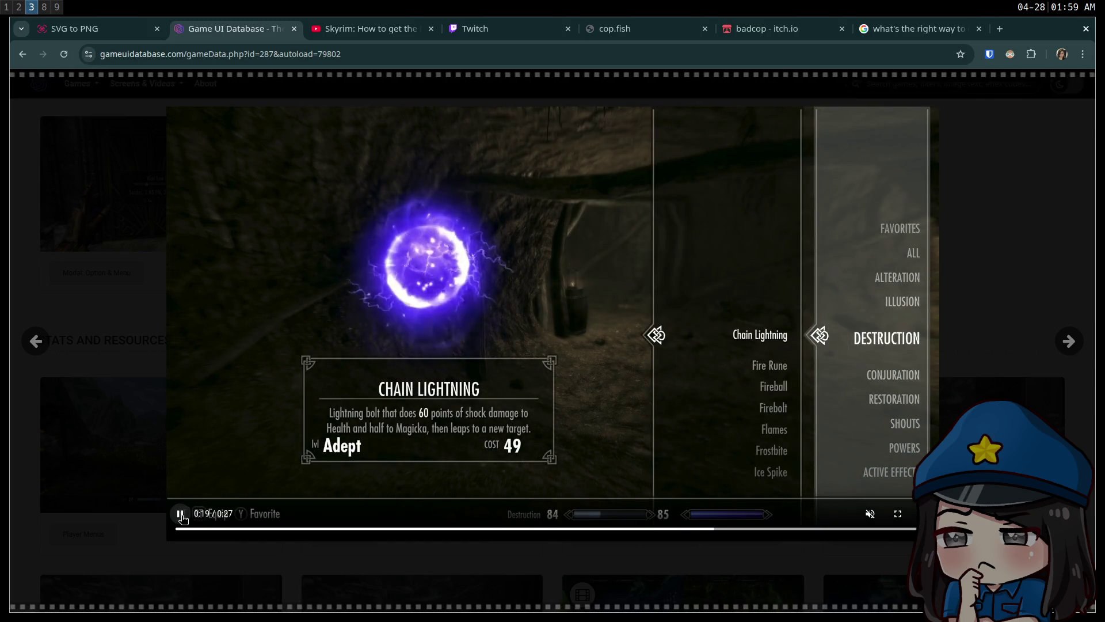
click(181, 515)
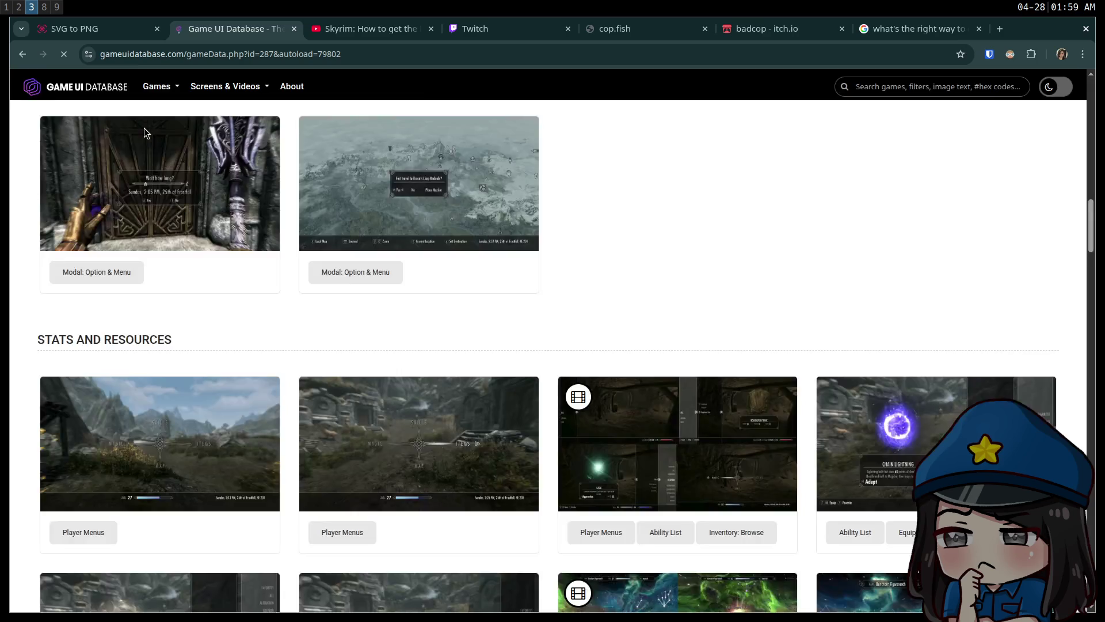
key(super+2)
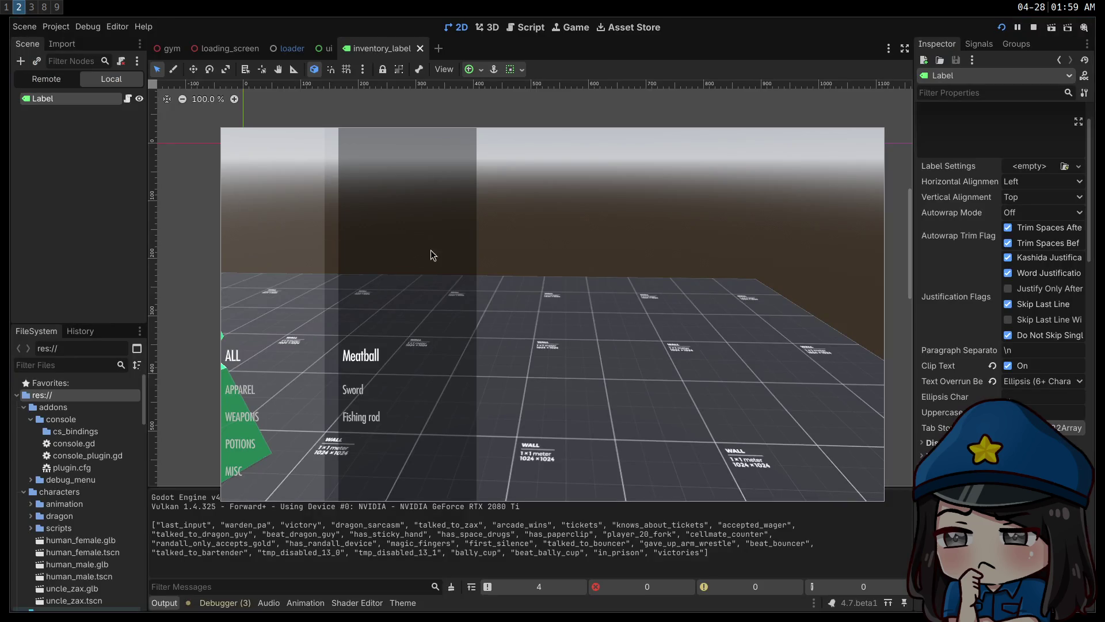
key(super+3)
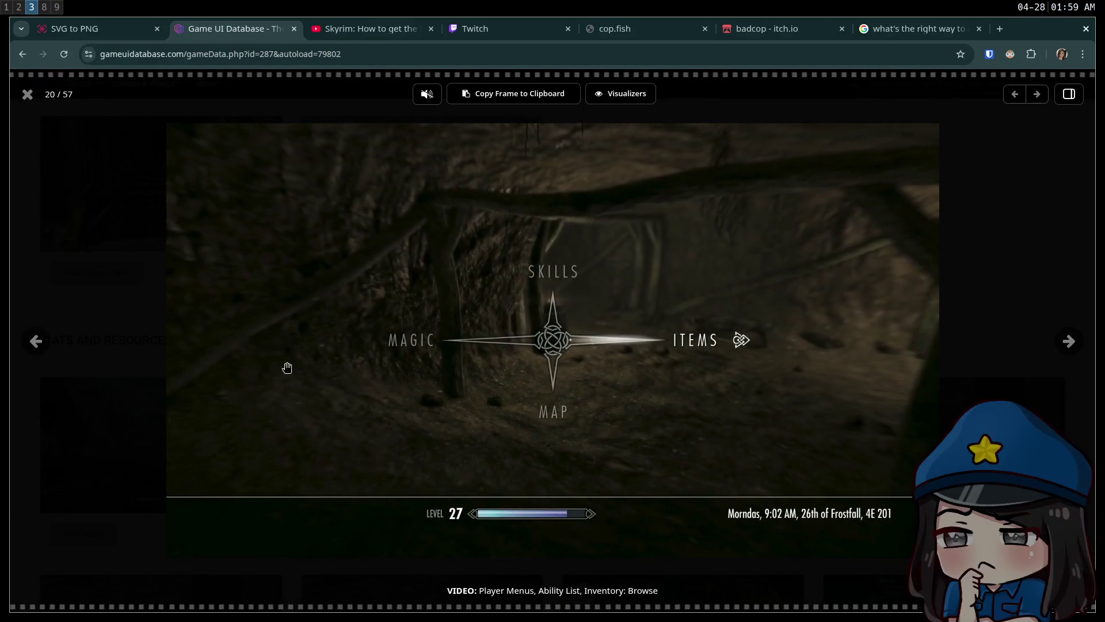
- Enable the video's full controls, step back to the inventory video, then return to Godot
right_click(286, 354)
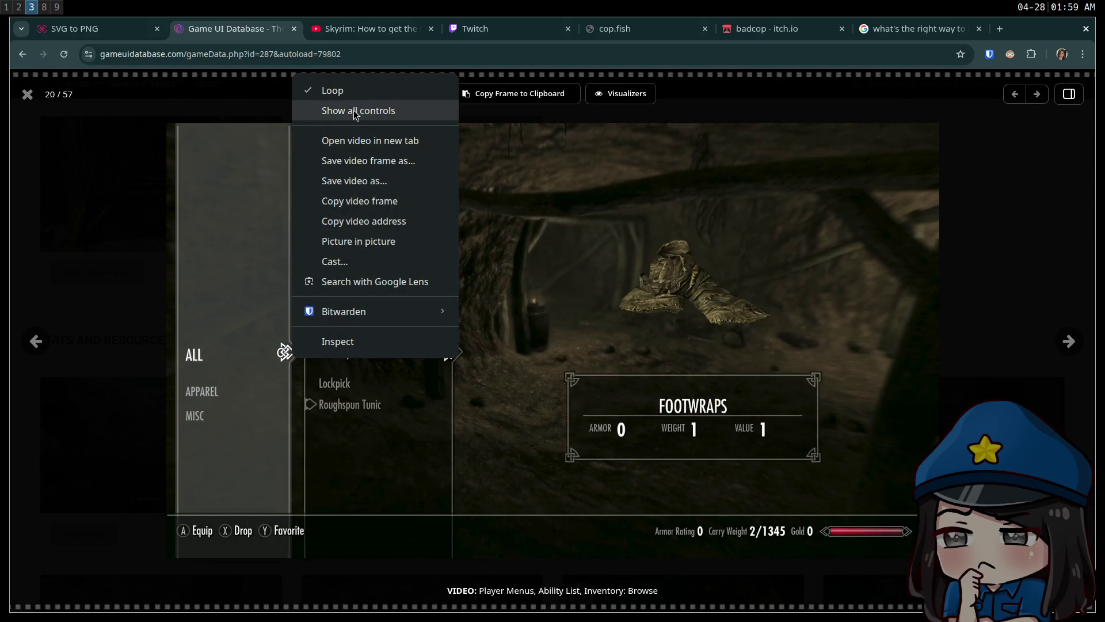
click(351, 102)
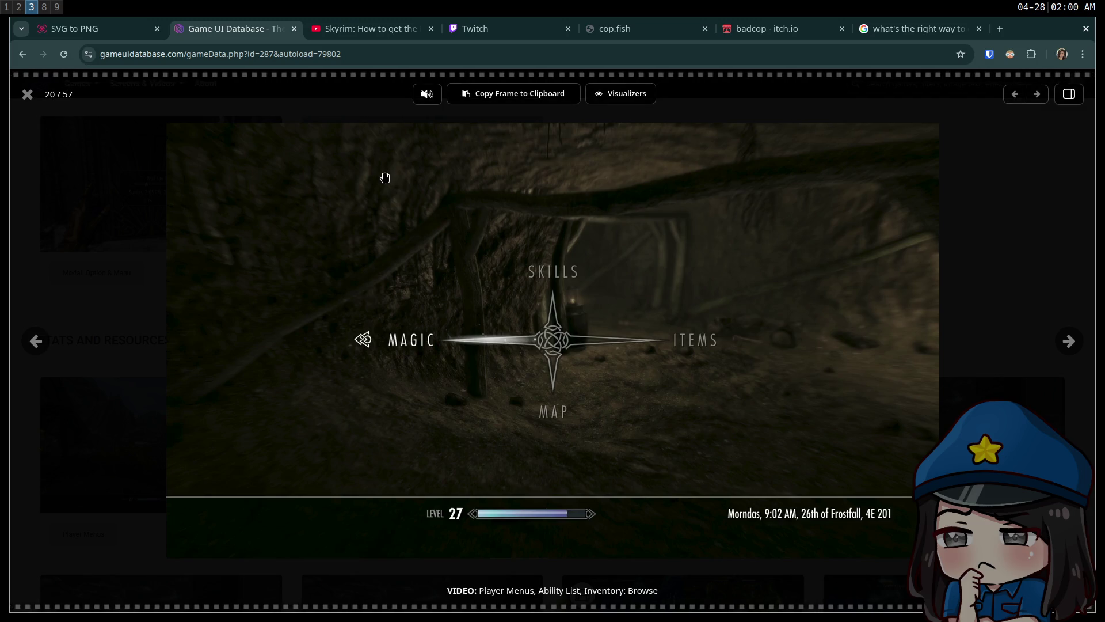
click(35, 345)
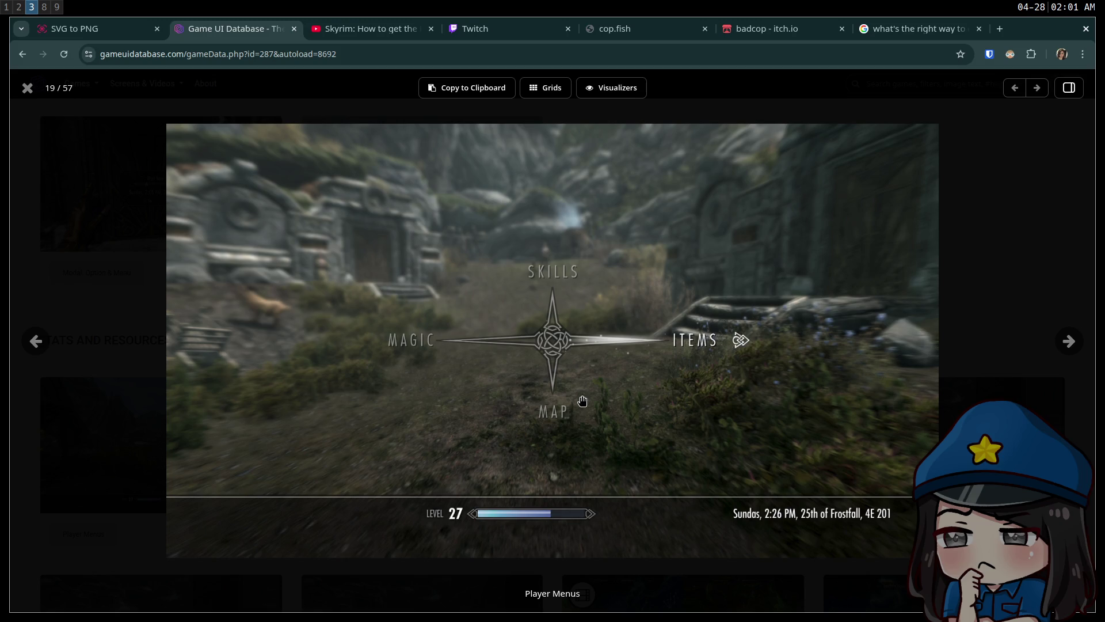
click(1070, 342)
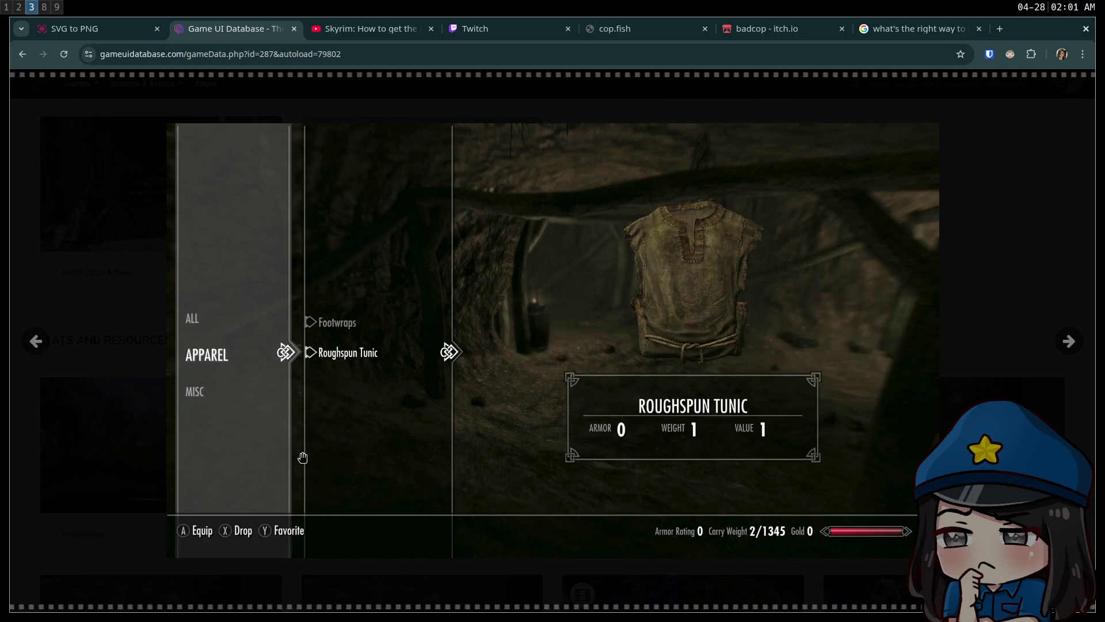
key(super+2)
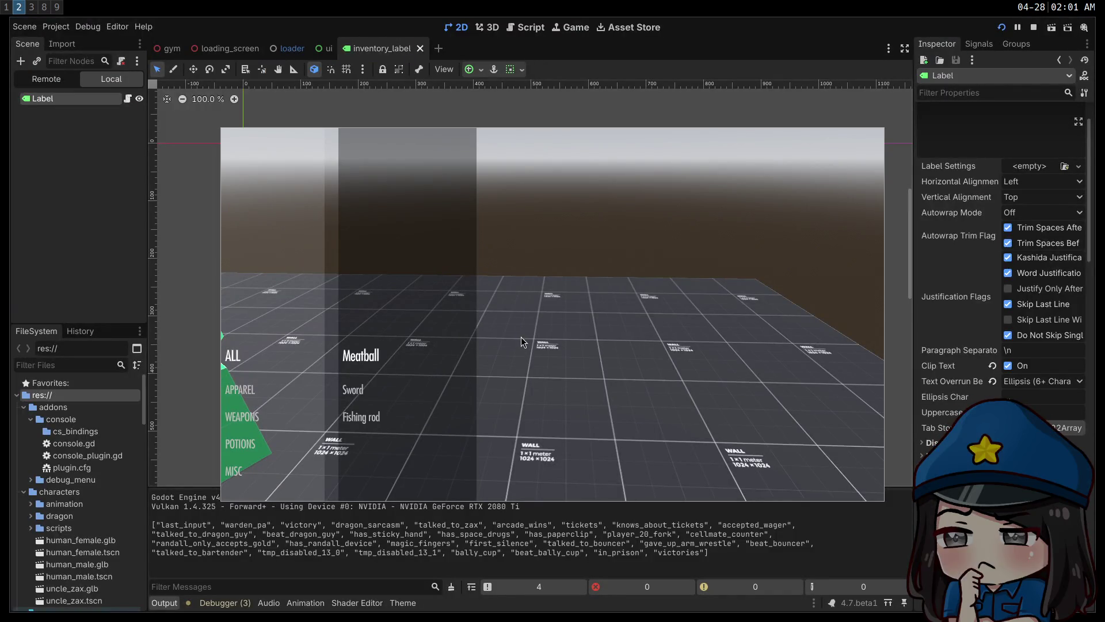
- Stop the game, open the ui scene, and inspect CategoryList's margin overrides of 24
click(1035, 28)
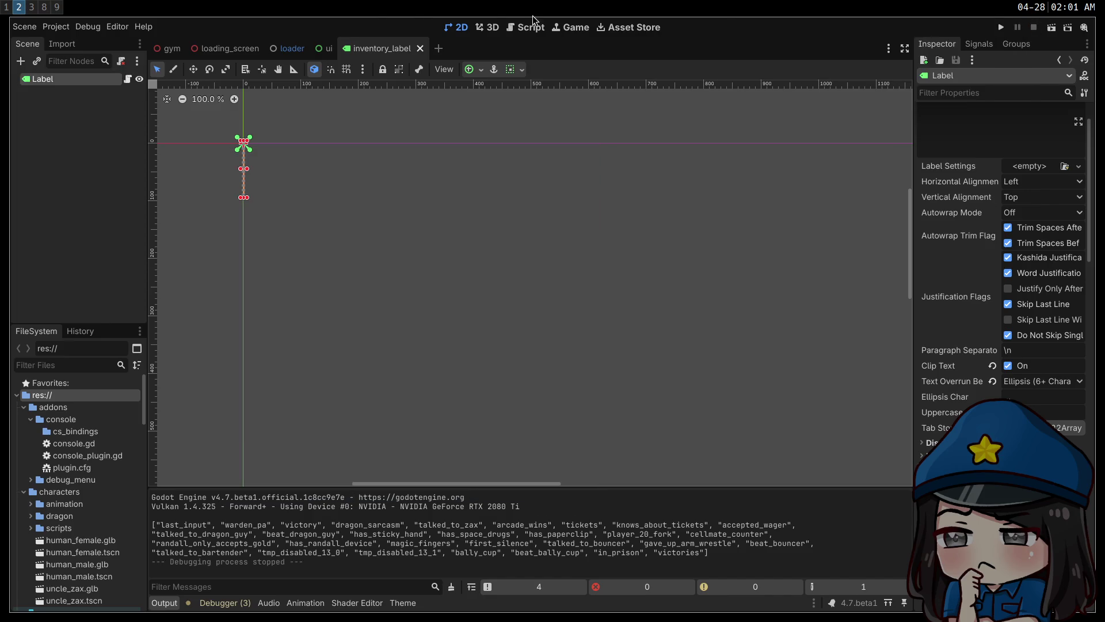
click(321, 49)
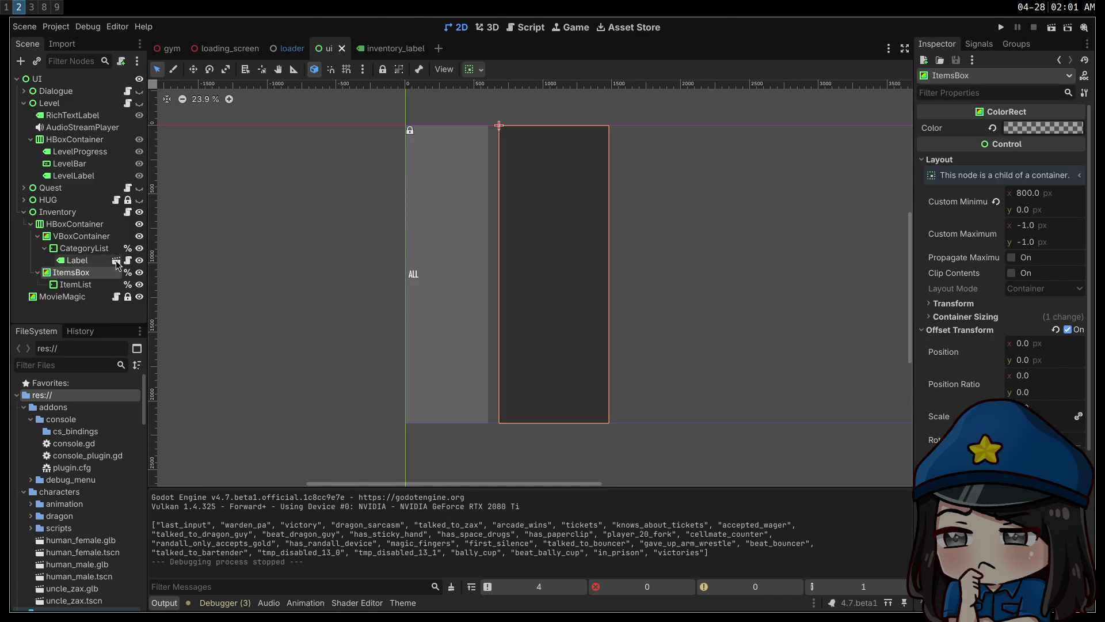
click(69, 240)
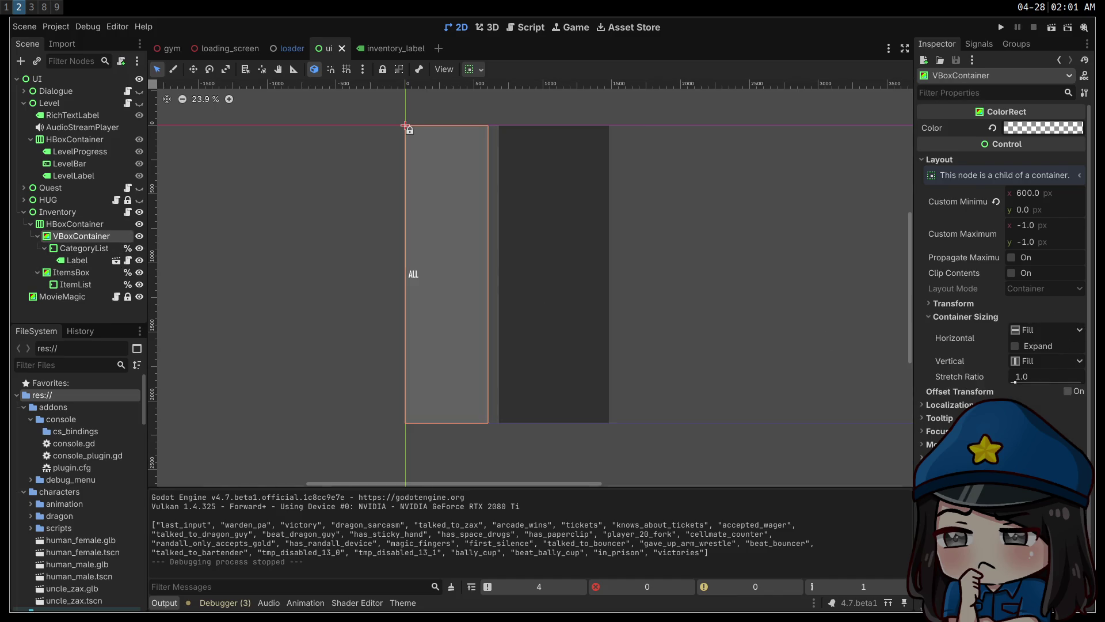
scroll(942, 426, down, 2)
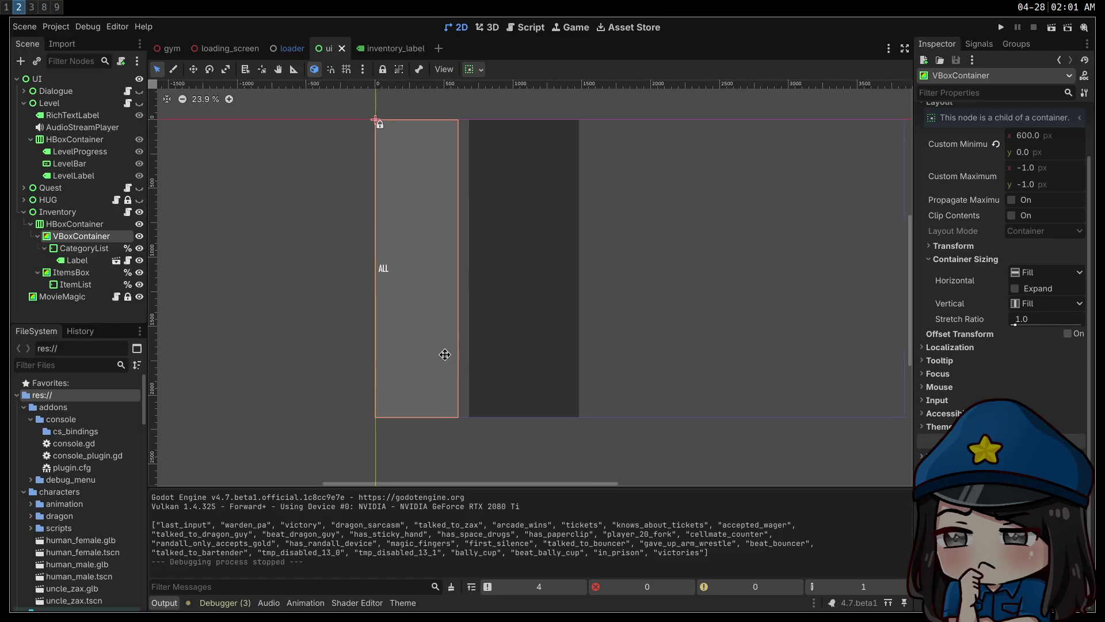
scroll(444, 353, right, 3)
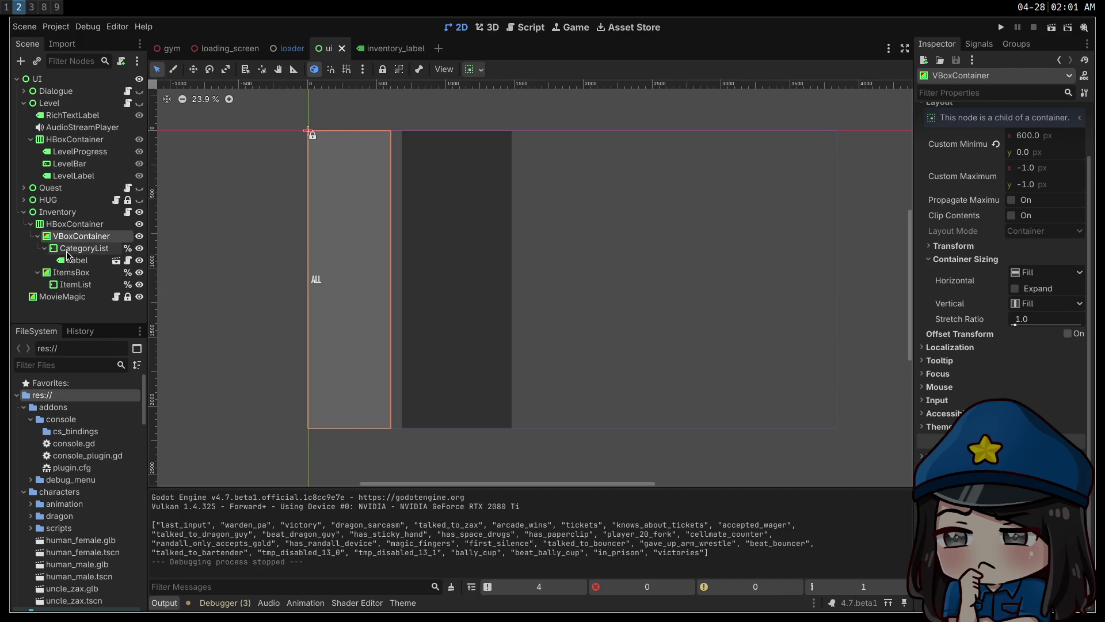
click(68, 254)
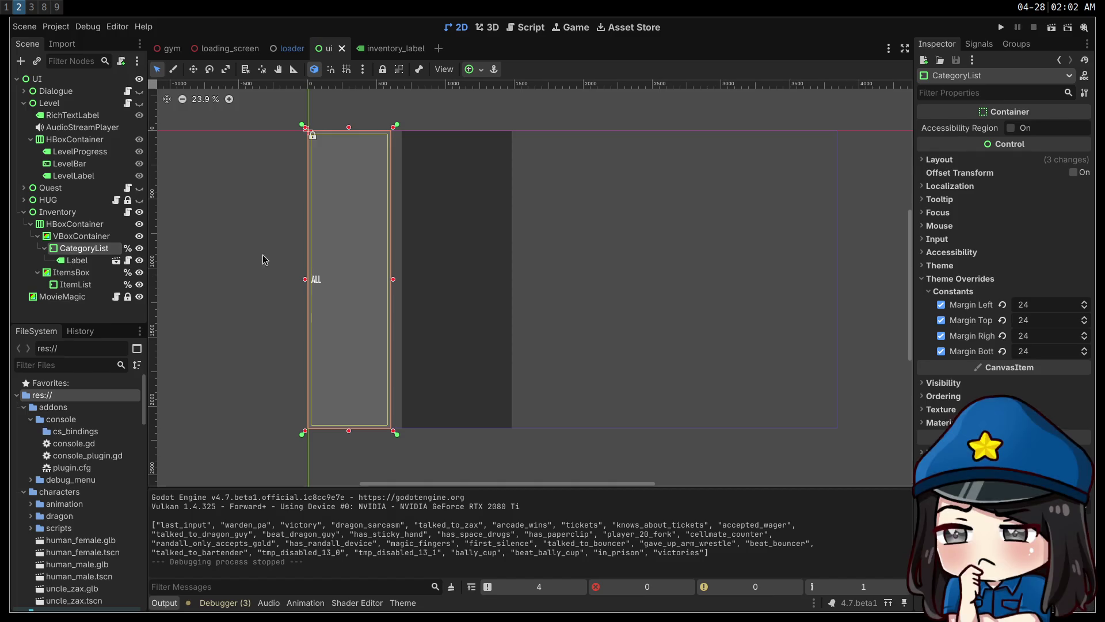
click(950, 128)
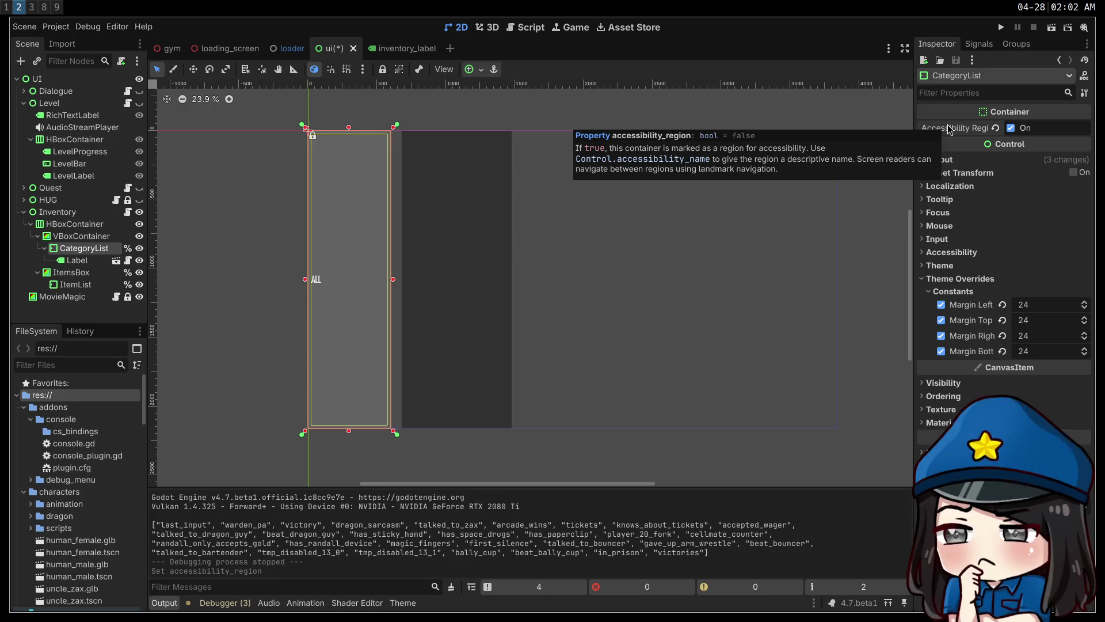
click(949, 127)
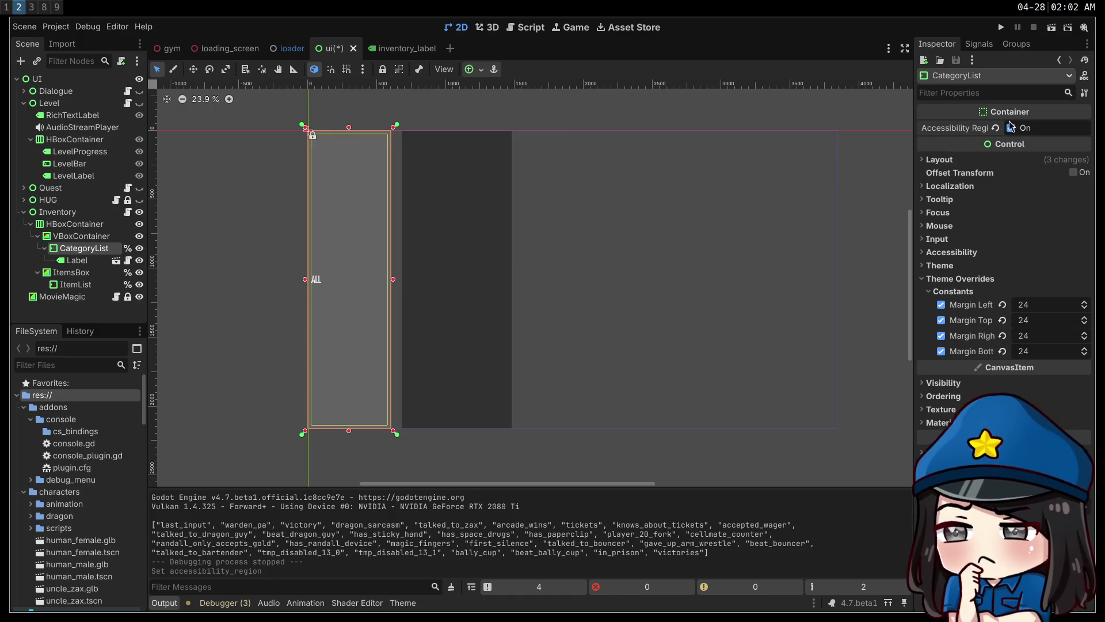
key(ctrl+s)
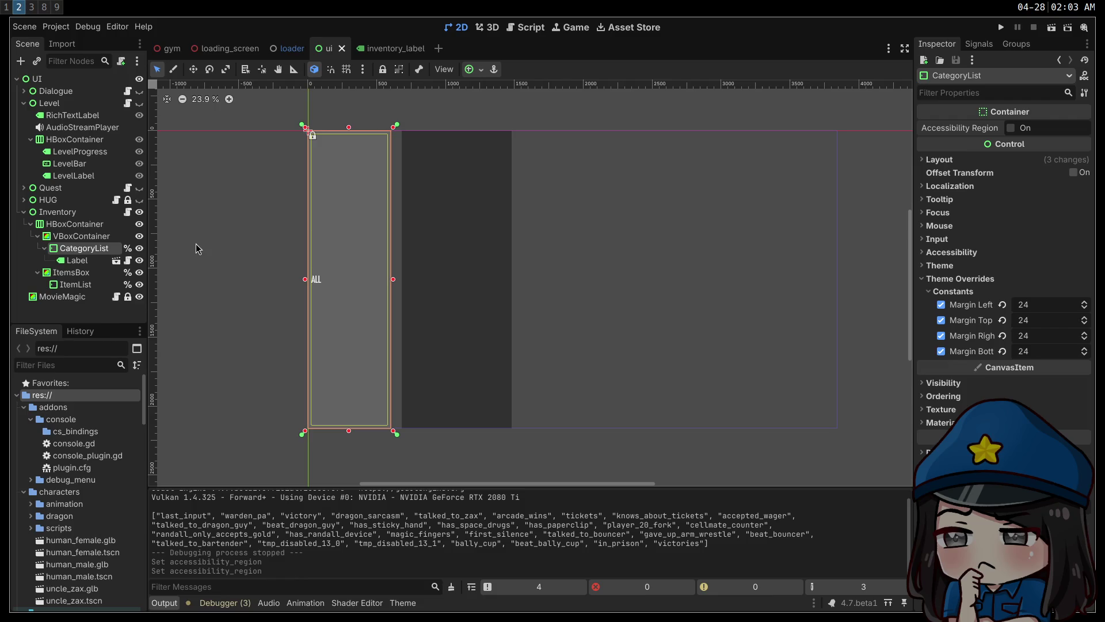
click(1001, 27)
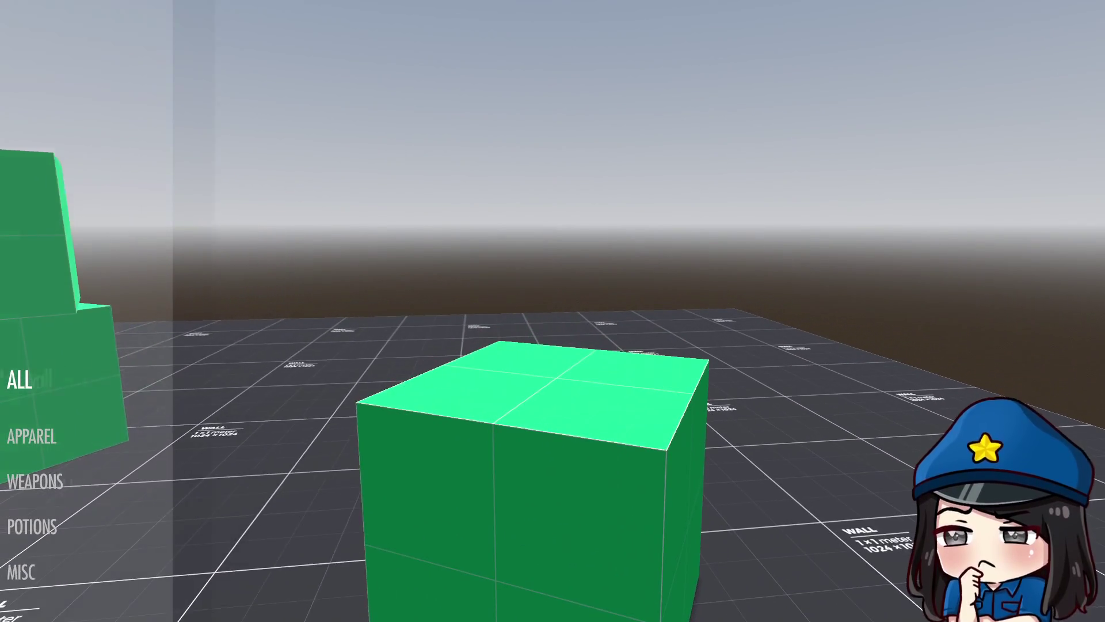
key(Down)
key(Down)
key(Down)
key(Down)
key(Down)
key(w)
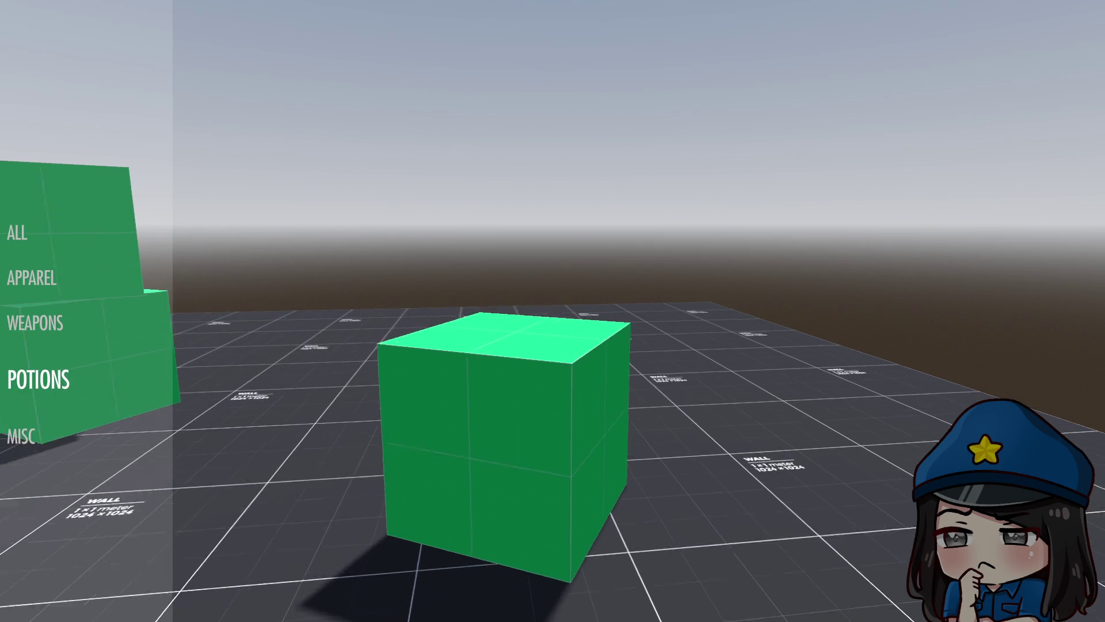
key(Up)
key(Up)
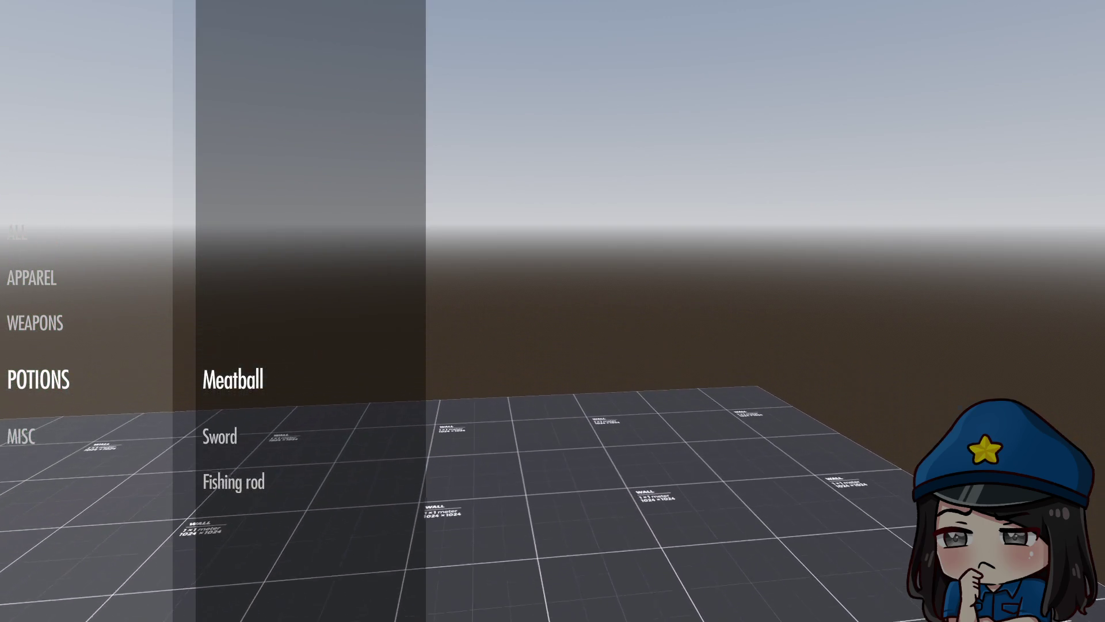
key(Down)
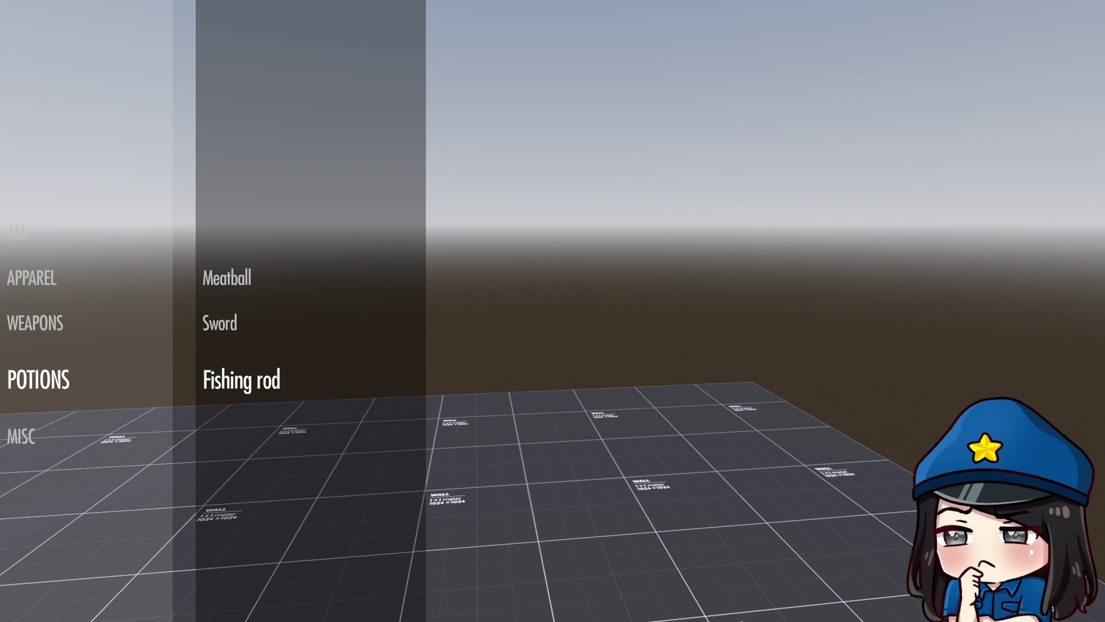
key(Left)
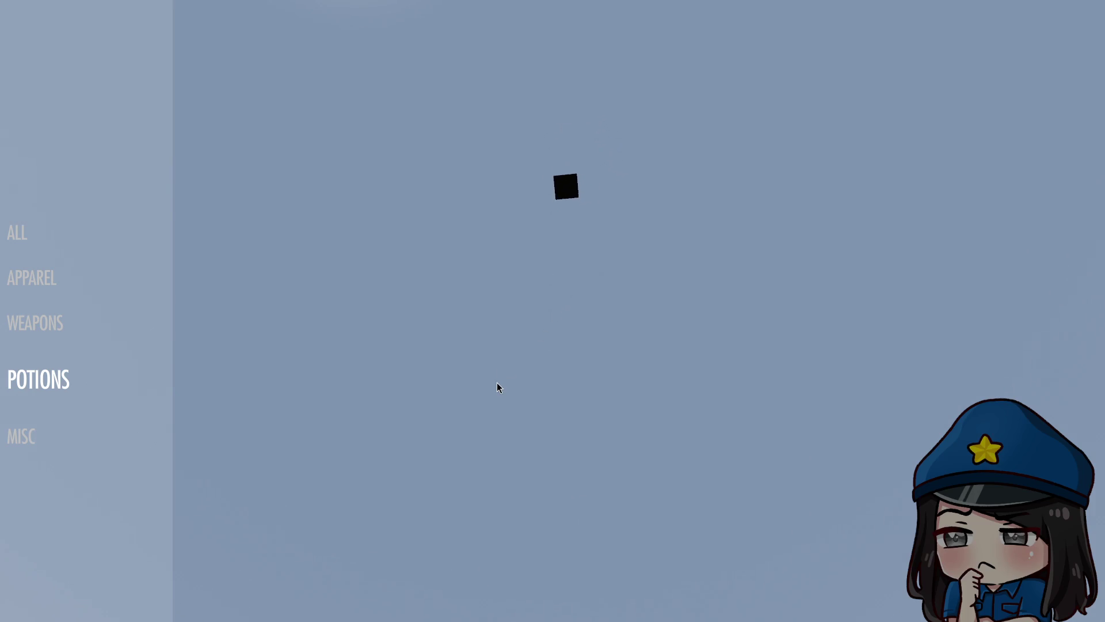
key(F8)
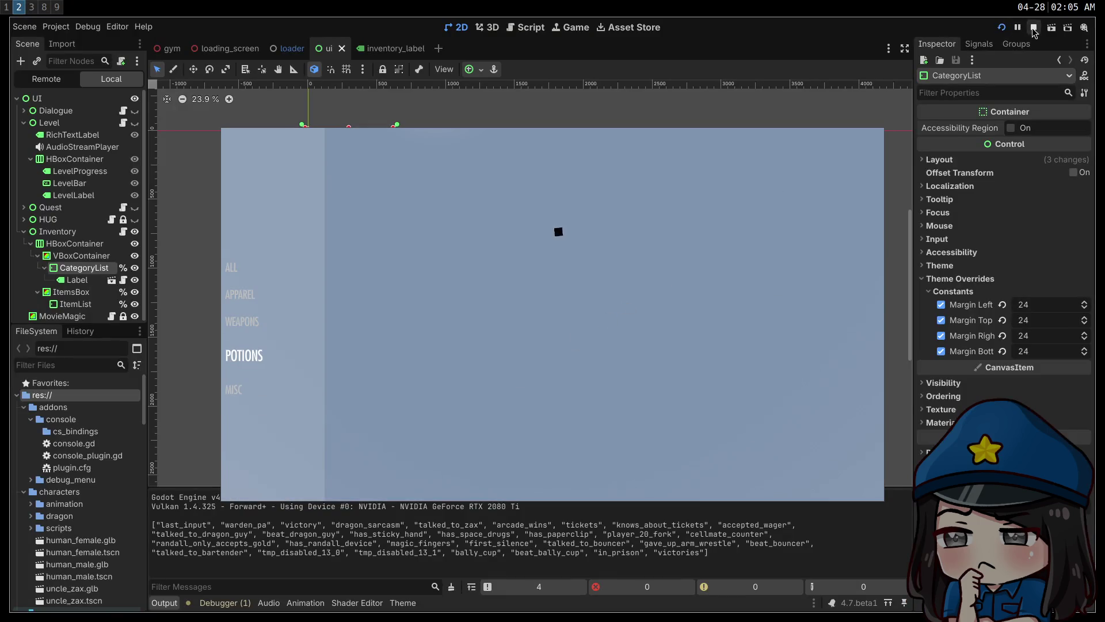
- Stop the game, inspect Inventory and its VBoxContainer, then unhide the Level node
click(1034, 27)
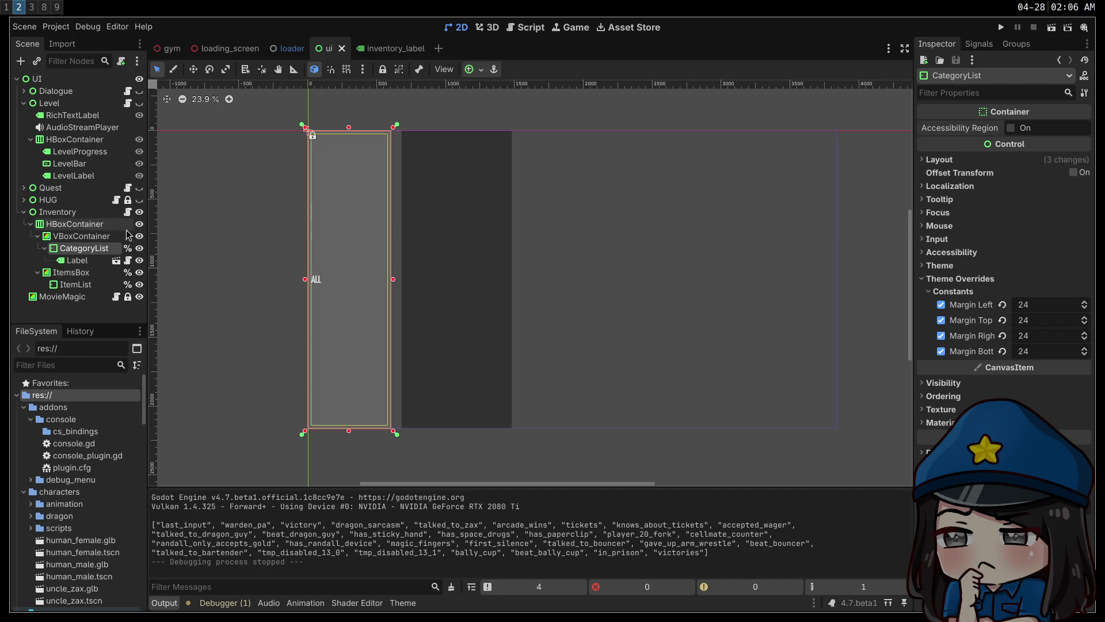
click(77, 214)
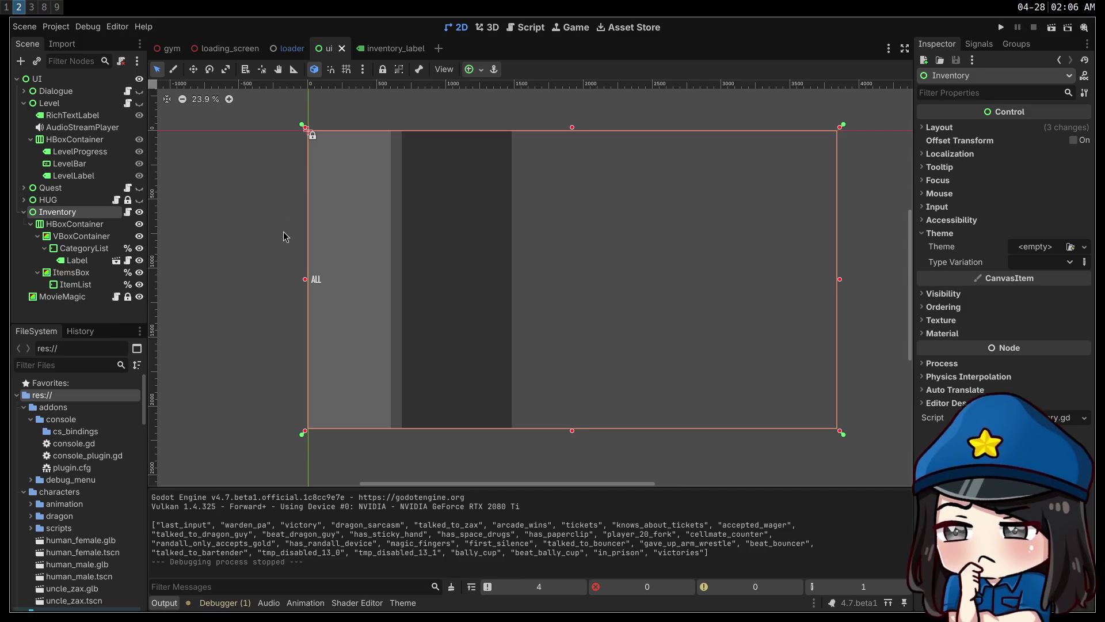
click(87, 236)
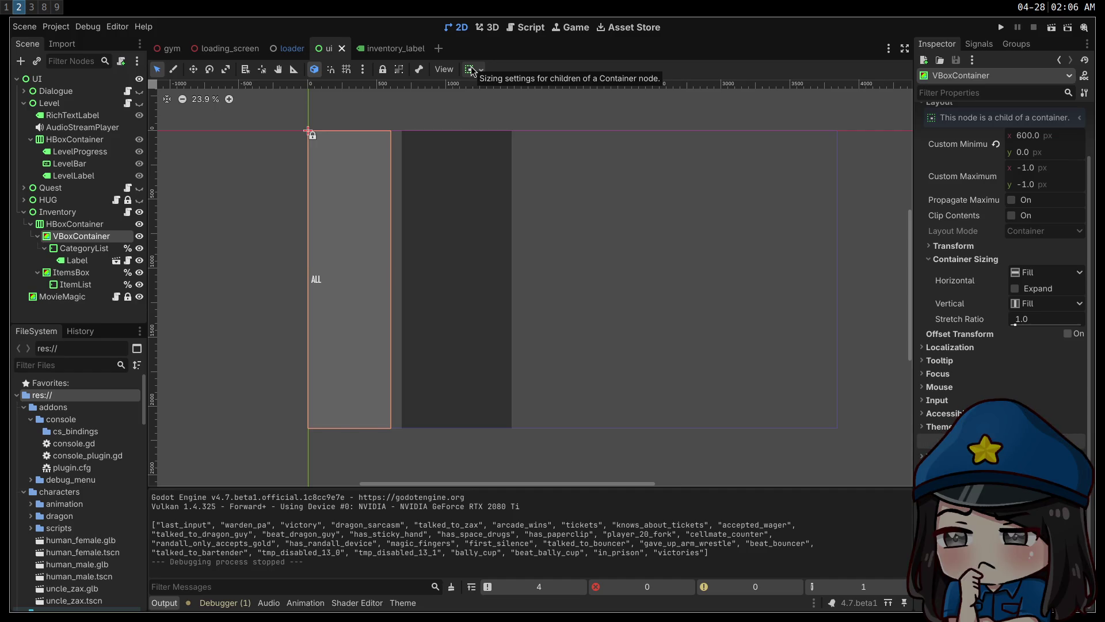
click(140, 103)
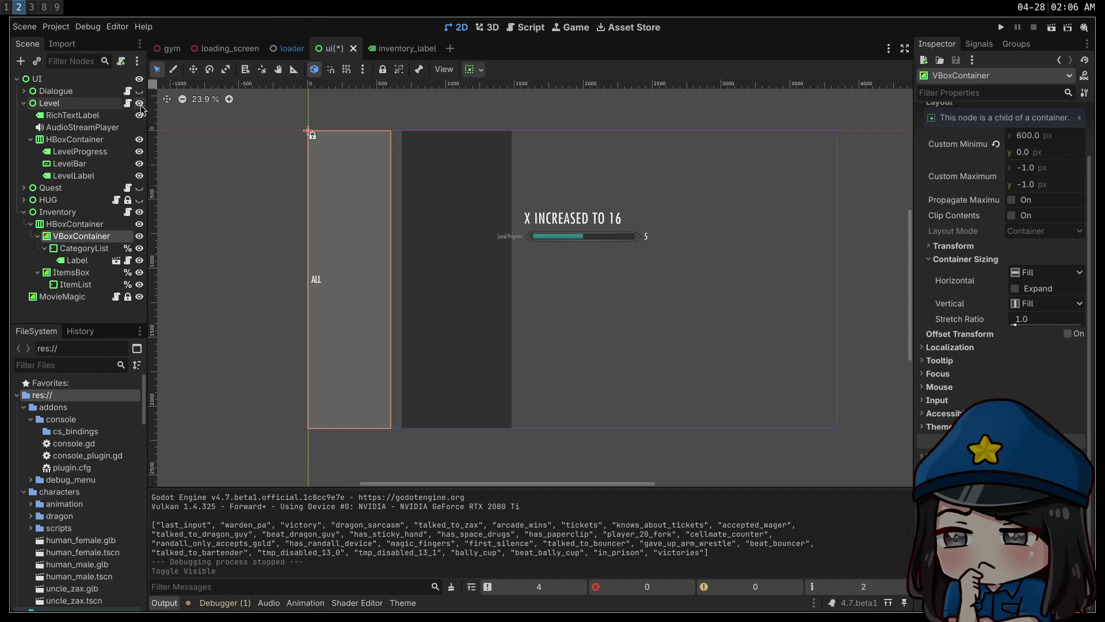
click(139, 201)
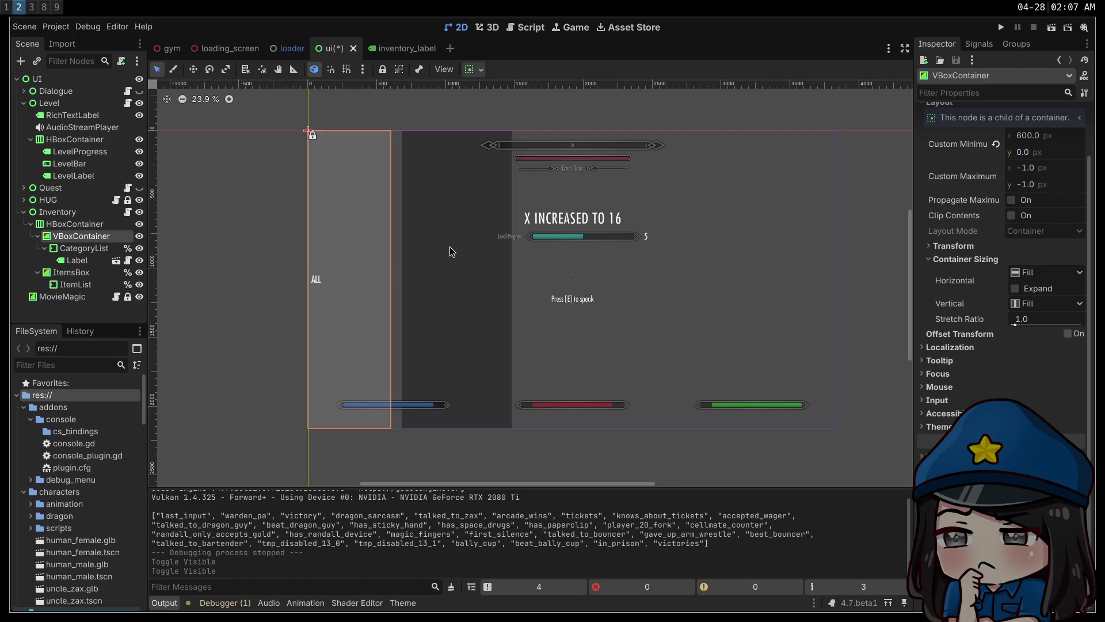
scroll(567, 141, up, 5)
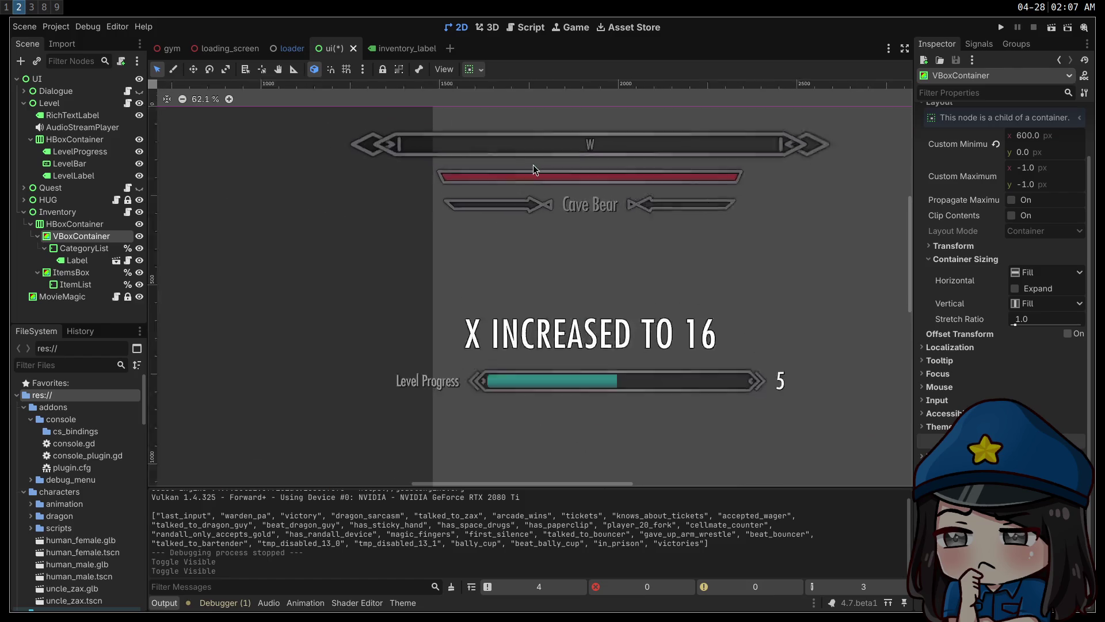
scroll(522, 171, down, 5)
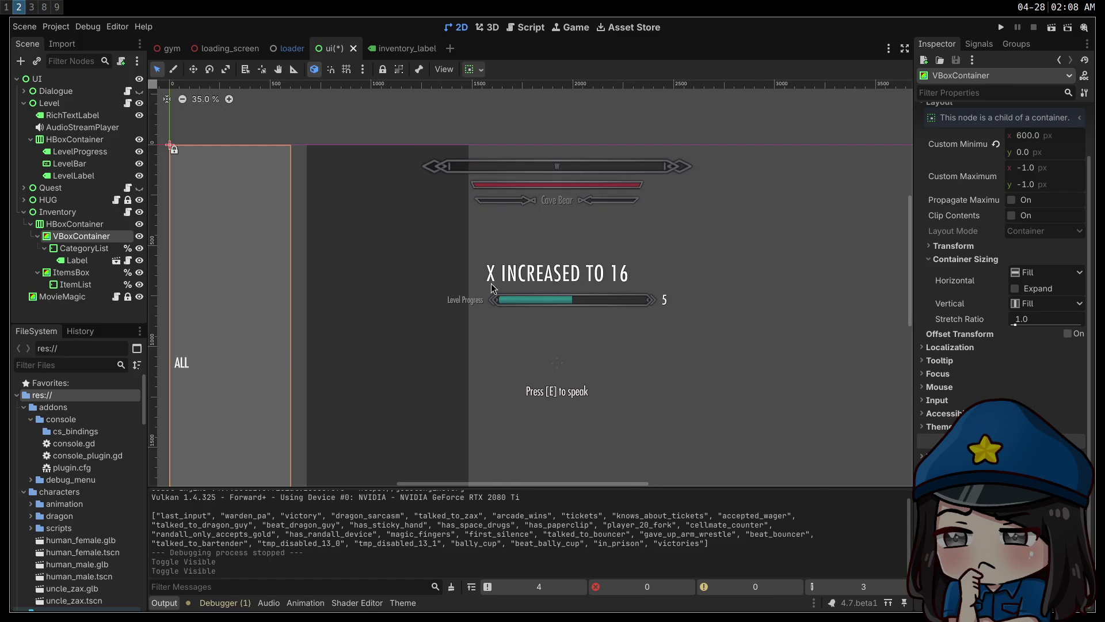
mouse_move(536, 352)
mouse_down()
mouse_move(530, 205)
mouse_move(614, 301)
mouse_move(601, 270)
mouse_up()
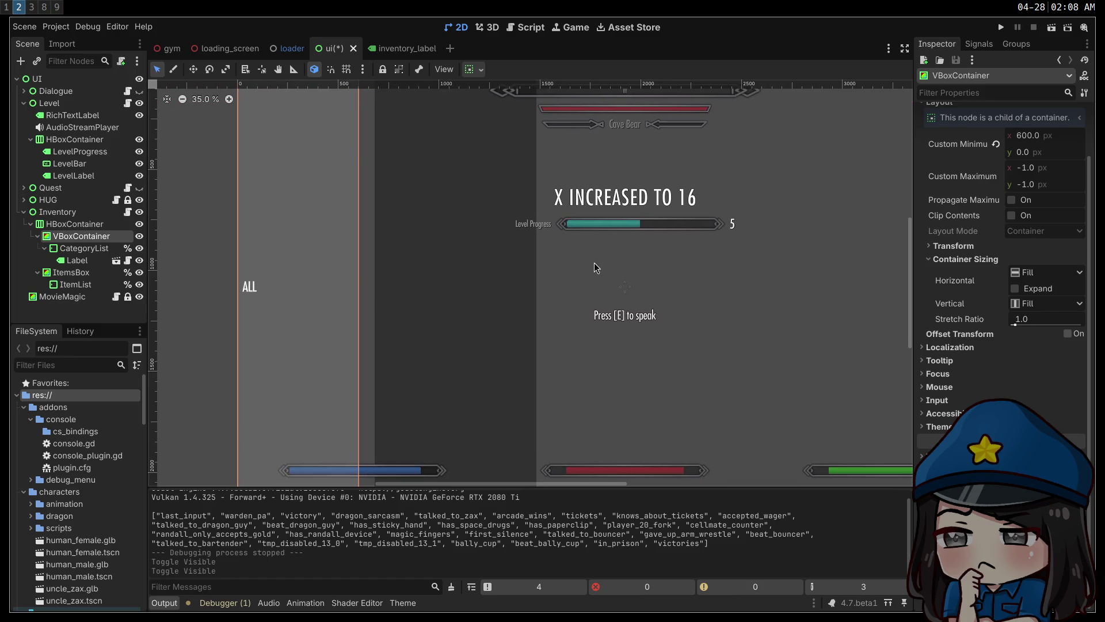
scroll(594, 262, up, 6)
scroll(571, 232, up, 4)
scroll(565, 243, down, 4)
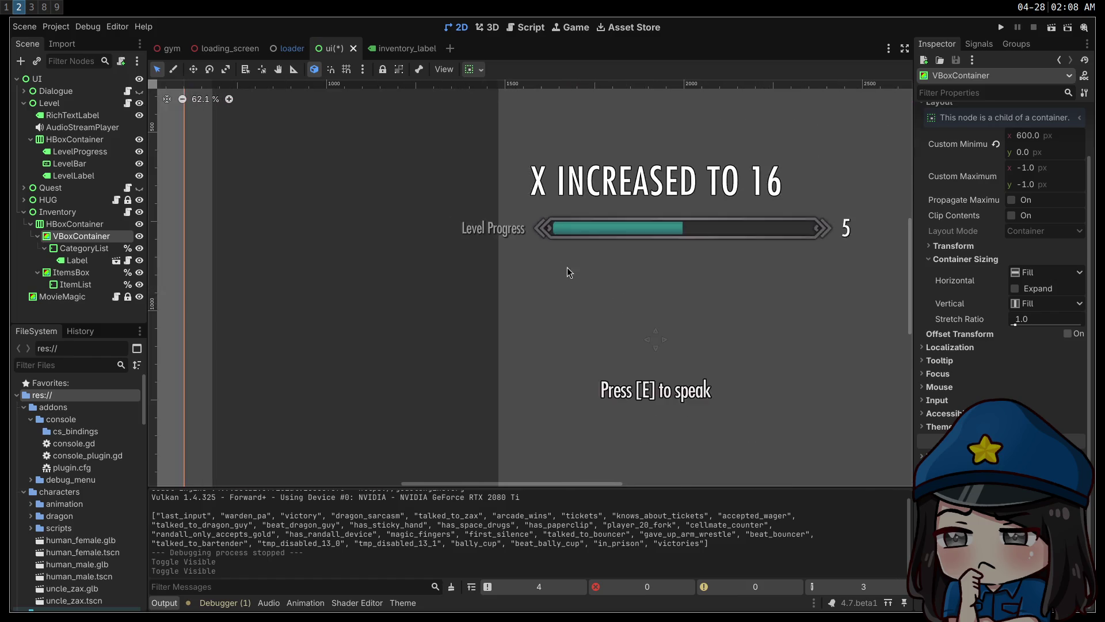
scroll(568, 276, down, 7)
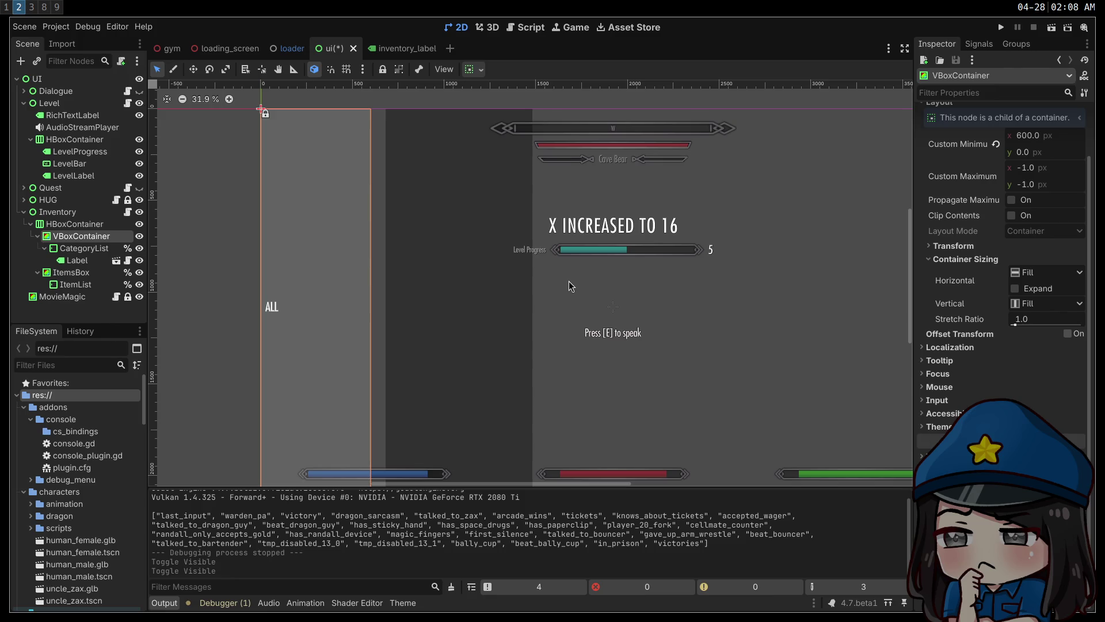
- Show the video's playback controls, jump to the Roughspun Tunic view, then return to Godot
key(super+3)
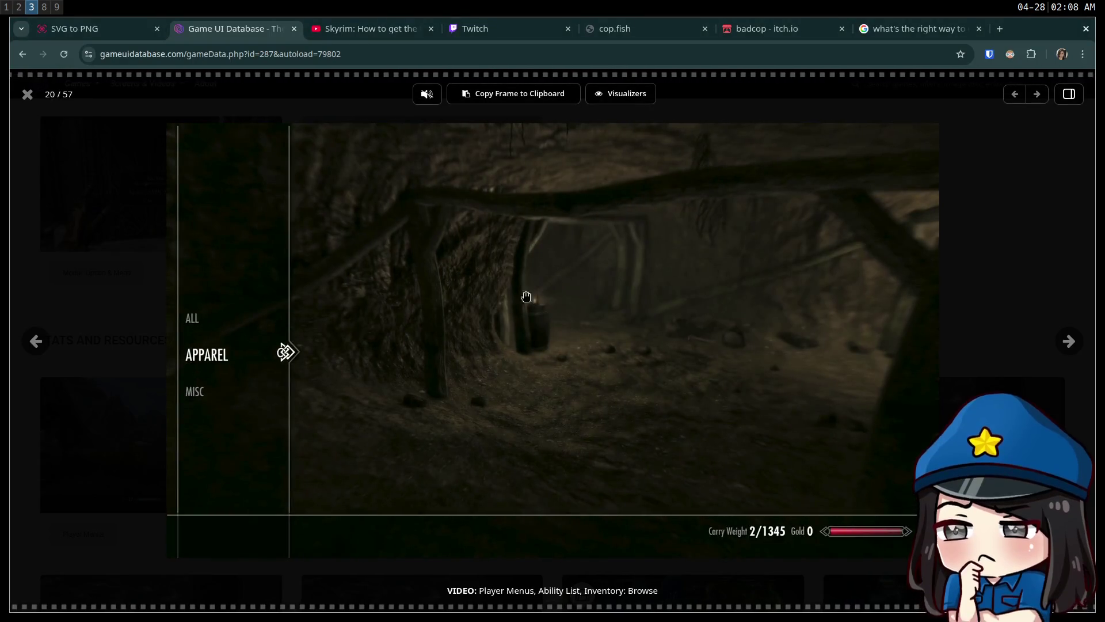
right_click(379, 406)
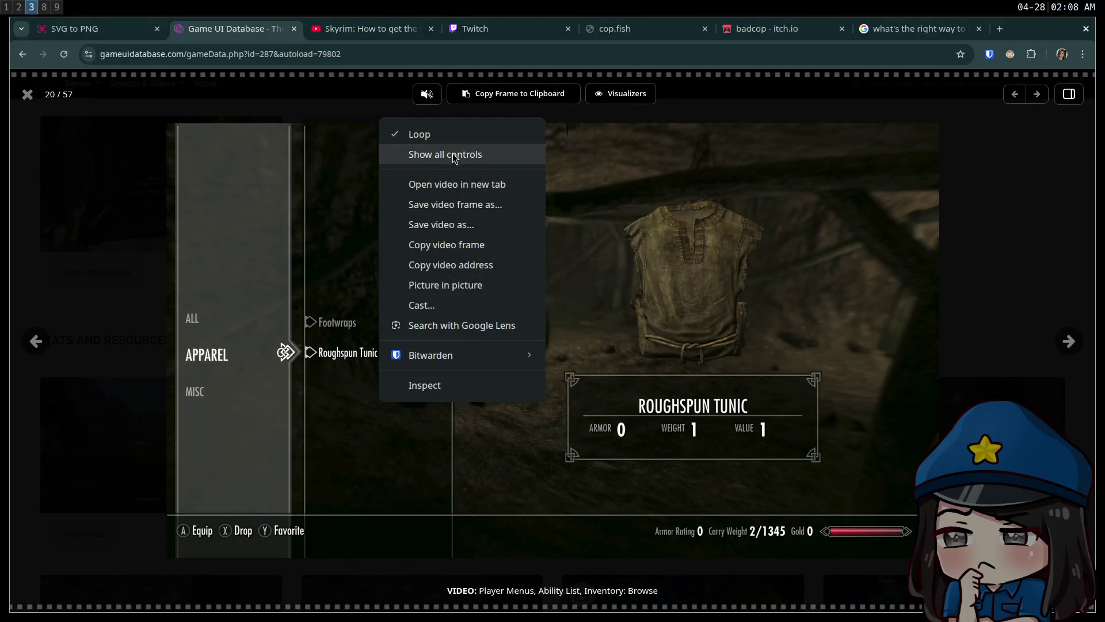
click(397, 154)
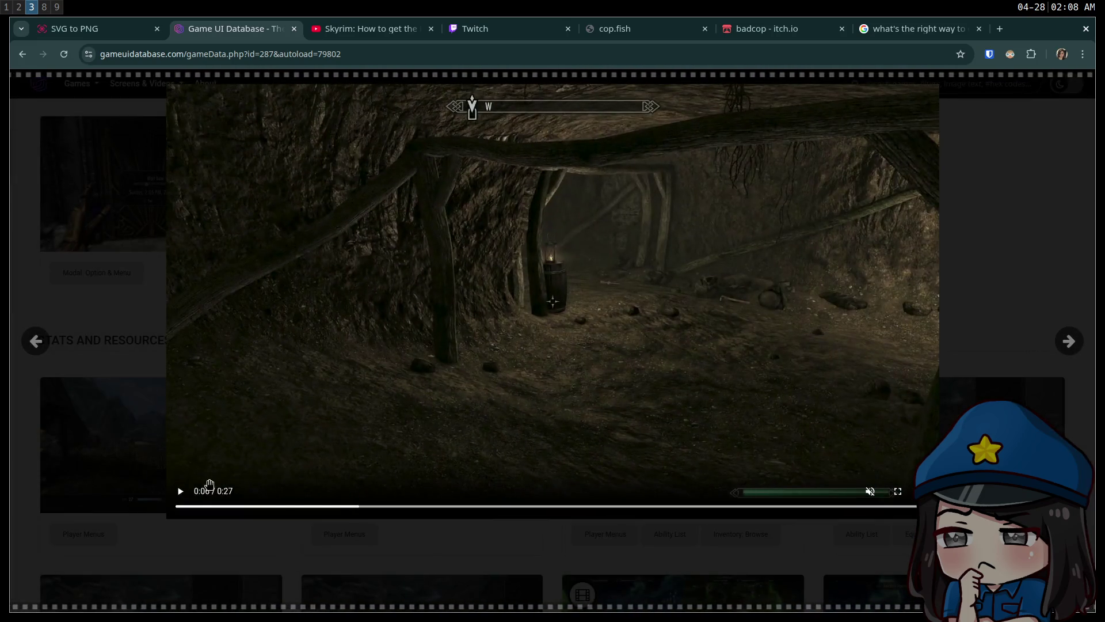
click(327, 506)
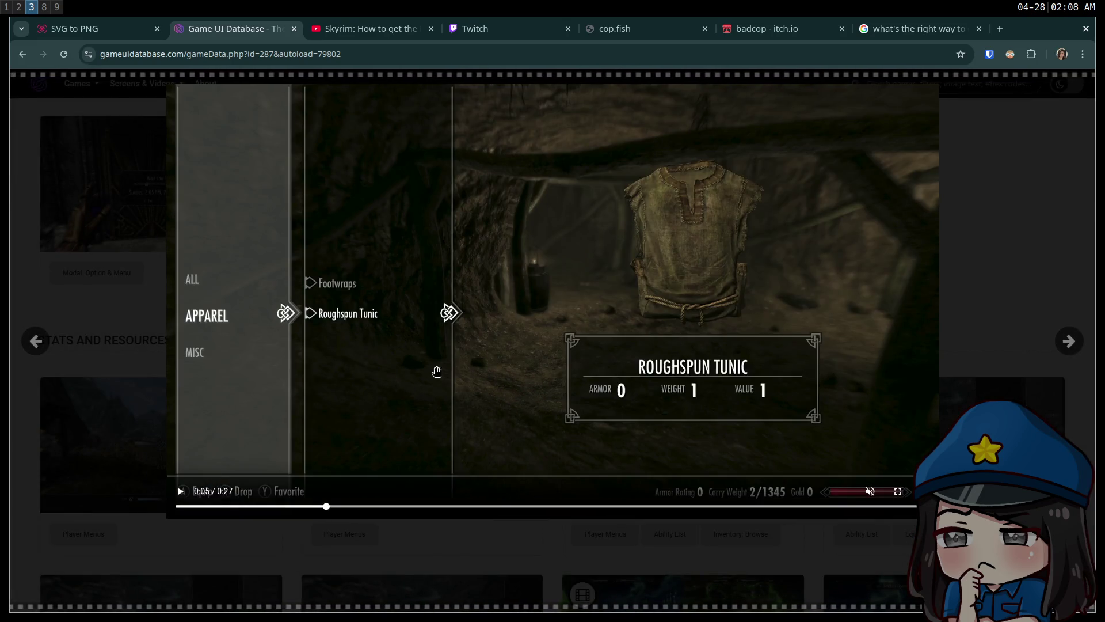
scroll(442, 380, up, 1)
scroll(446, 392, down, 1)
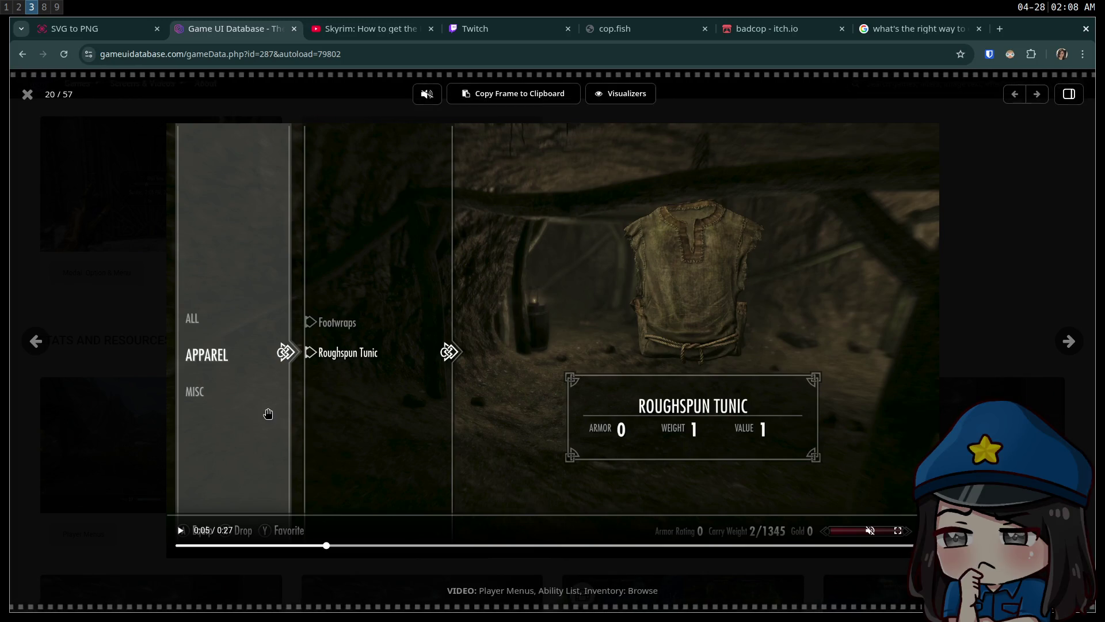
key(super+2)
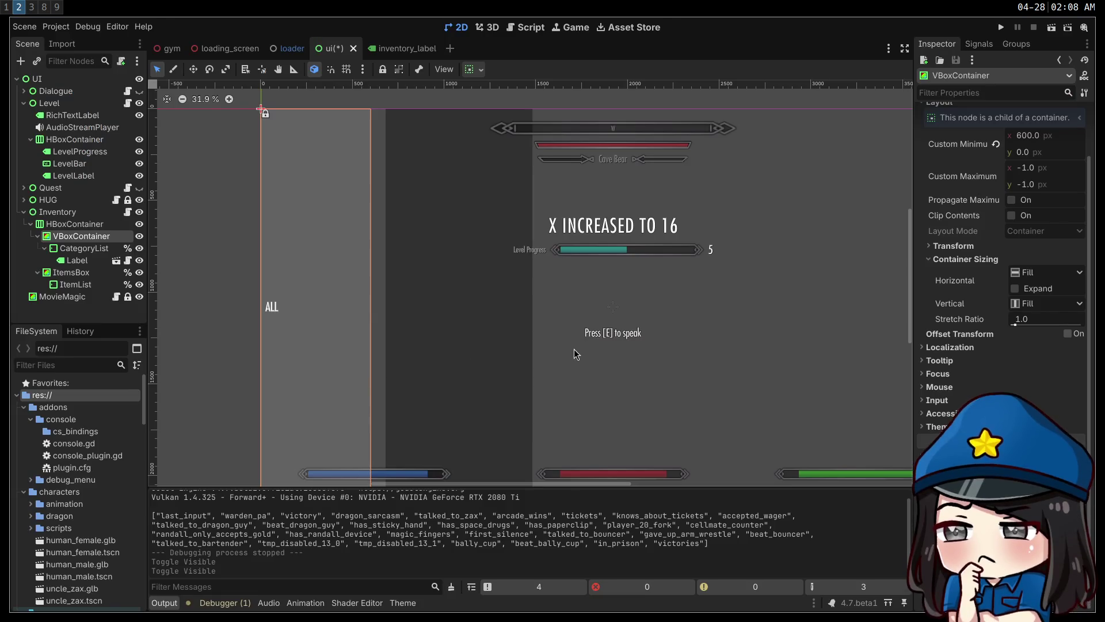
- Zoom and pan the canvas to frame the inventory layout, then switch to the Skyrim video
scroll(552, 314, up, 4)
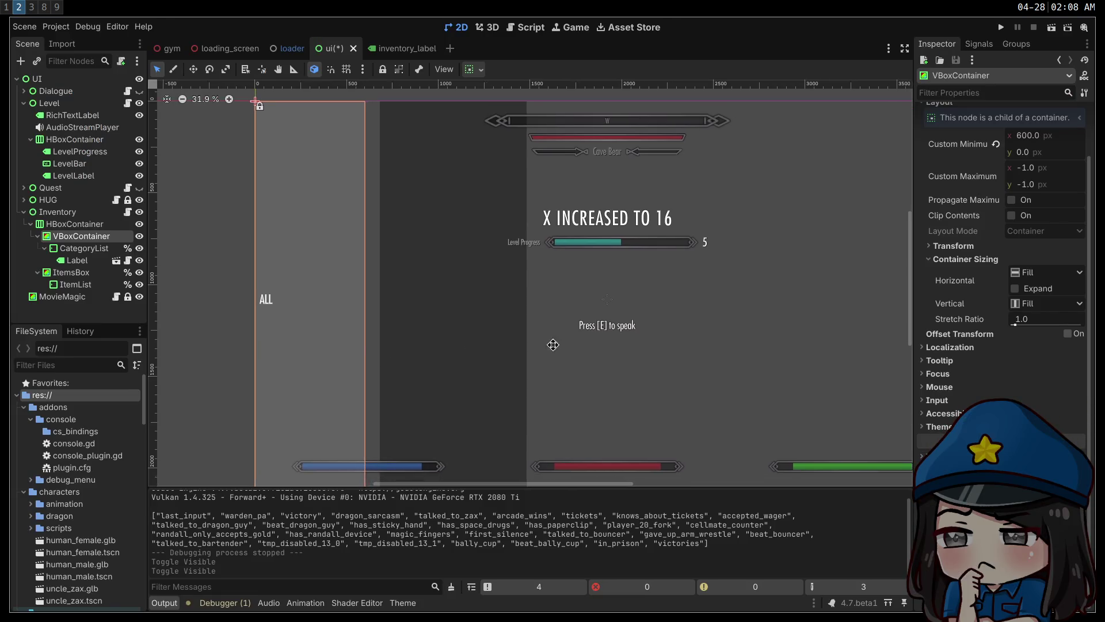
scroll(550, 308, up, 2)
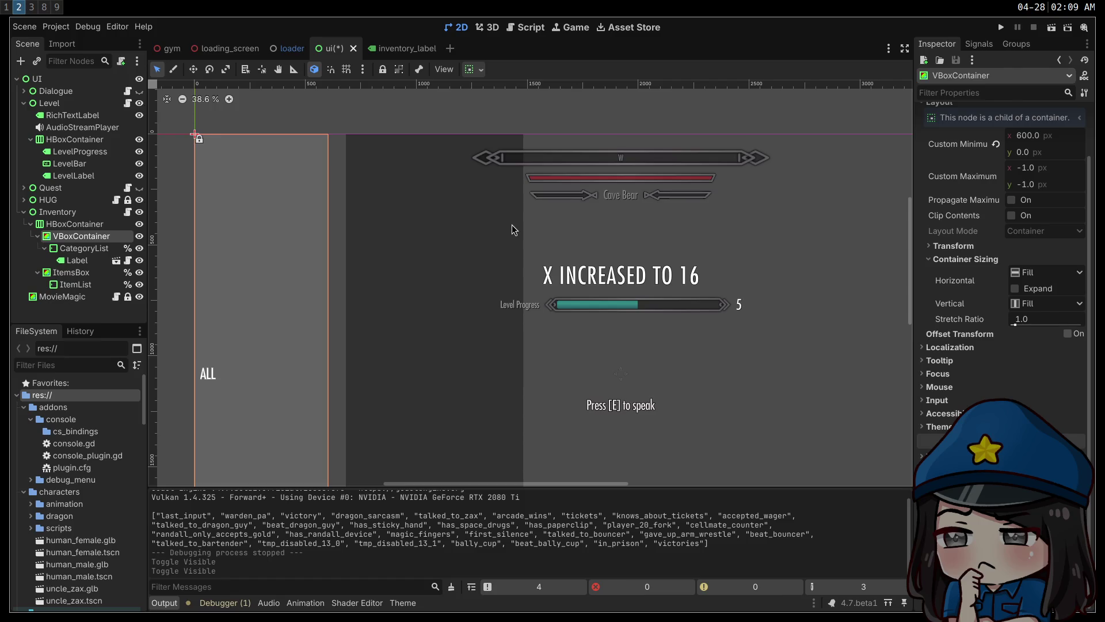
mouse_move(510, 230)
mouse_down()
mouse_move(545, 199)
mouse_move(553, 206)
mouse_move(496, 227)
mouse_up()
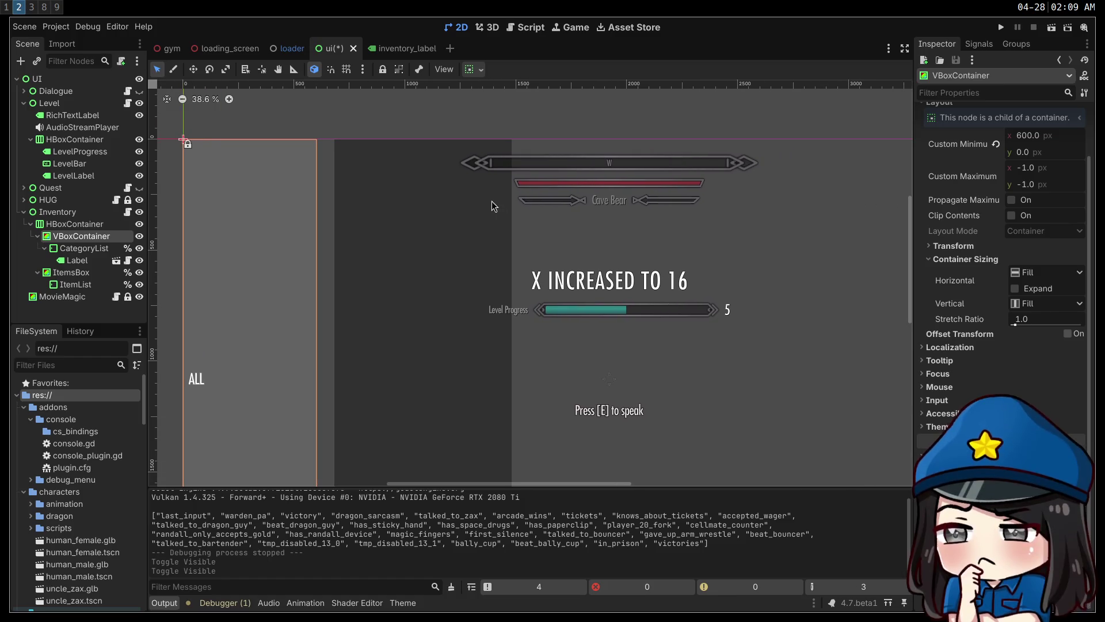
key(super+3)
key(super+2)
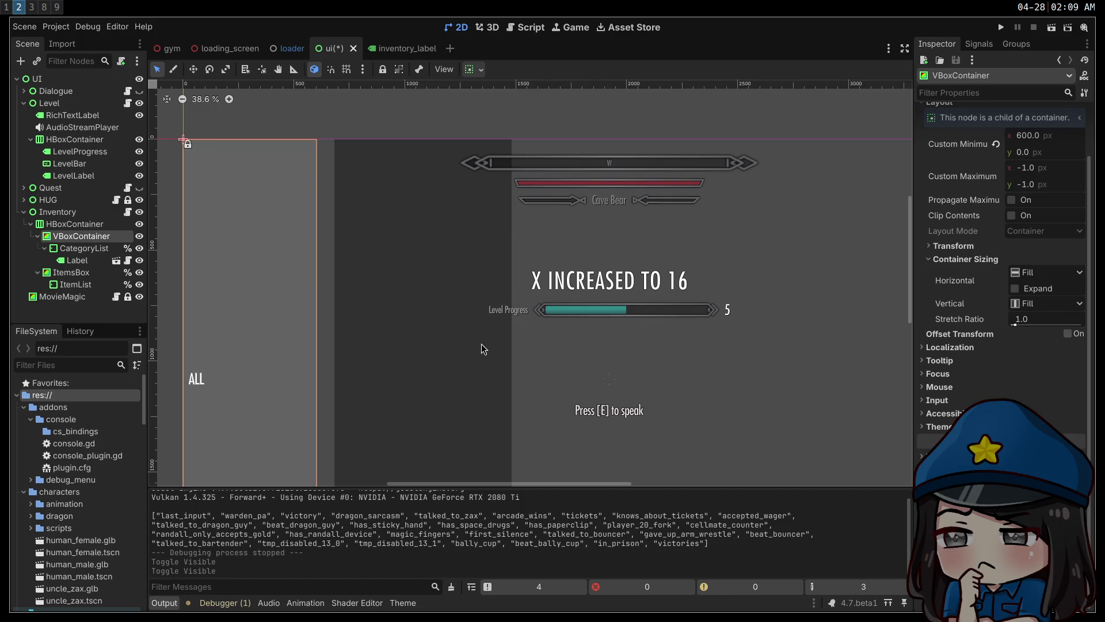
mouse_move(522, 375)
mouse_down()
mouse_move(506, 194)
mouse_move(548, 379)
mouse_move(518, 308)
mouse_up()
key(super+3)
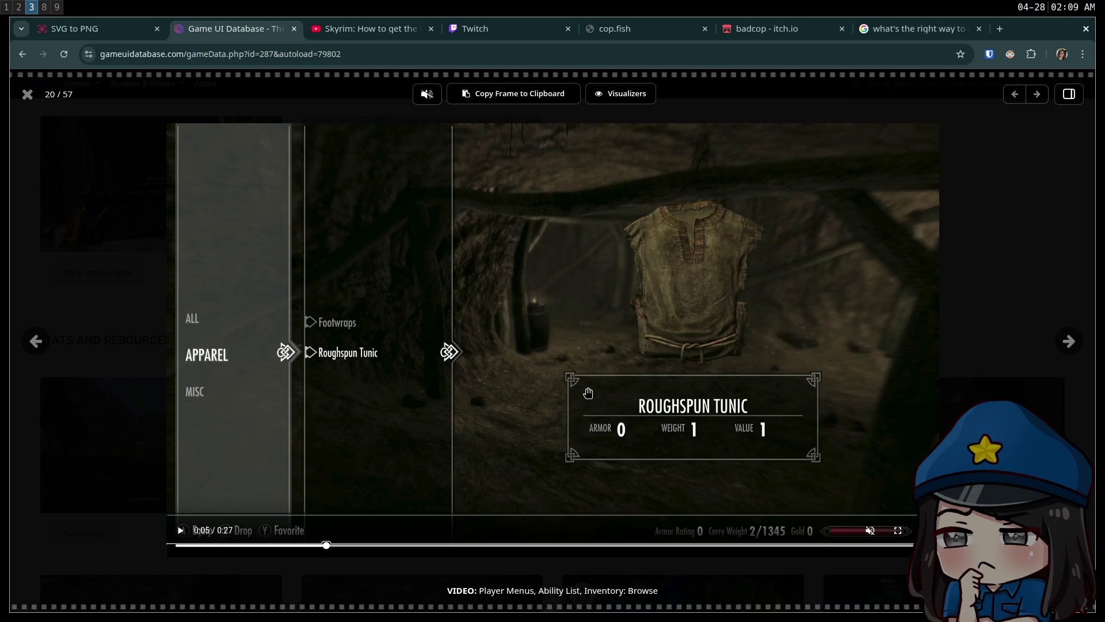
- Alternate between the Godot canvas and the Skyrim apparel video, finishing in Godot
key(super+2)
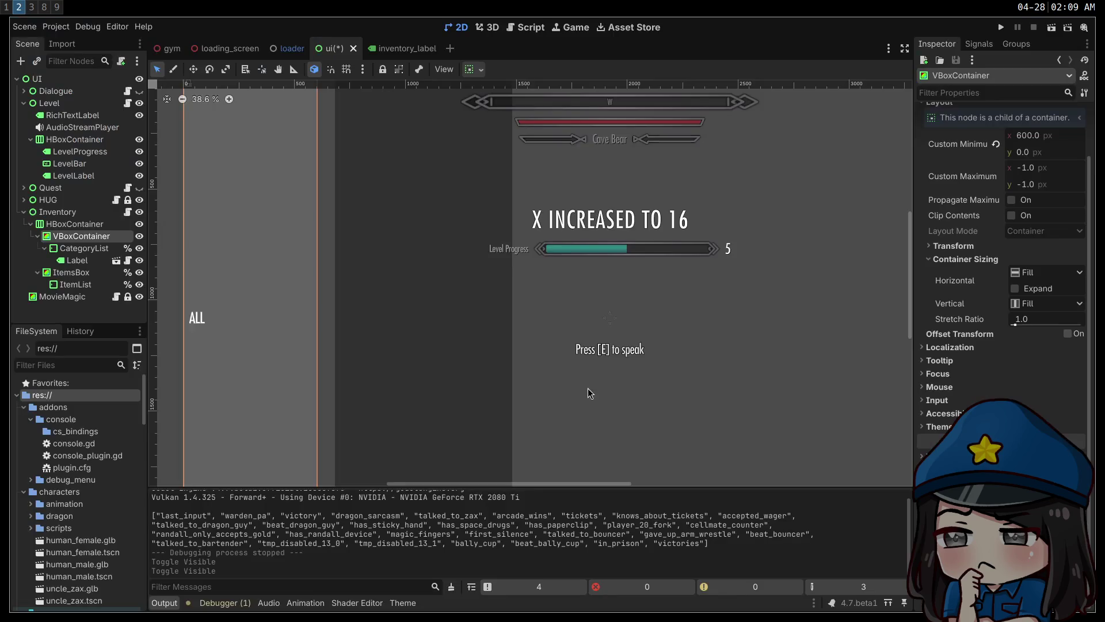
scroll(580, 386, down, 5)
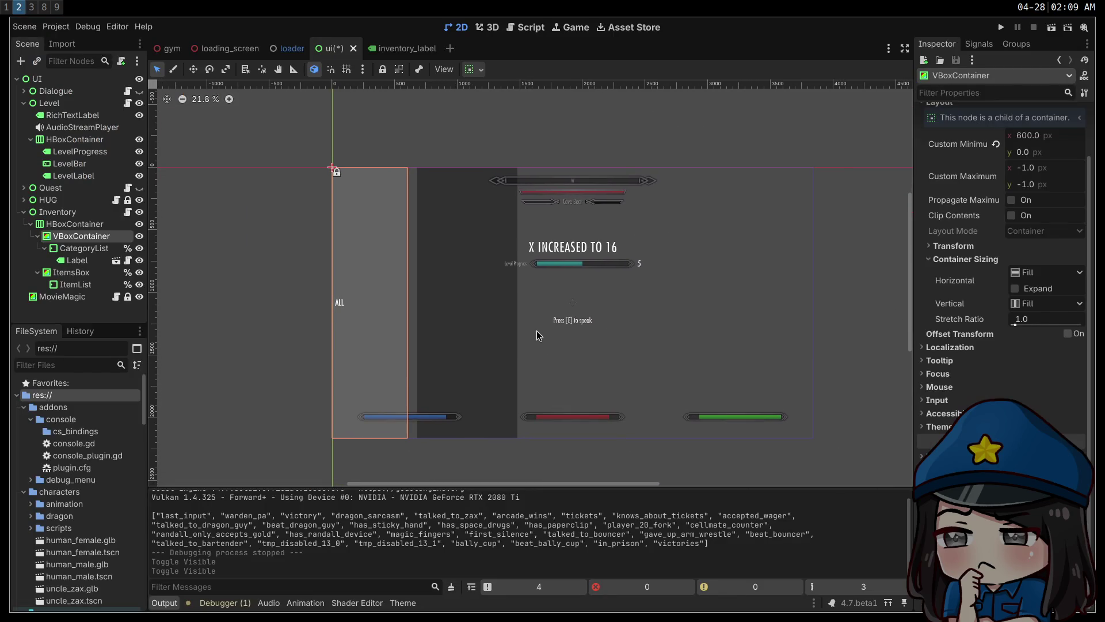
scroll(537, 333, up, 4)
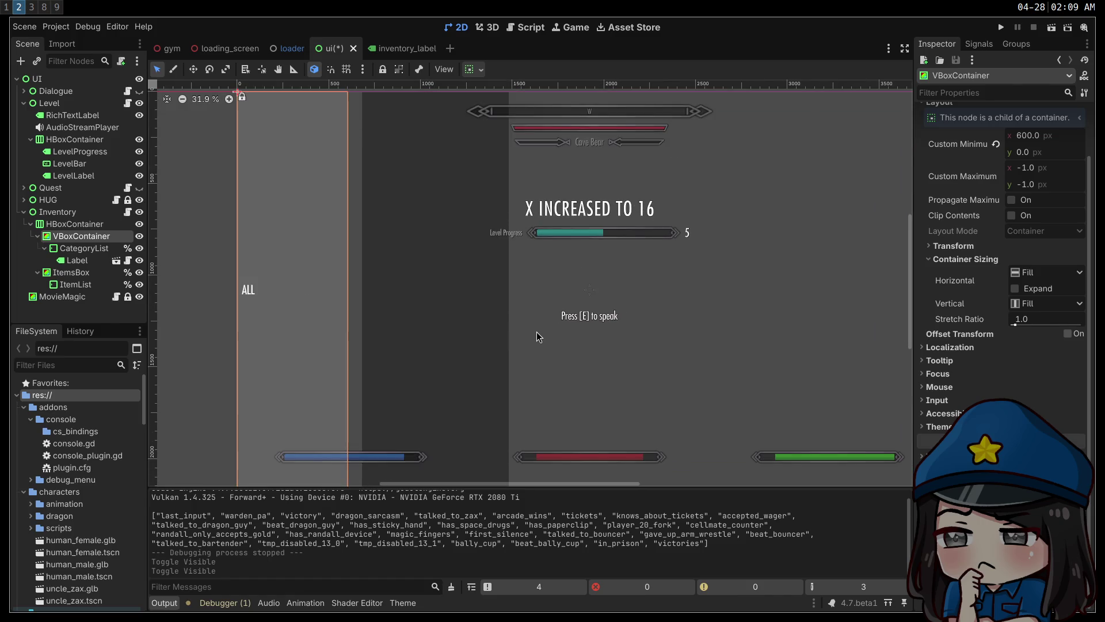
key(super+3)
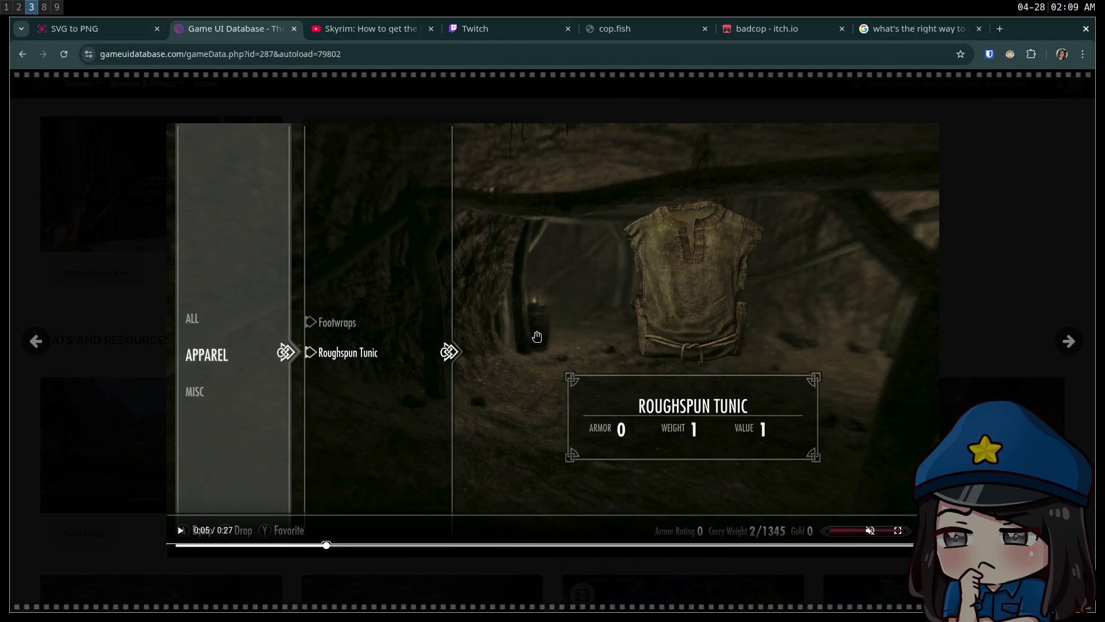
mouse_move(276, 210)
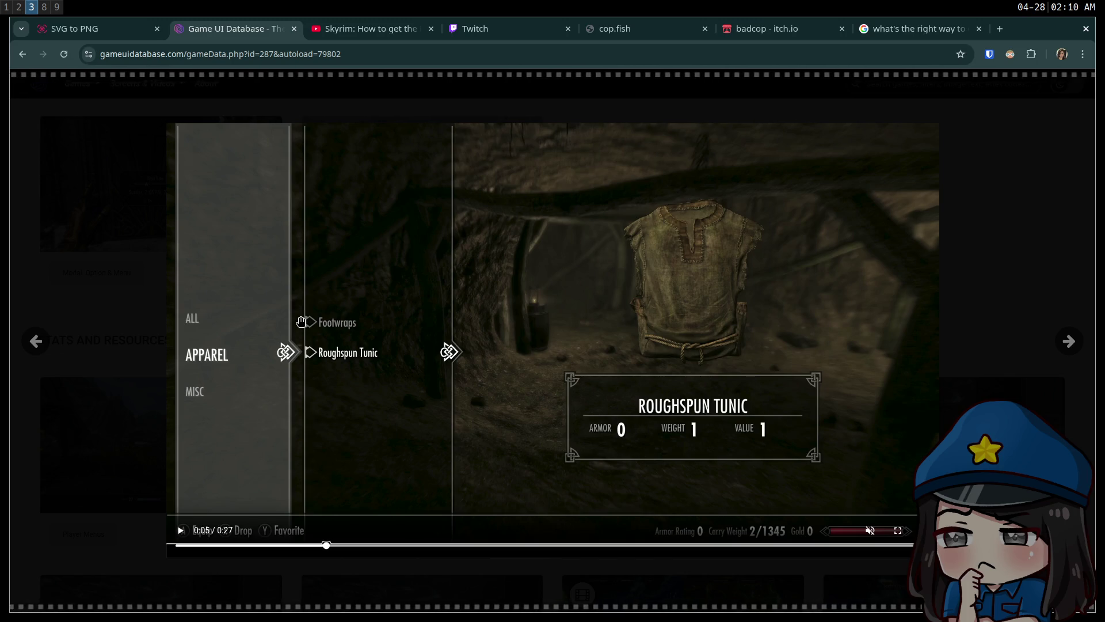
key(super+2)
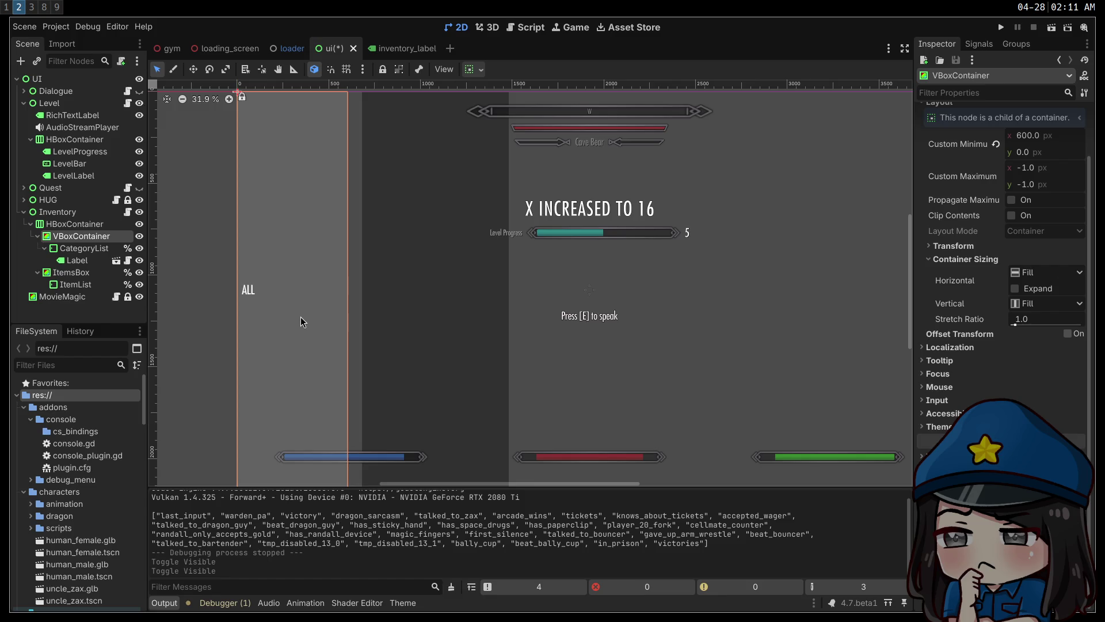
key(super+3)
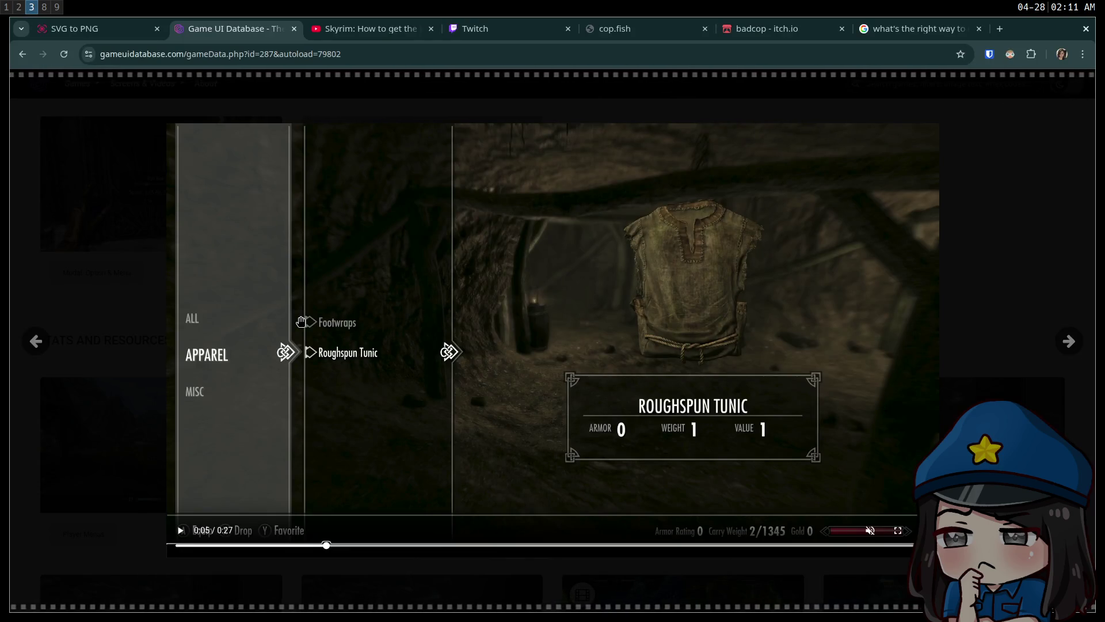
key(super+2)
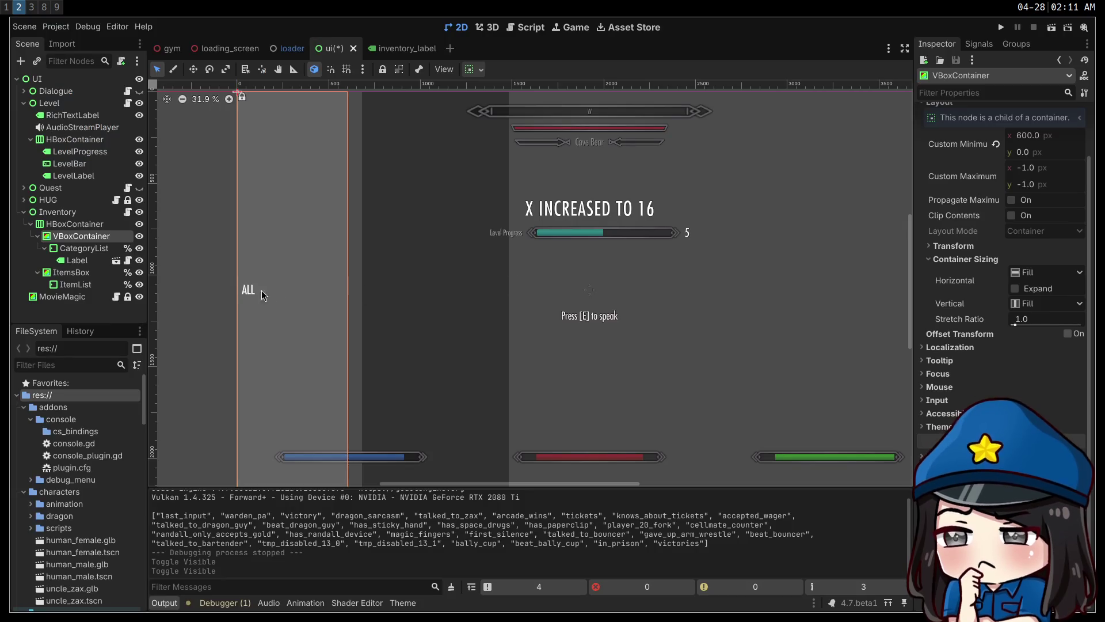
- Add a Full Rect ColorRect under Inventory, above HBoxContainer, in translucent black (alpha 92)
click(66, 214)
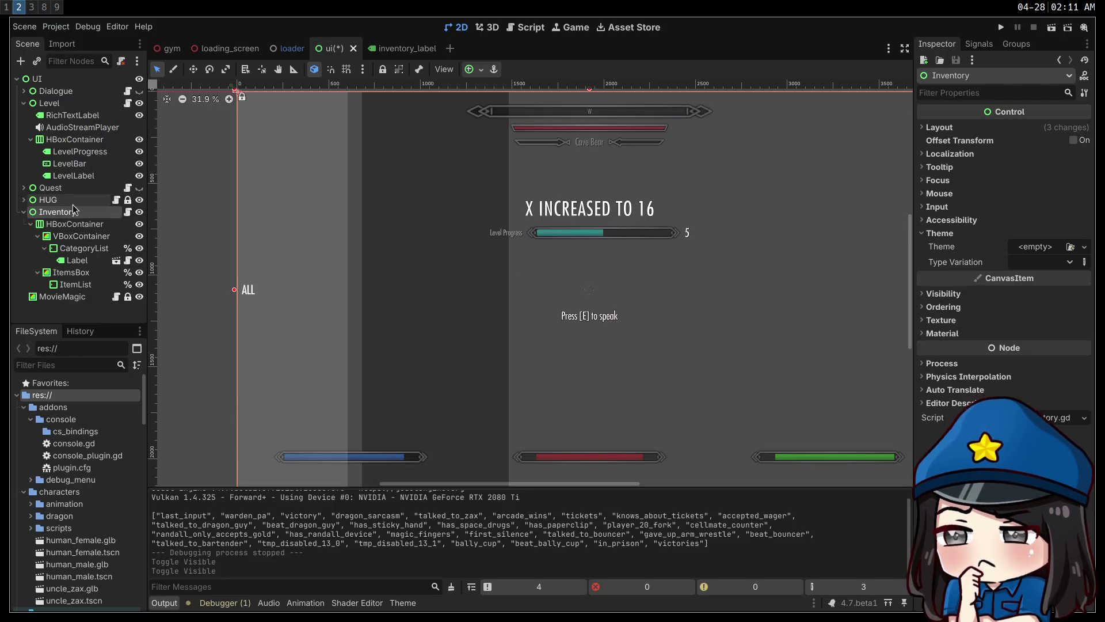
click(21, 60)
text(colorr)
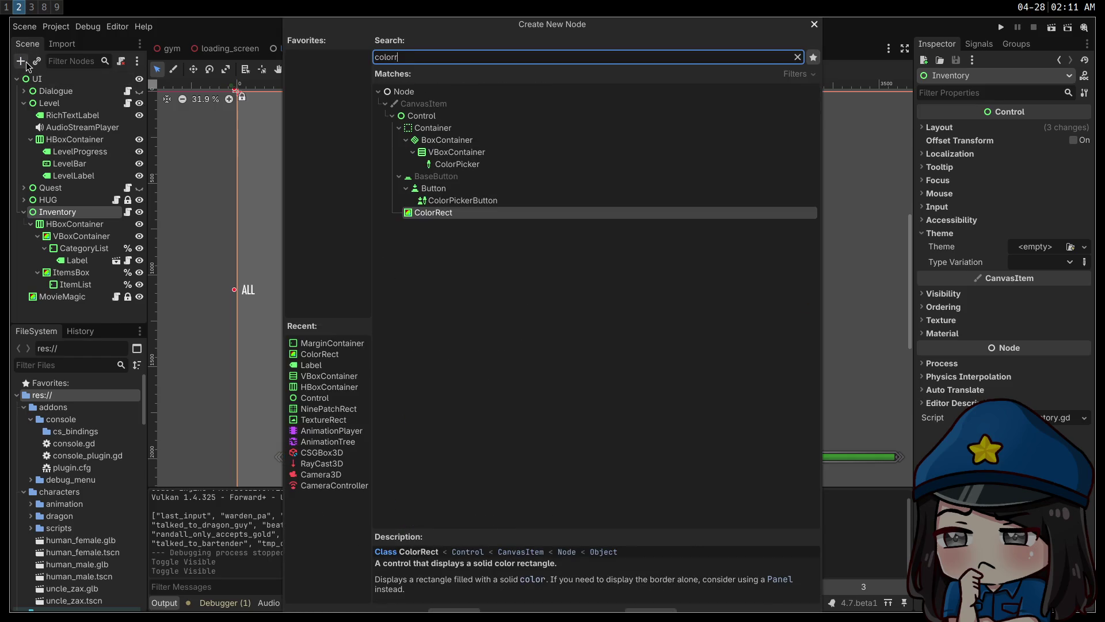
key(Return)
mouse_move(83, 299)
mouse_down()
mouse_move(78, 233)
mouse_move(58, 213)
mouse_up()
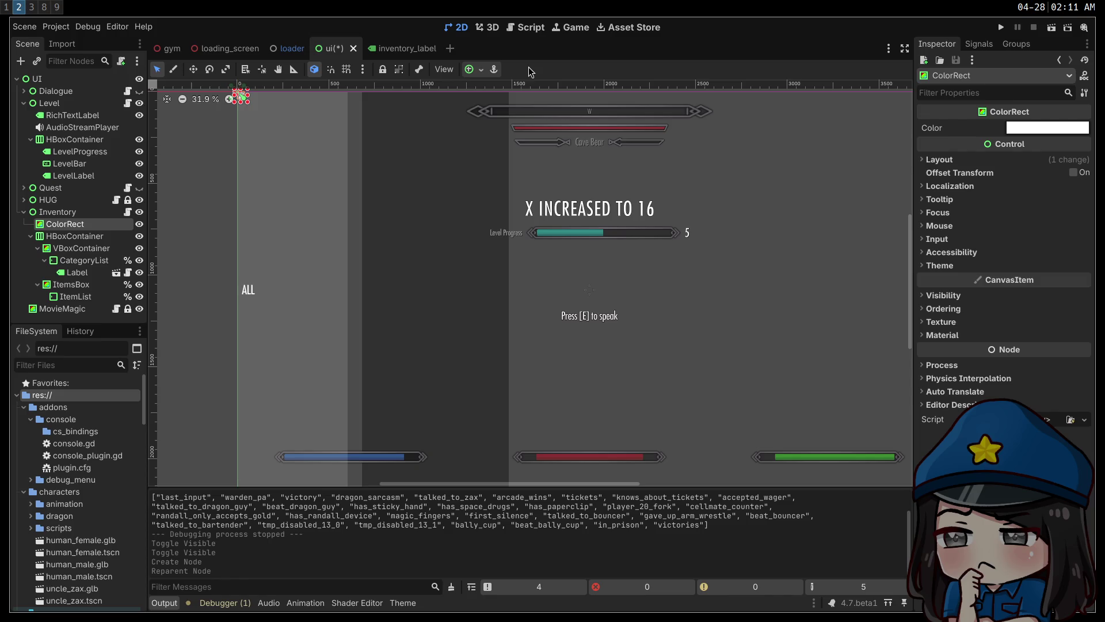
click(481, 69)
click(538, 169)
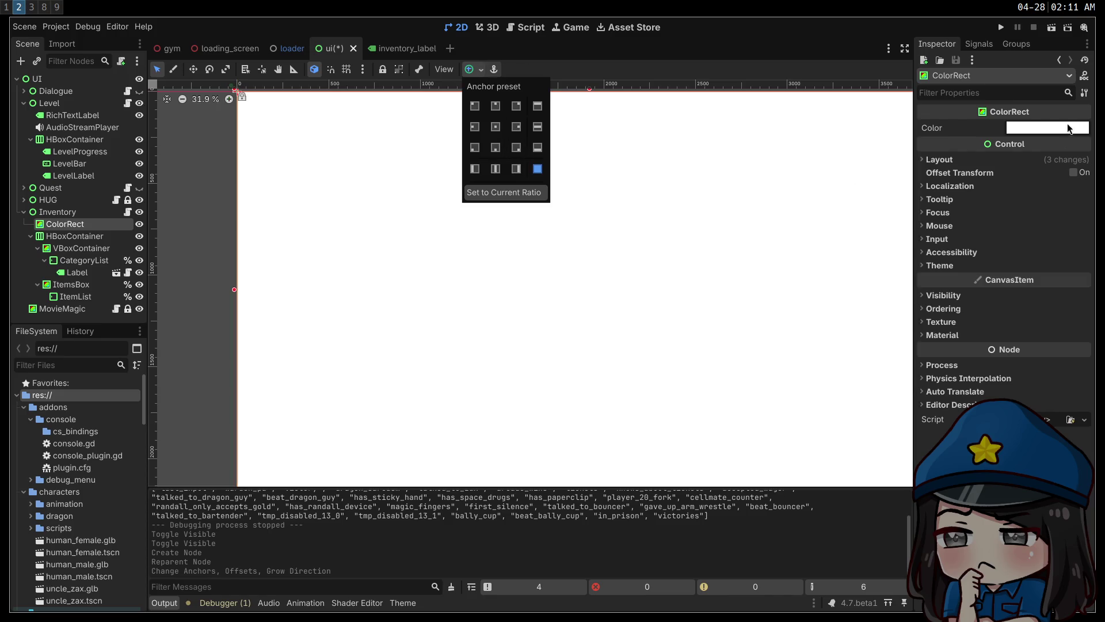
click(1067, 123)
mouse_move(1088, 263)
mouse_down()
mouse_move(1067, 399)
mouse_move(962, 395)
mouse_move(976, 397)
mouse_up()
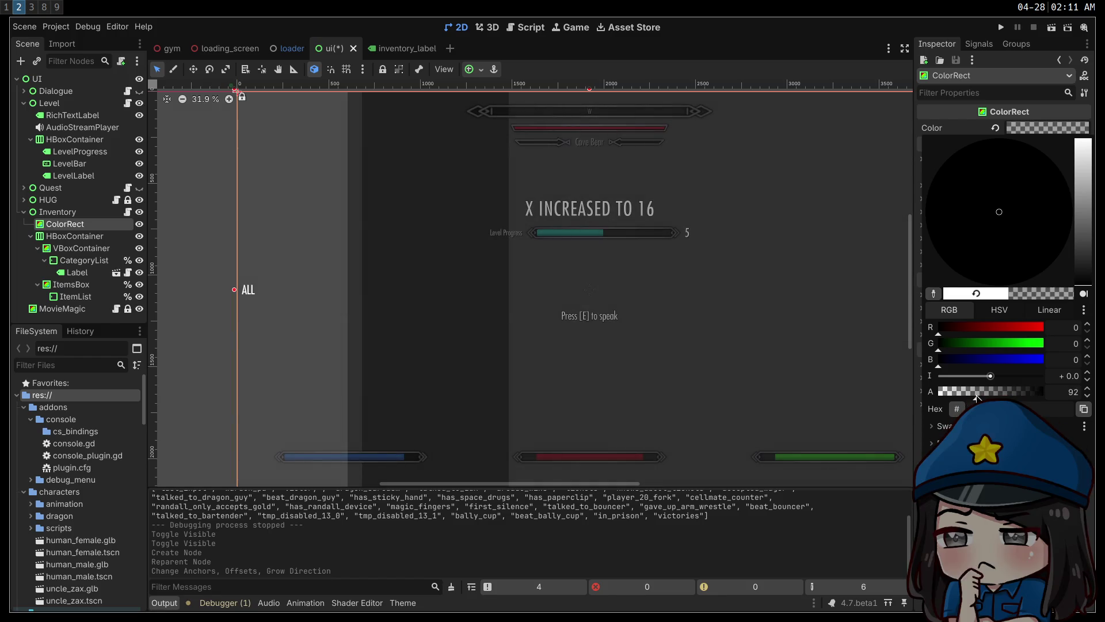
click(543, 299)
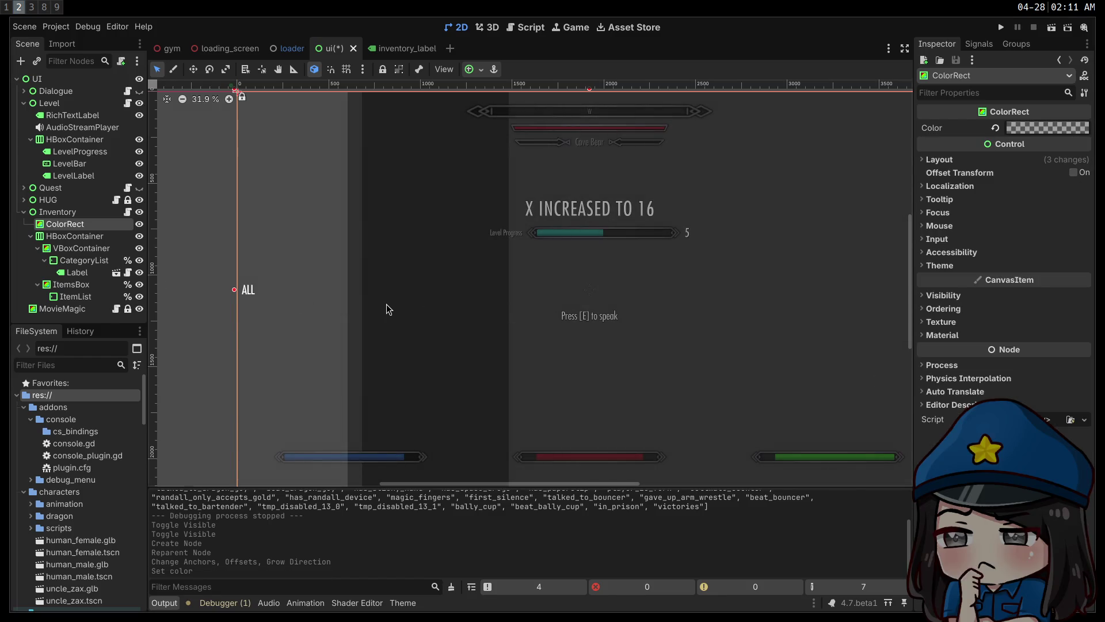
- Nudge the inventory HBoxContainer right to position (16, 0)
key(super+1)
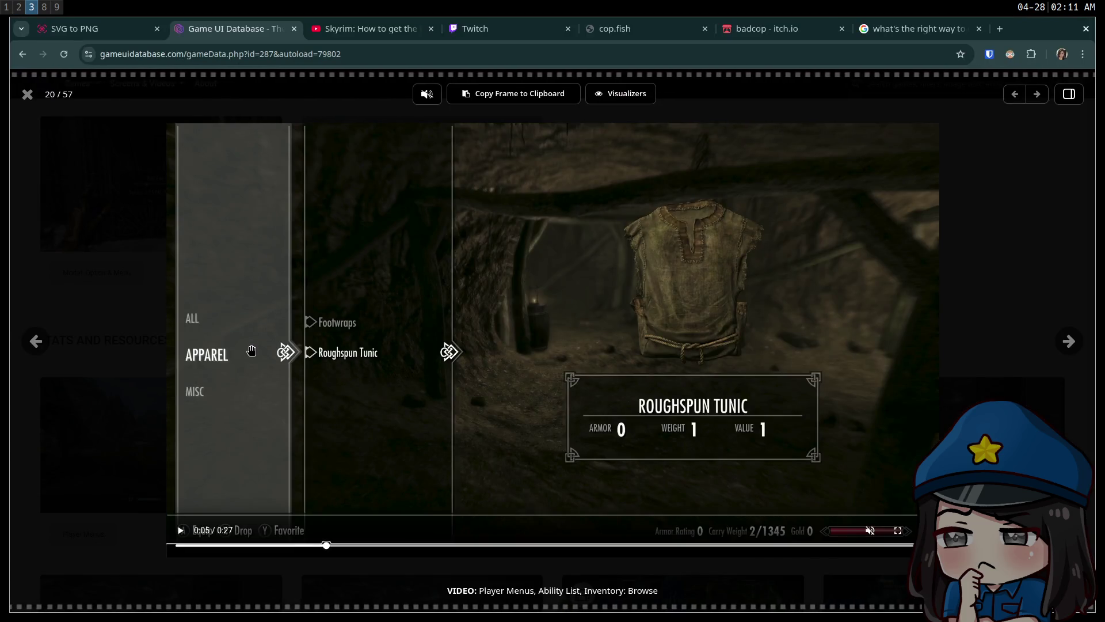
key(super+2)
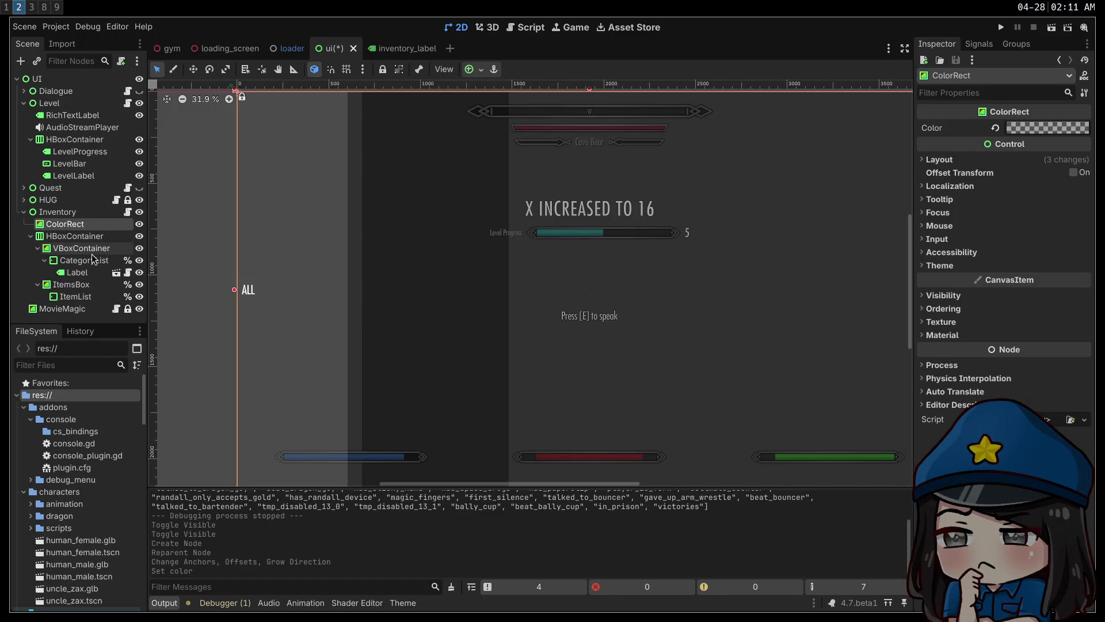
click(80, 248)
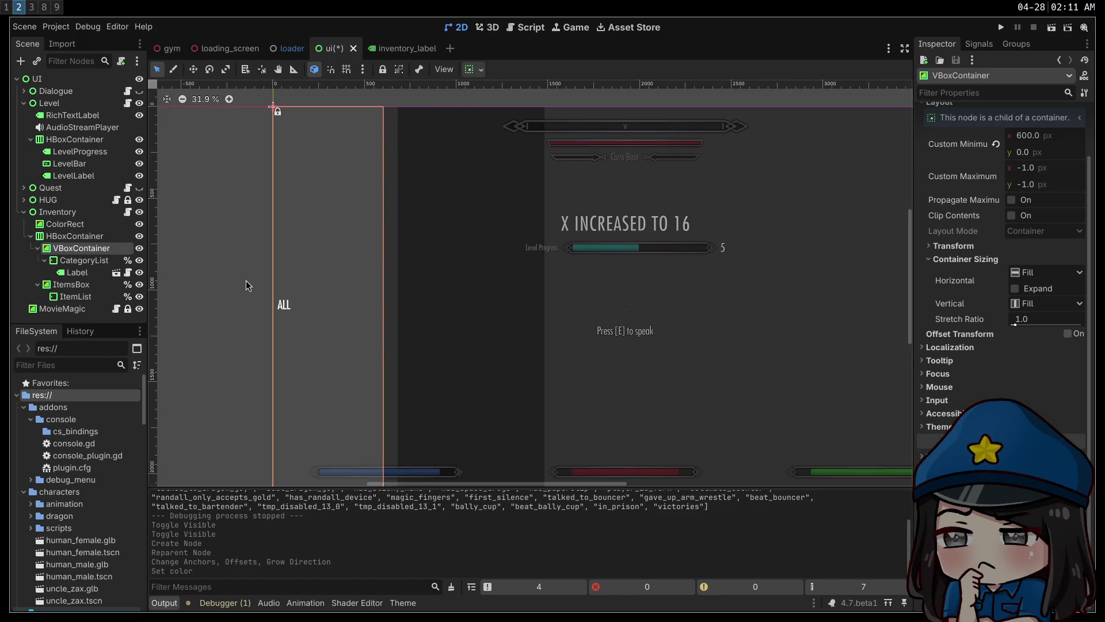
key(super+3)
key(super+2)
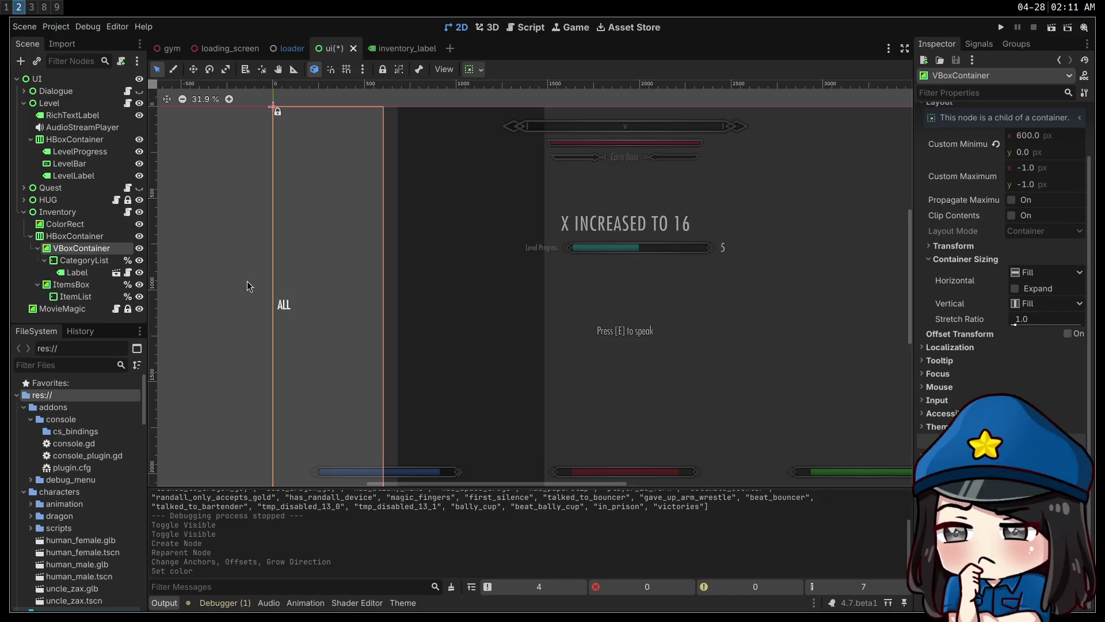
click(74, 236)
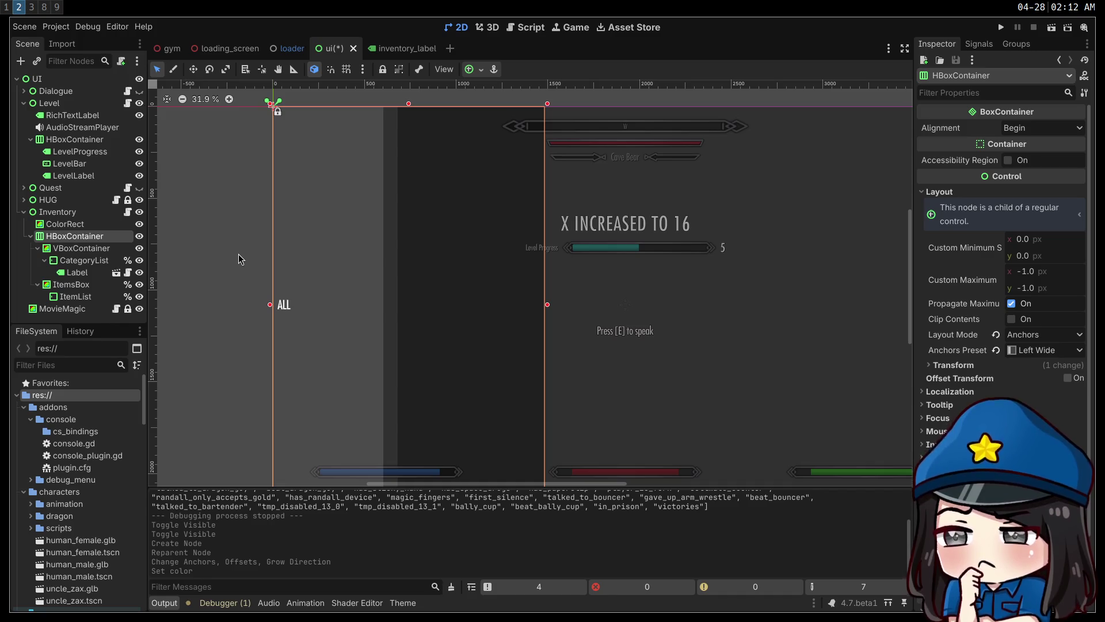
key(Right)
key(Right)
key(Right)
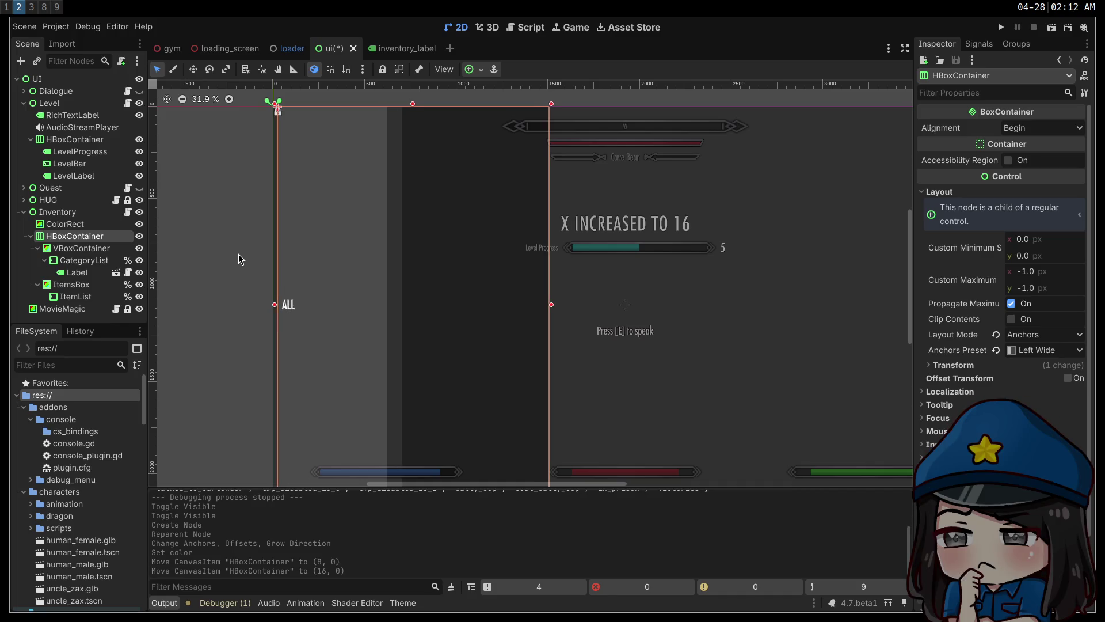
key(Left)
key(Left)
key(Left)
key(Right)
key(Left)
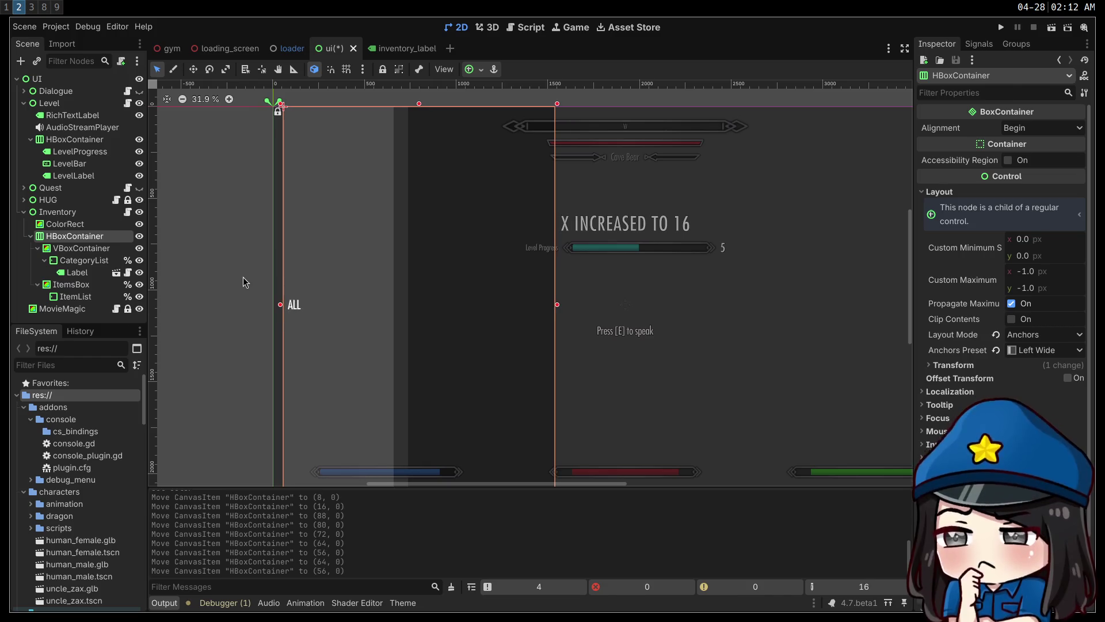
scroll(212, 167, down, 5)
key(super+3)
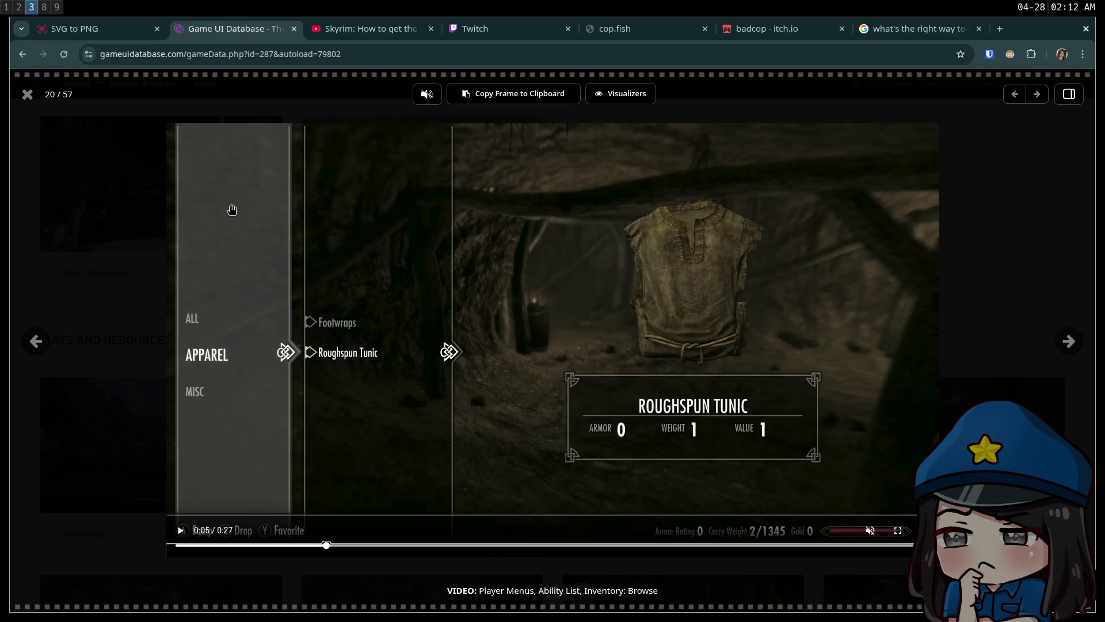
key(super+2)
mouse_move(213, 241)
mouse_down()
mouse_move(262, 345)
mouse_move(254, 331)
mouse_up()
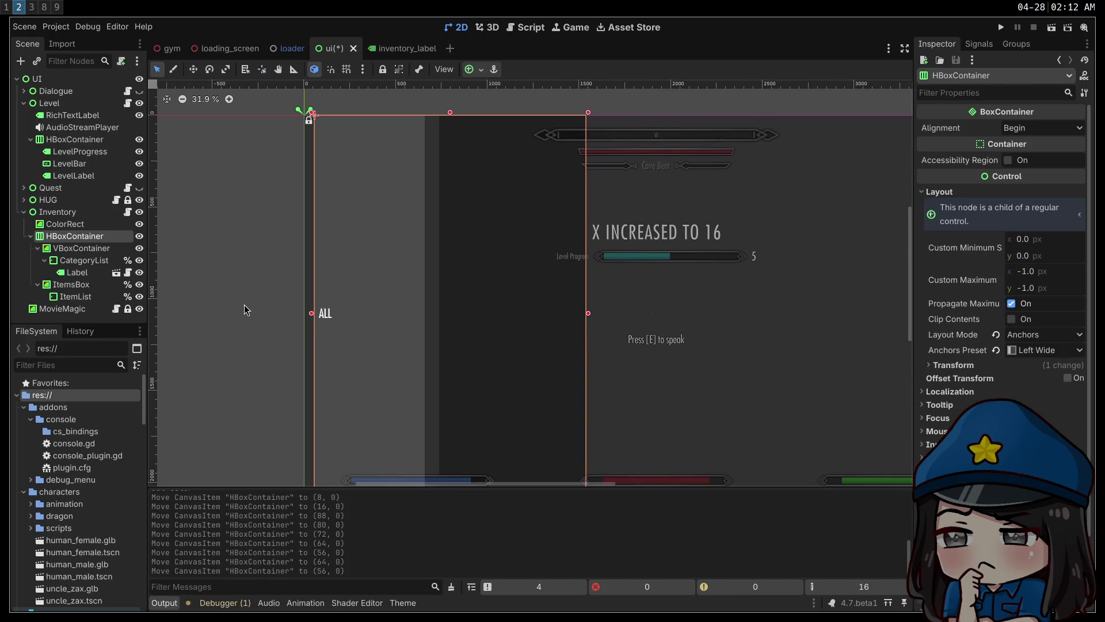
click(87, 248)
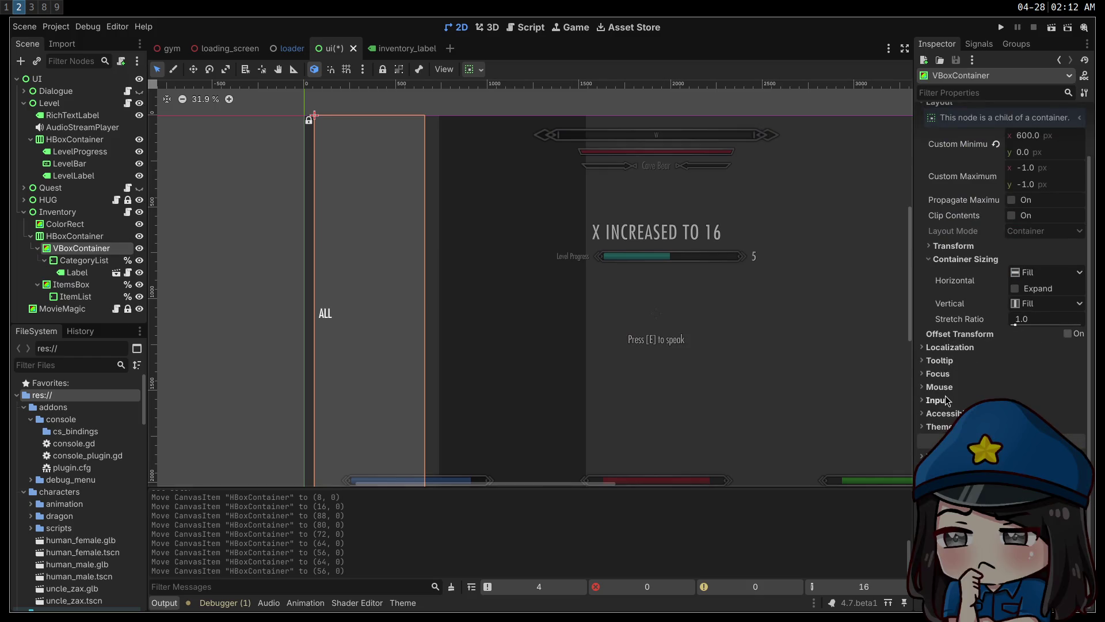
- Make the category panel's ColorRect a faint translucent white, alpha about 64
scroll(946, 396, up, 2)
click(1029, 131)
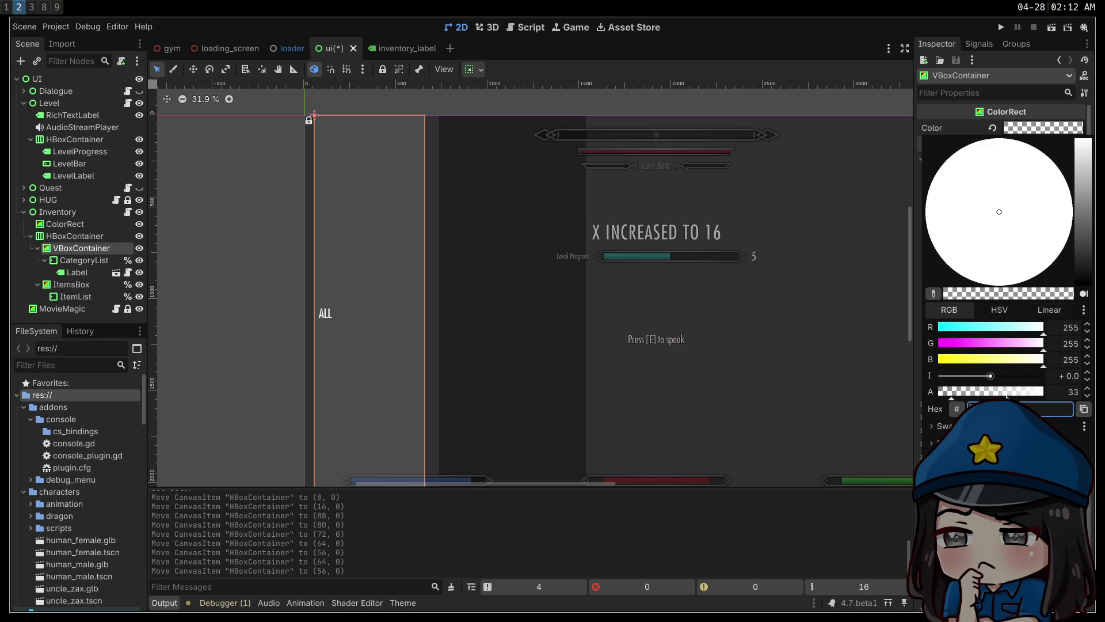
click(966, 393)
drag(966, 393, 965, 395)
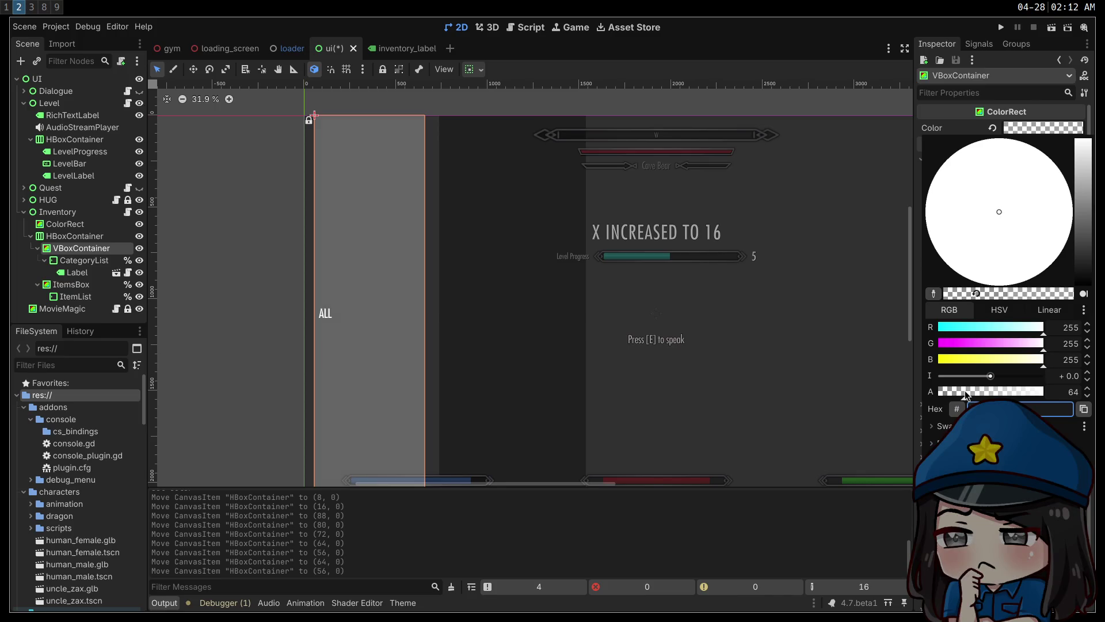
key(Escape)
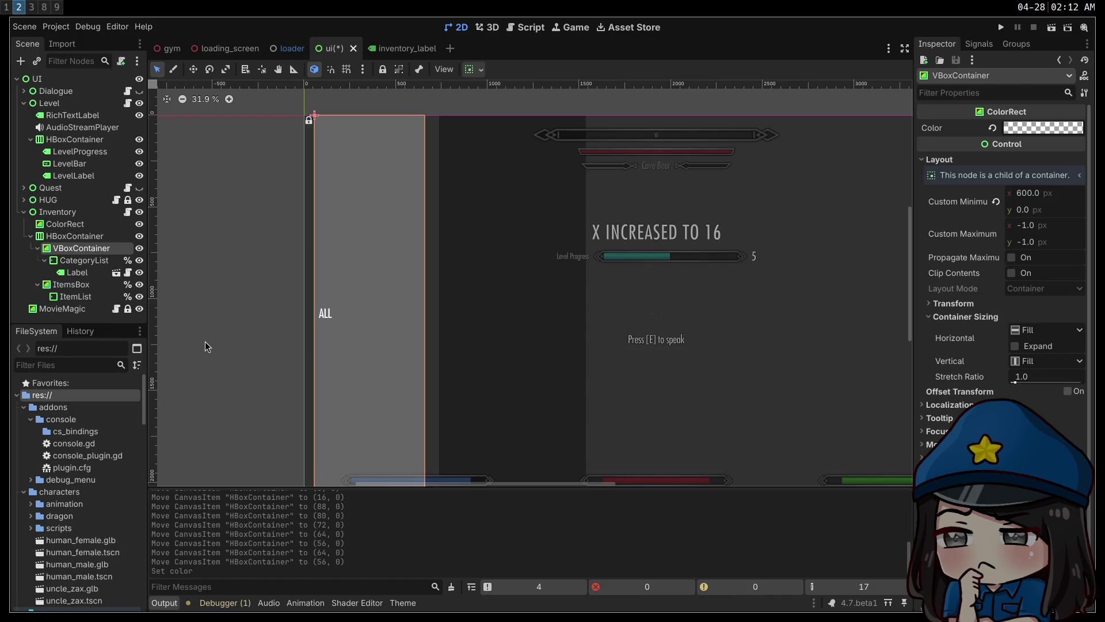
click(205, 340)
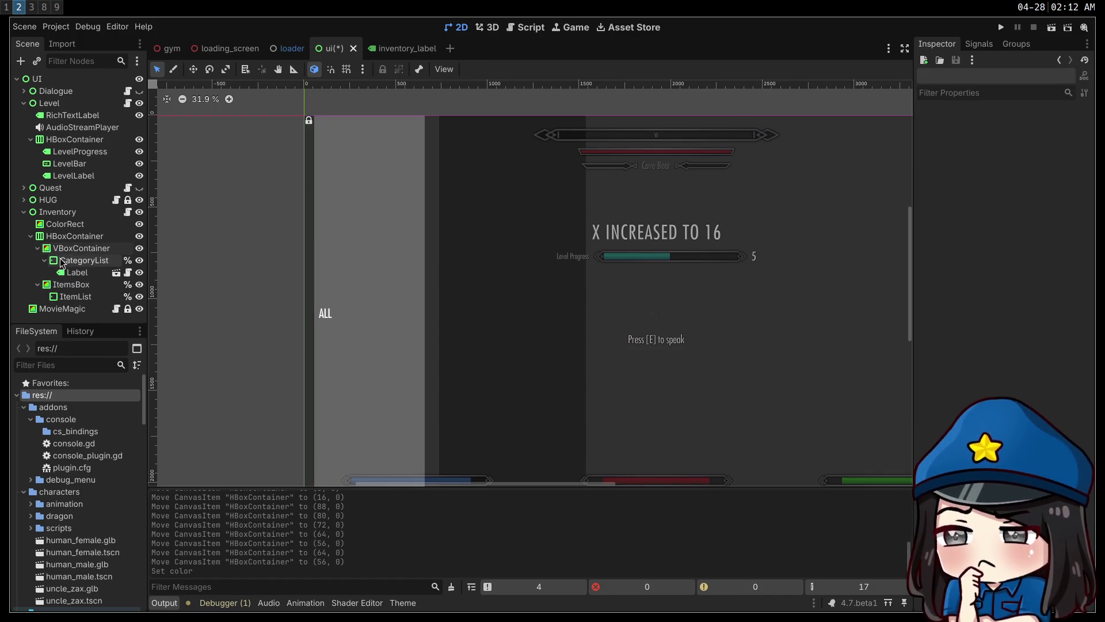
- Set the ItemsBox colour to half-transparent black with alpha 128
click(82, 284)
key(alt+Tab)
key(alt+Tab)
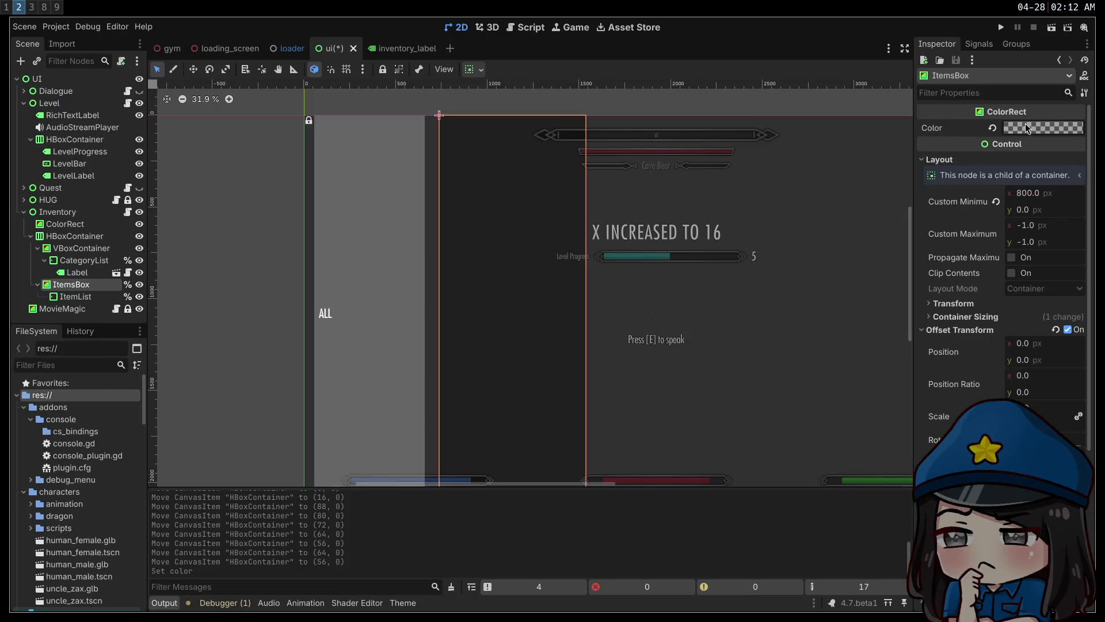
click(1024, 126)
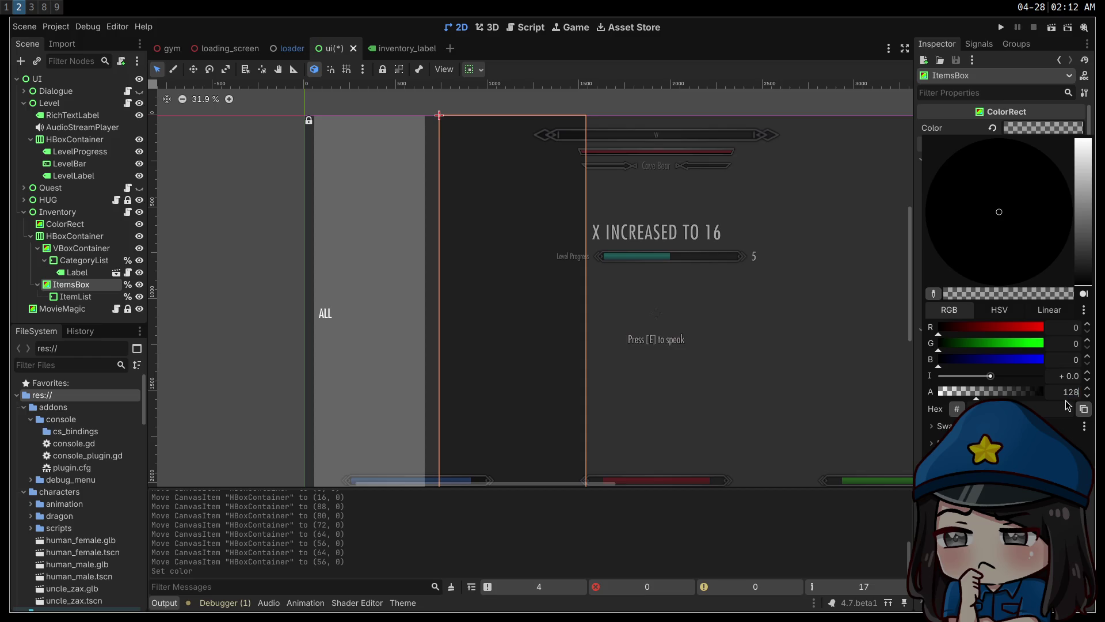
key(Return)
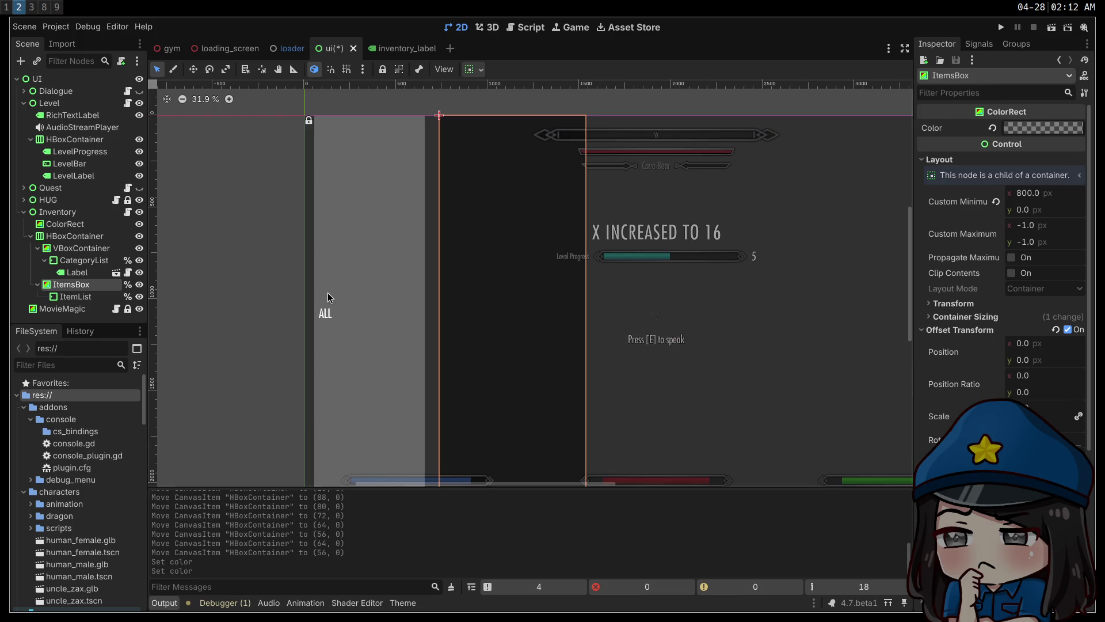
click(272, 290)
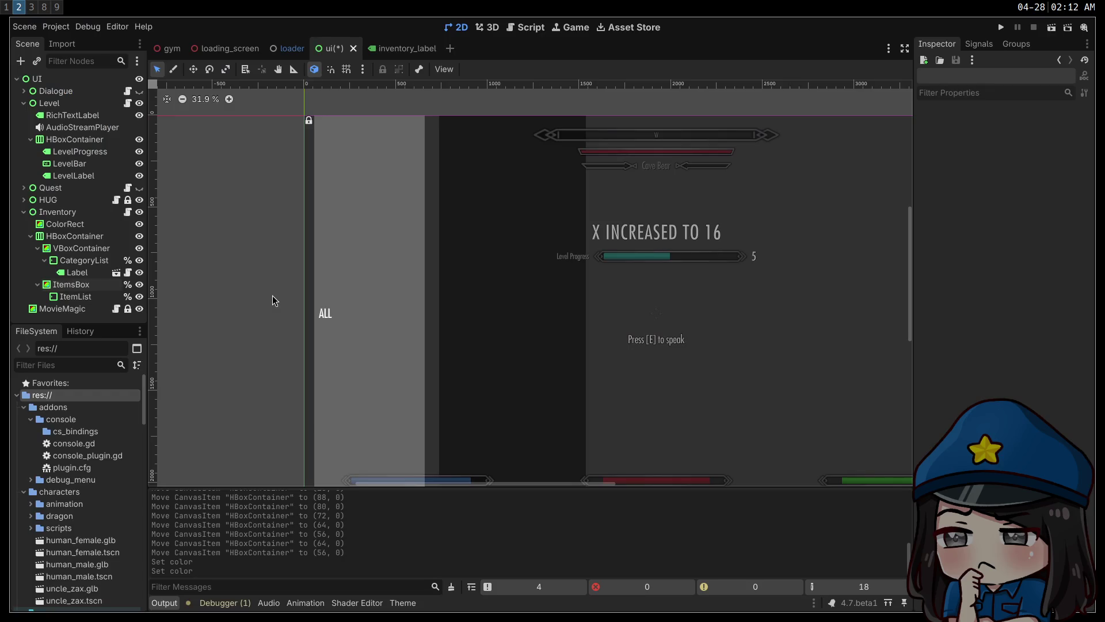
drag(273, 295, 295, 267)
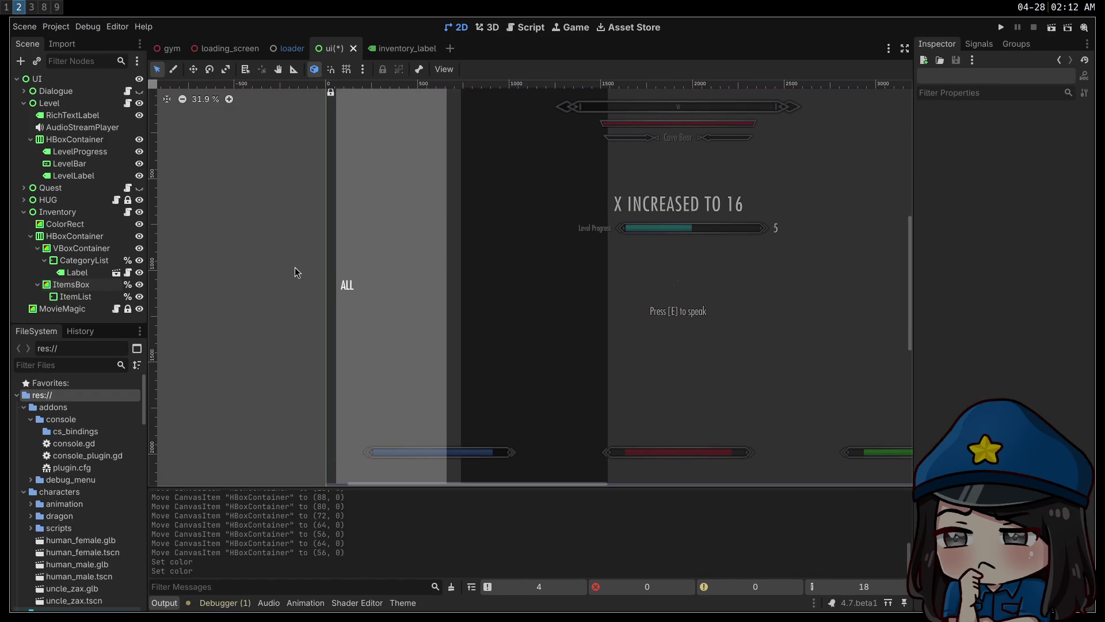
- Change the alpha of the Inventory's black ColorRect backdrop to adjust its transparency
click(65, 224)
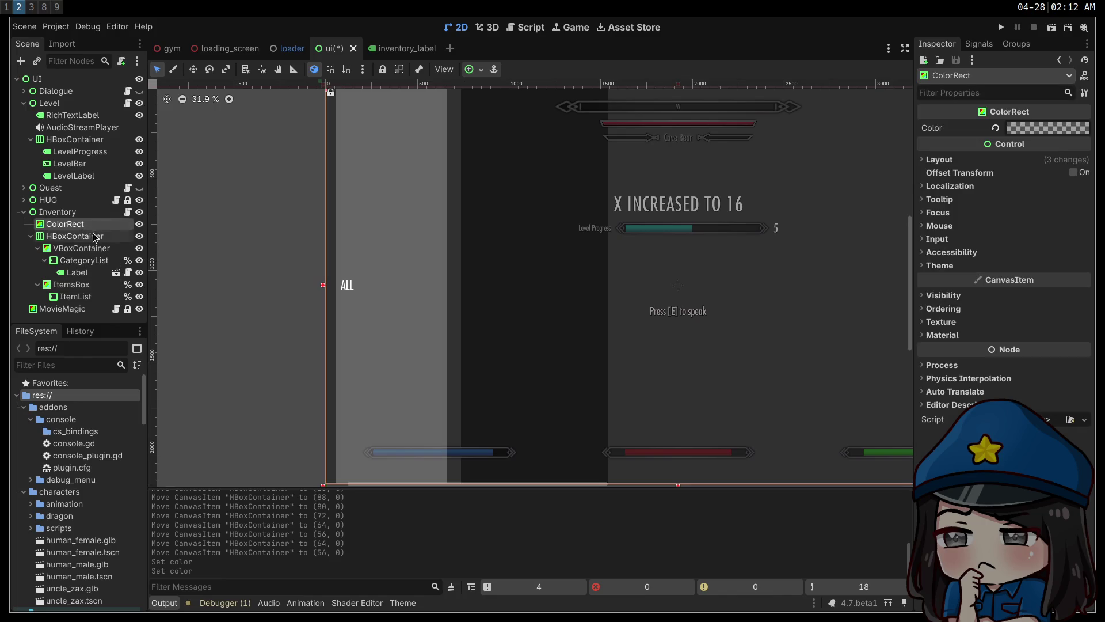
click(1047, 130)
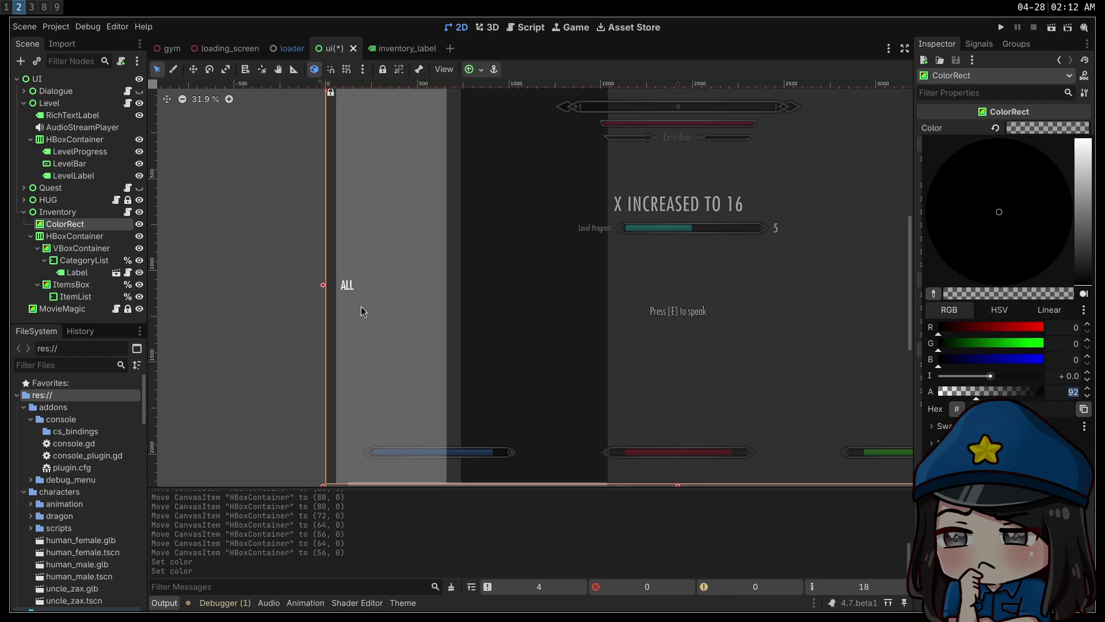
click(259, 292)
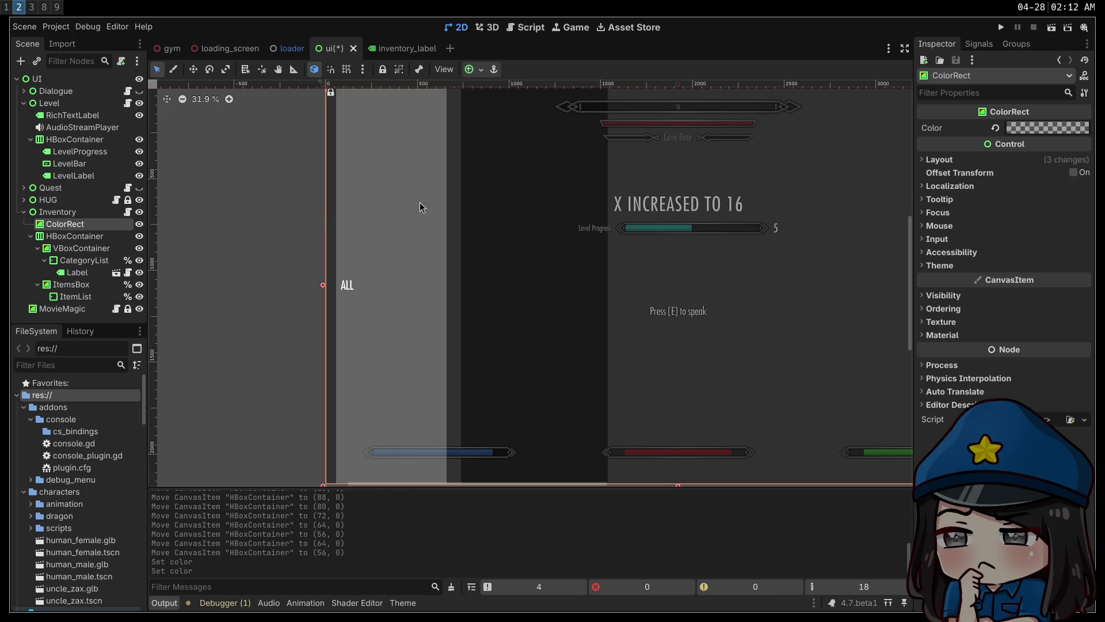
click(1046, 132)
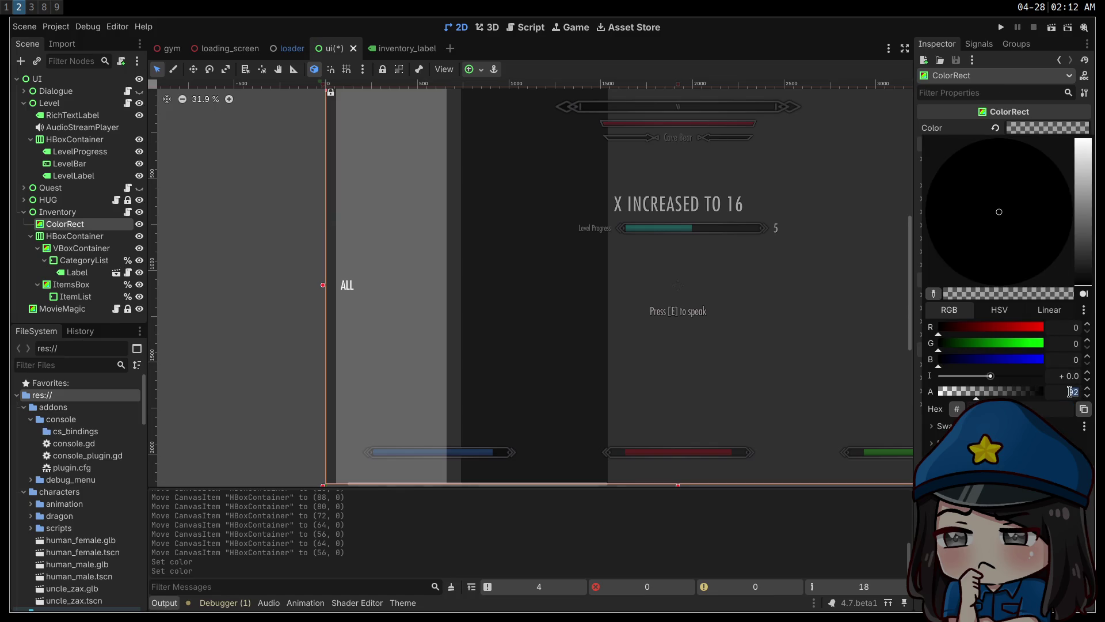
key(Escape)
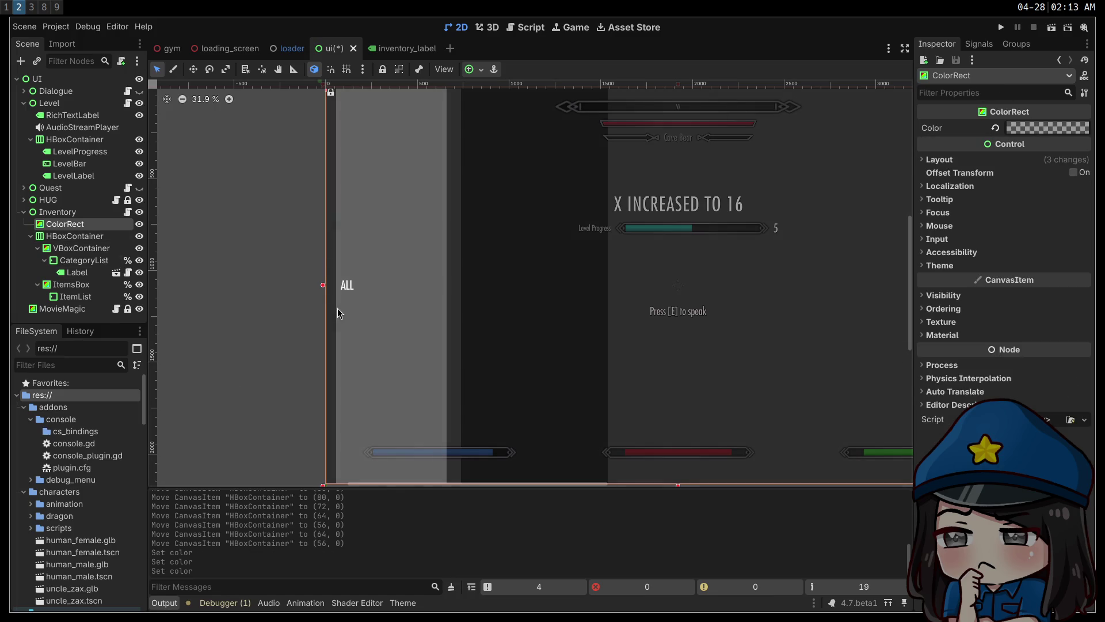
click(275, 308)
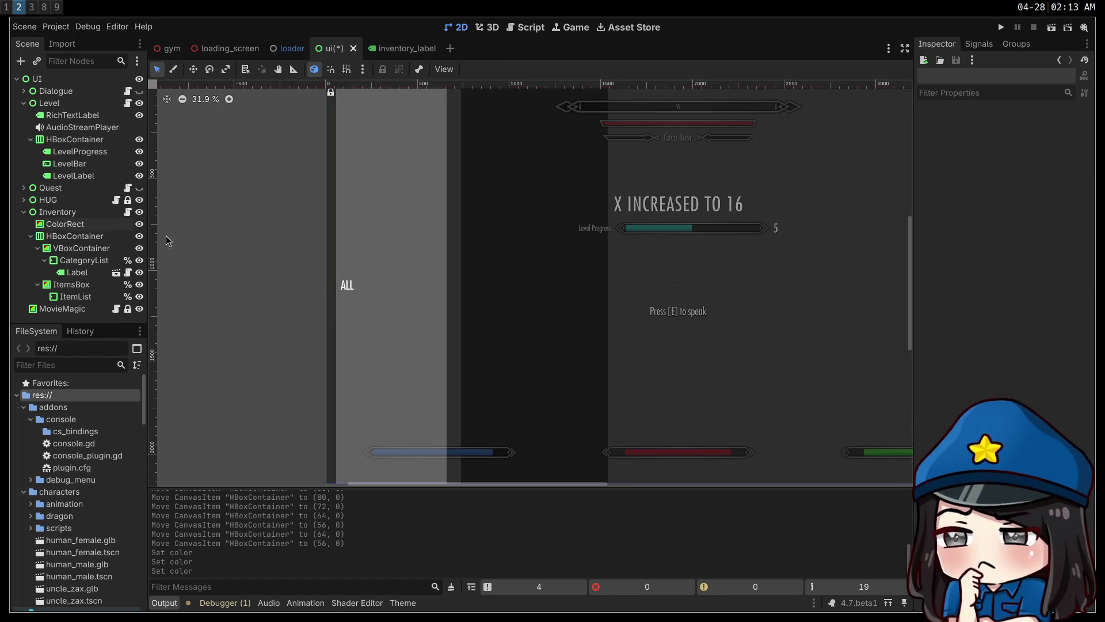
- Try the Top Left anchor preset on the HBoxContainer, then restore Left Wide anchoring
click(88, 239)
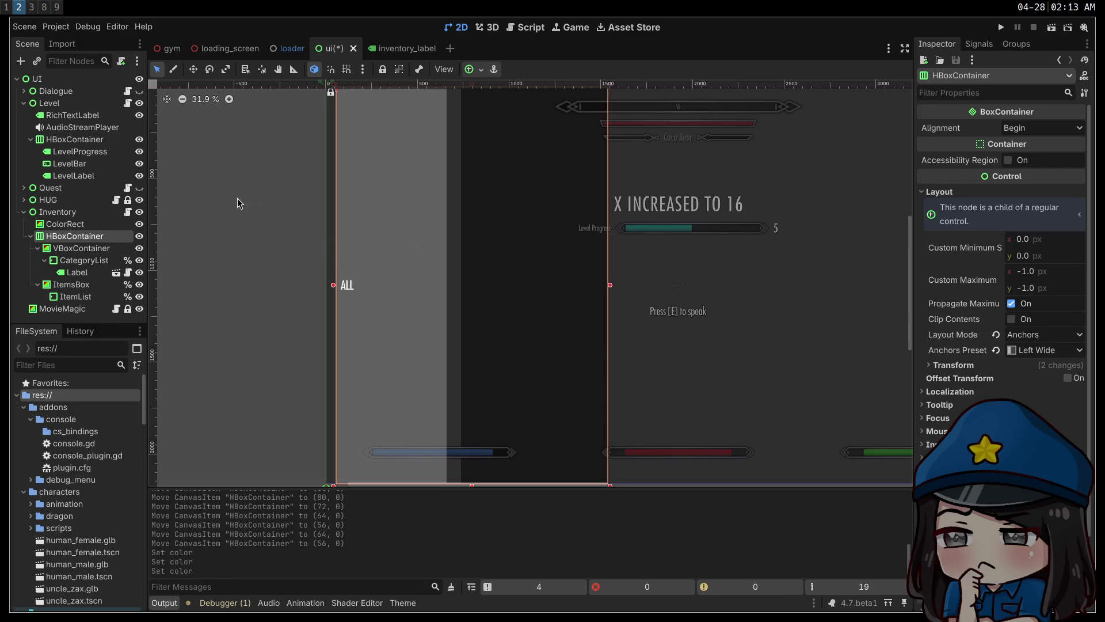
click(475, 69)
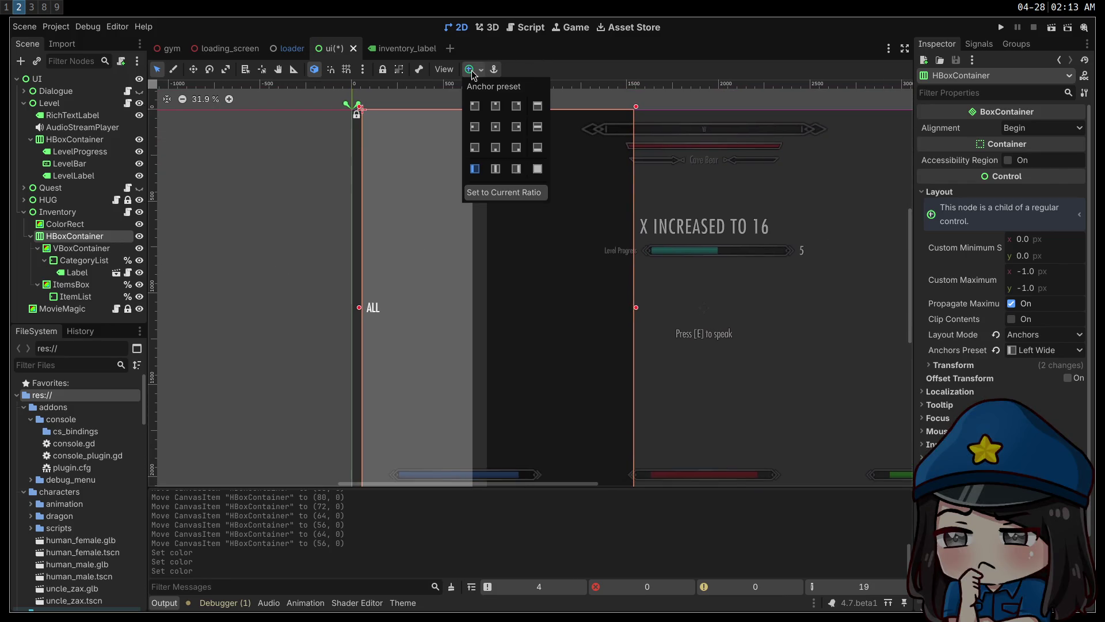
click(475, 106)
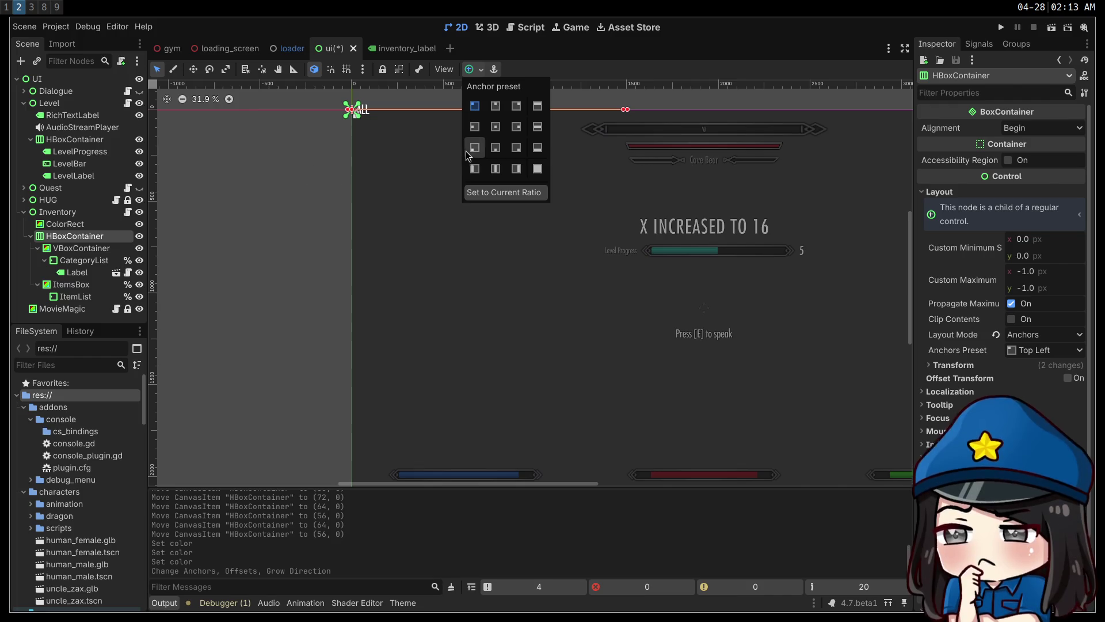
click(475, 168)
click(298, 250)
drag(298, 251, 393, 204)
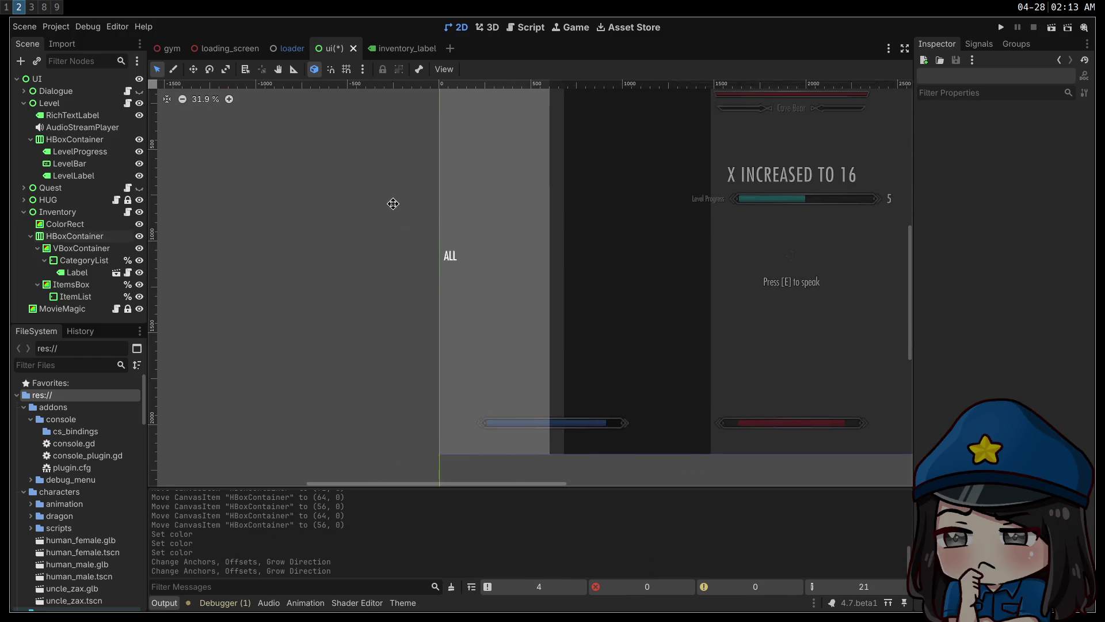
click(72, 237)
right_click(68, 240)
- Add a VSeparator from Control > Separator under HBoxContainer and move it before VBoxContainer
click(102, 251)
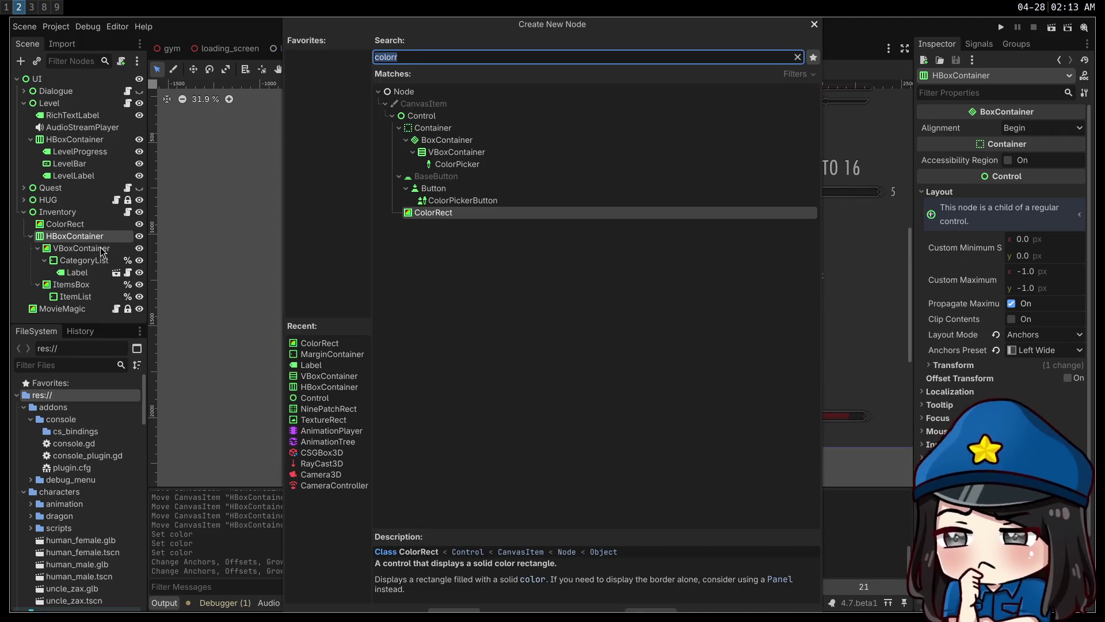
text(verti)
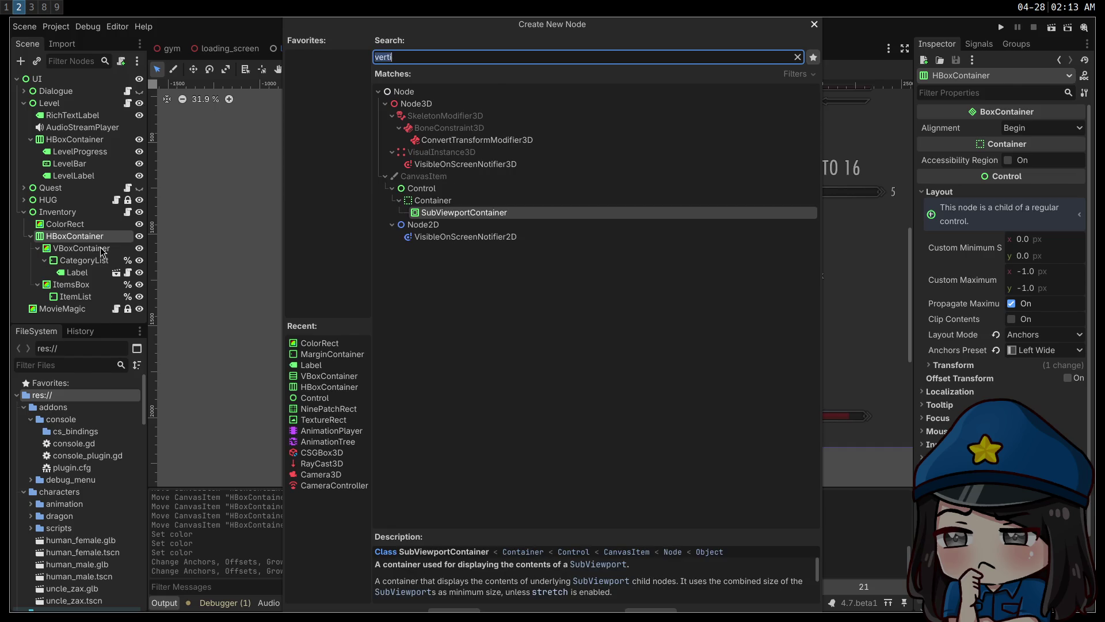
key(BackSpace)
text(rul)
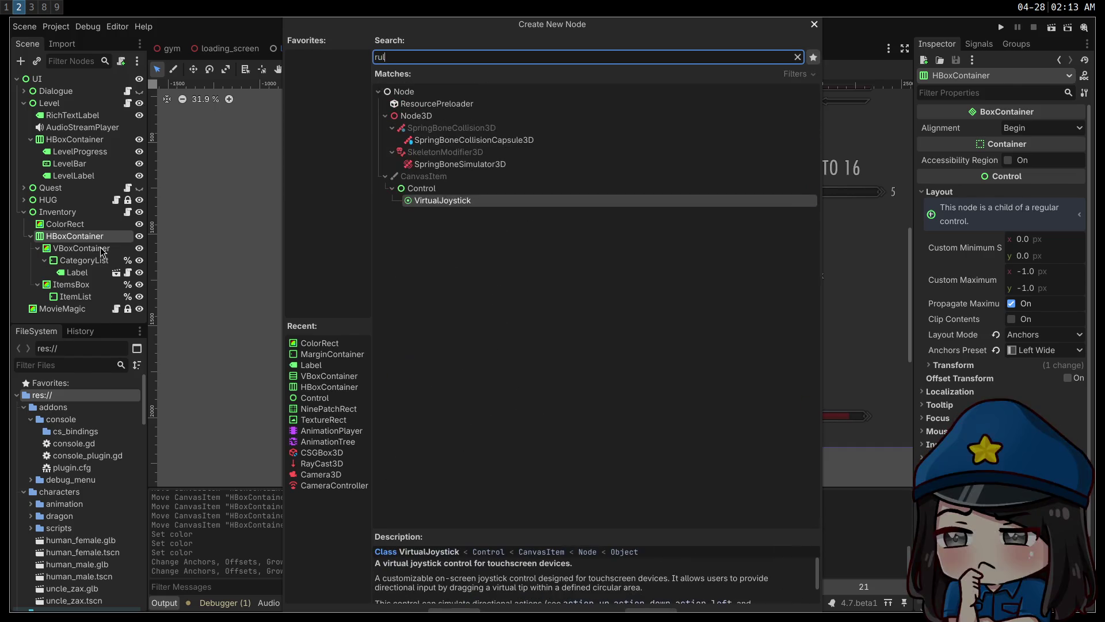
key(BackSpace)
key(BackSpace)
key(BackSpace)
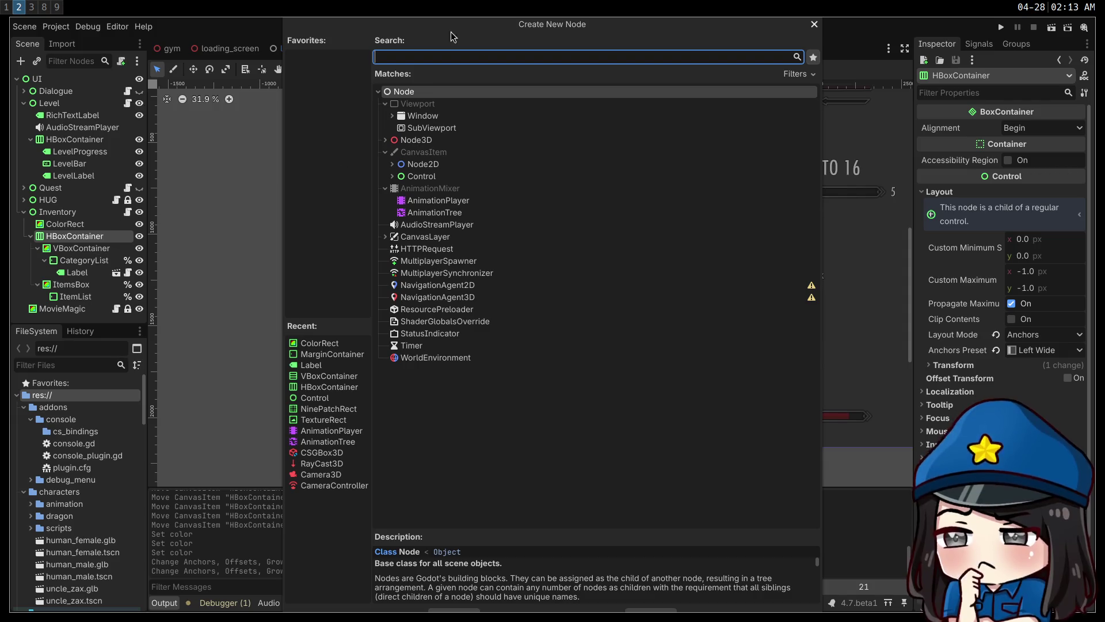
click(392, 176)
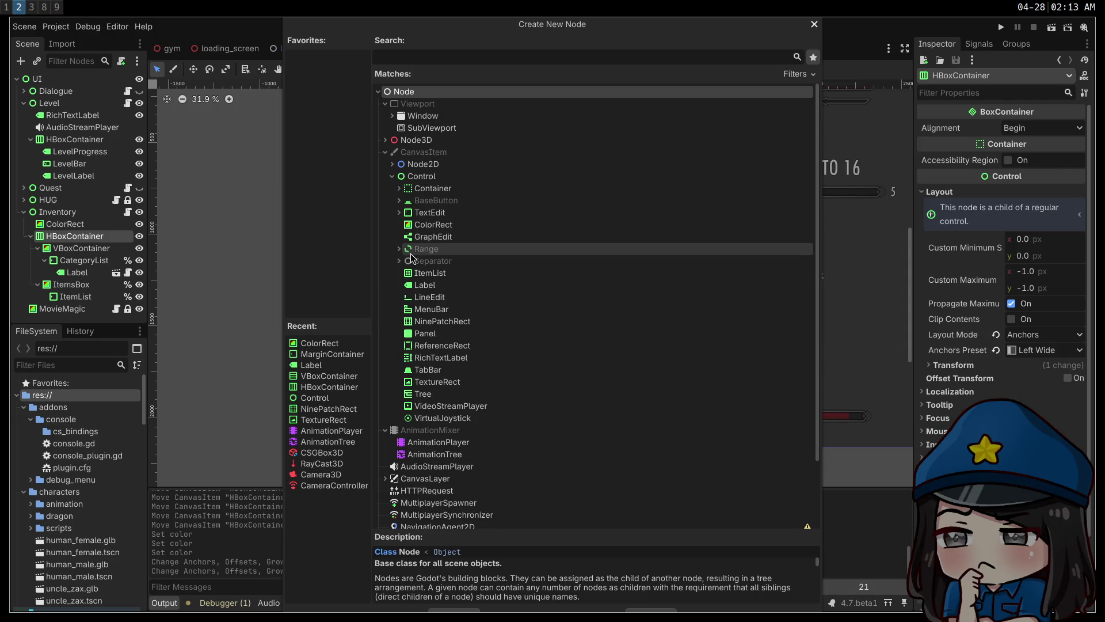
click(398, 260)
click(412, 284)
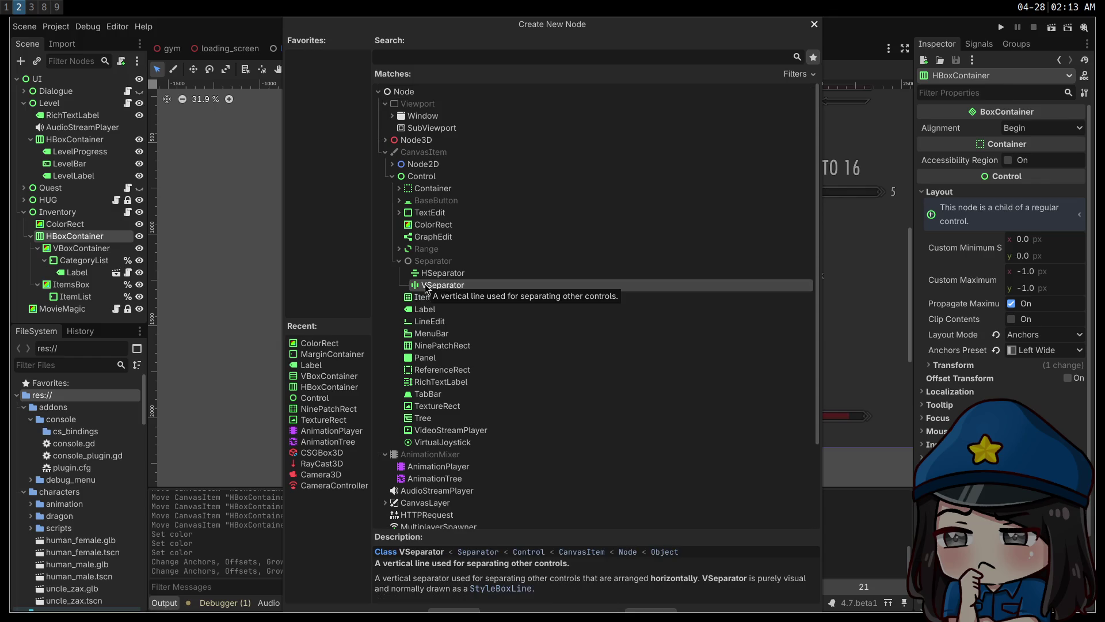
double_click(426, 286)
drag(86, 309, 78, 243)
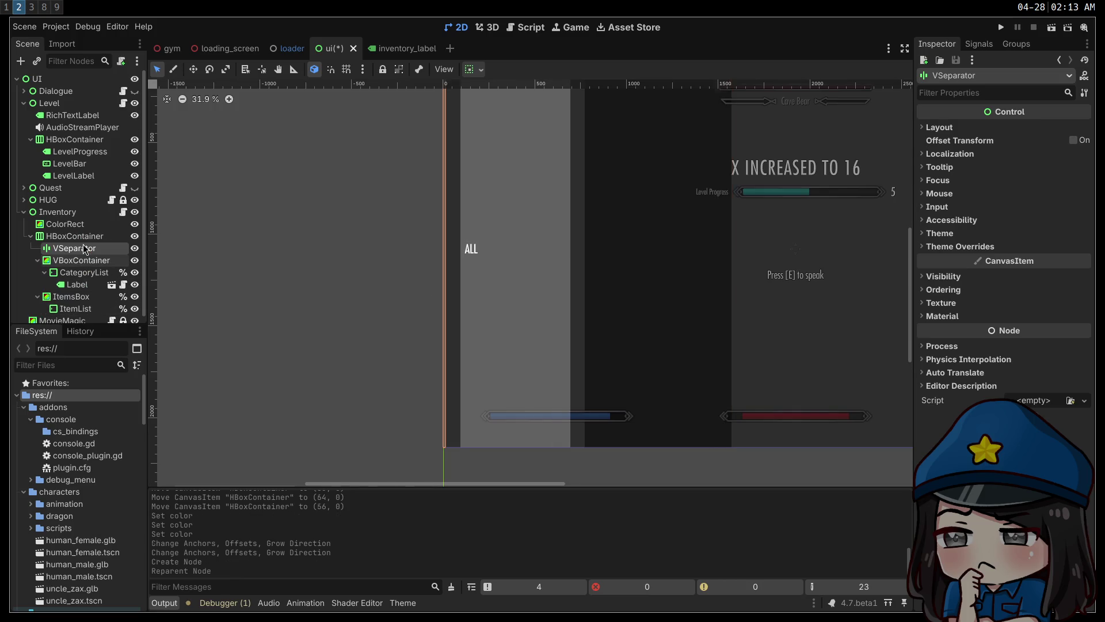
- Select the VSeparator and toggle its visibility off and on to check its effect
click(383, 278)
mouse_move(404, 279)
mouse_down()
mouse_move(400, 353)
mouse_move(361, 292)
mouse_up()
click(78, 251)
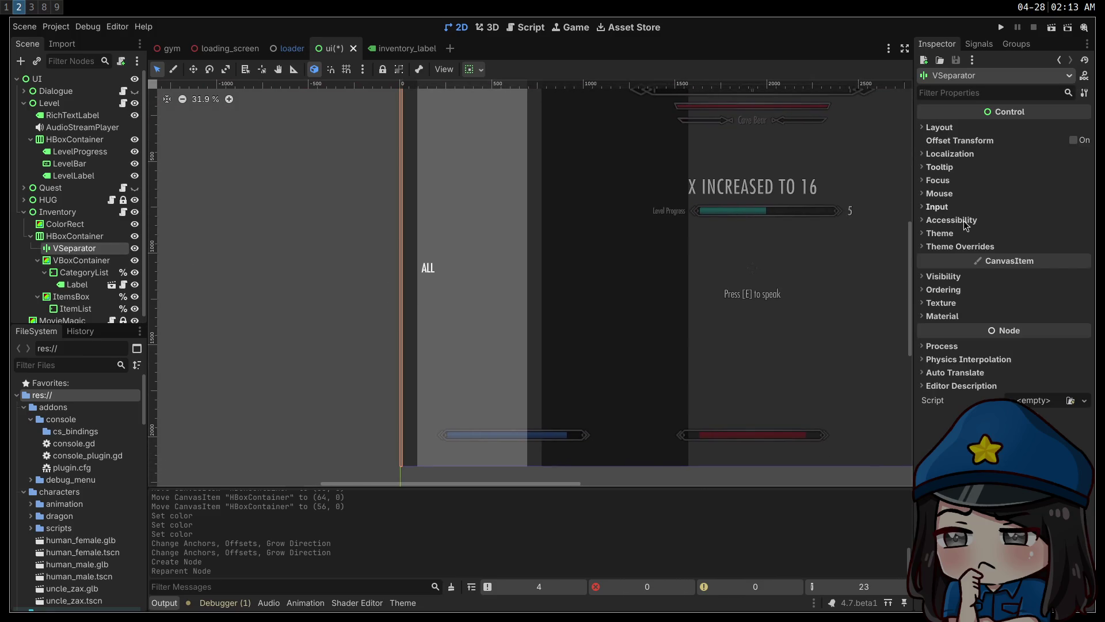
click(959, 274)
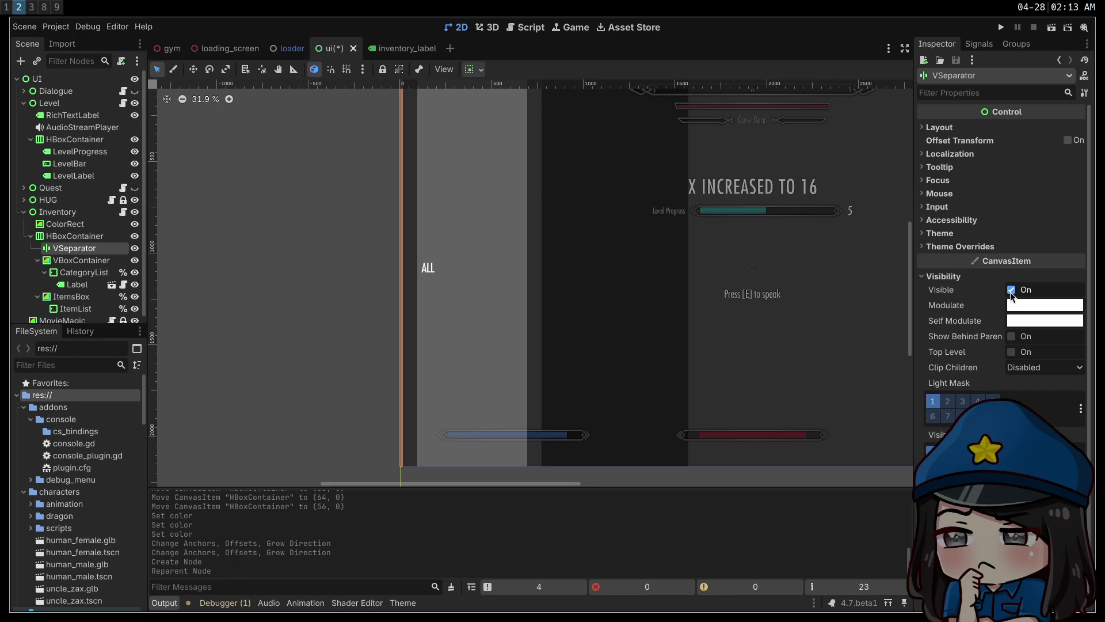
click(1011, 290)
click(1011, 290)
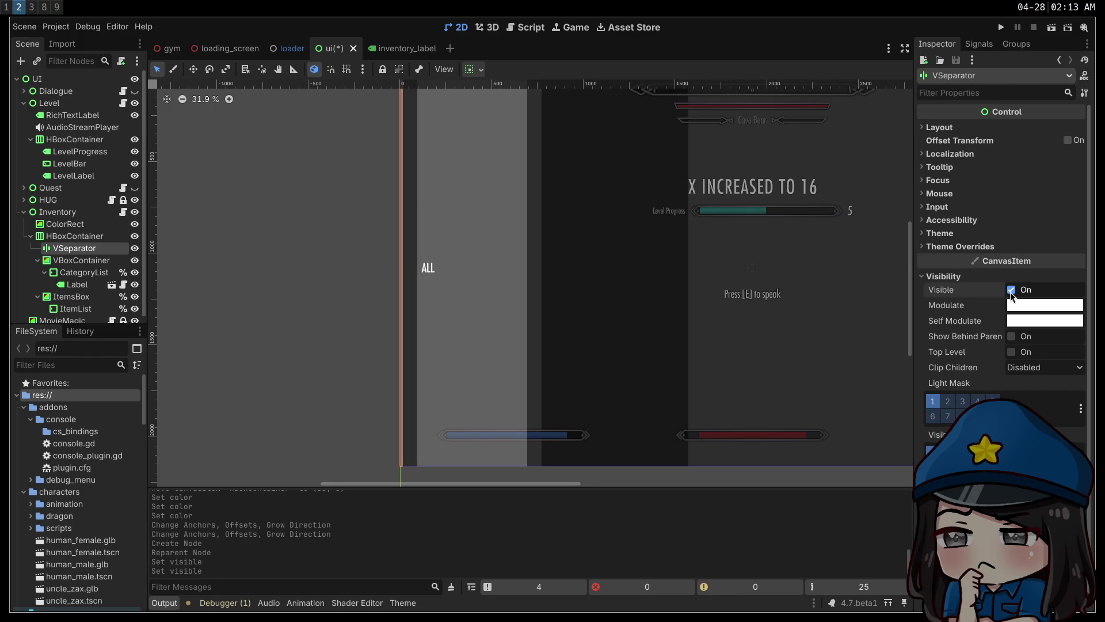
- Override the VSeparator's Separation constant to 0 and its Separator style to StyleBoxEmpty
click(945, 248)
click(953, 260)
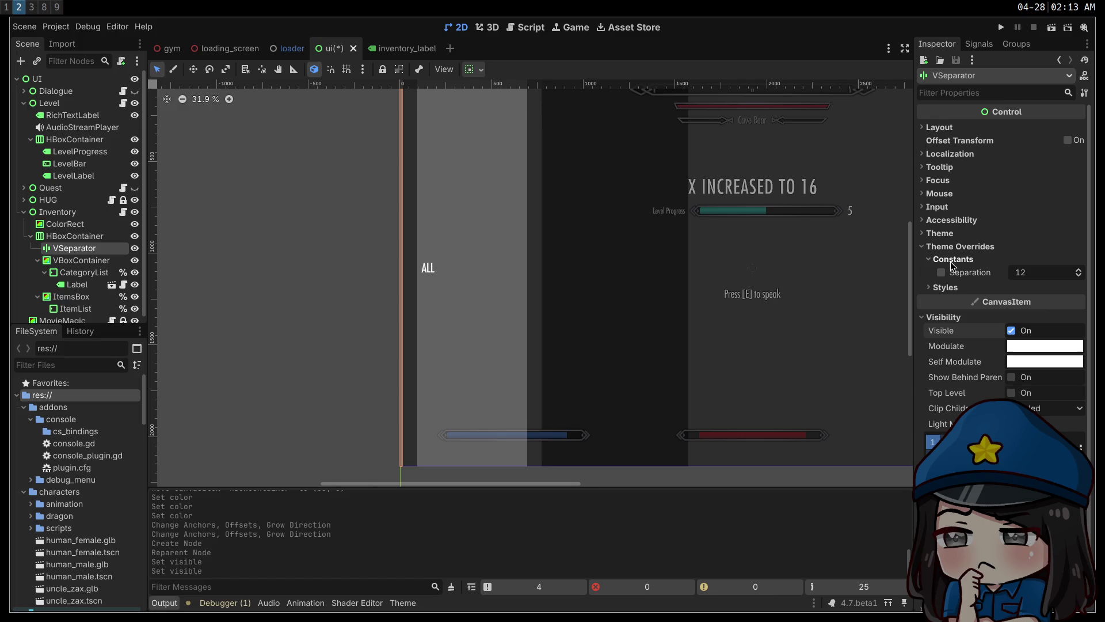
click(942, 273)
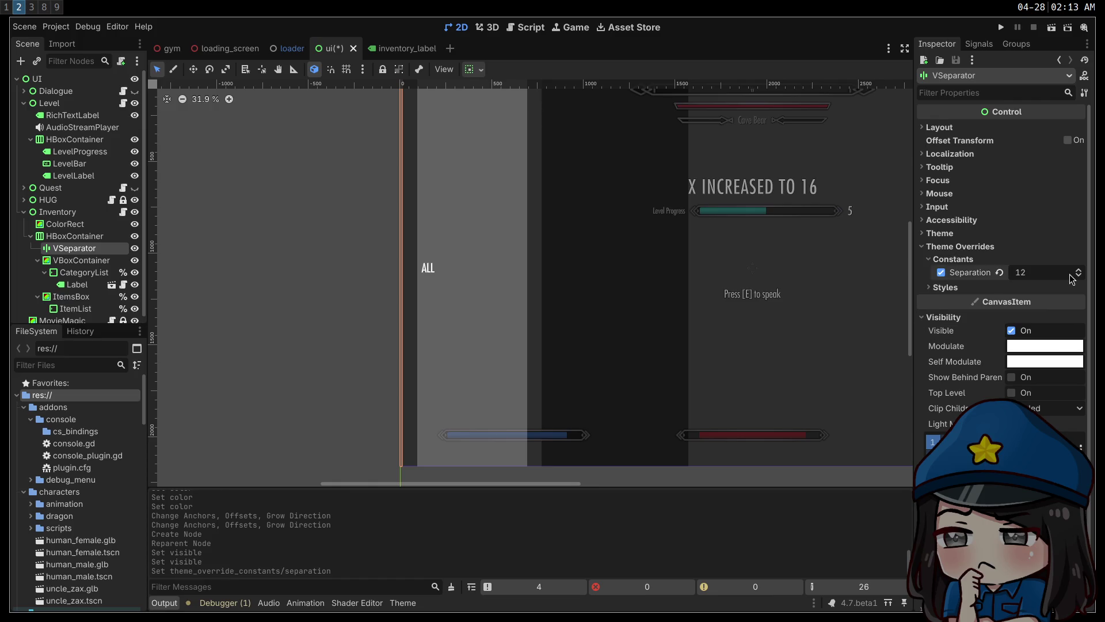
key(Return)
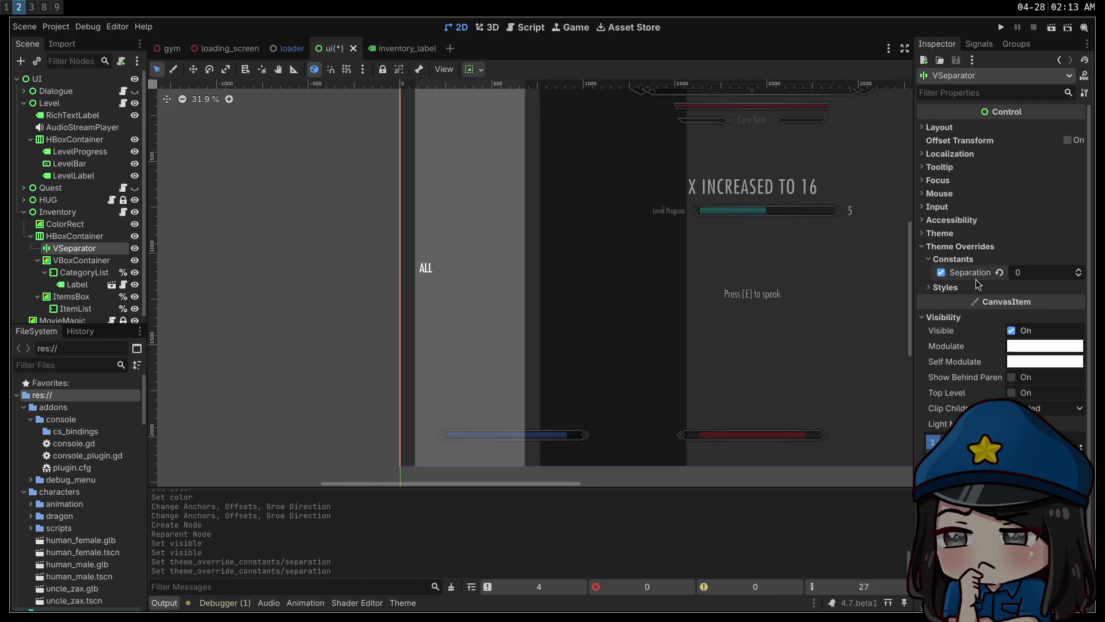
click(946, 287)
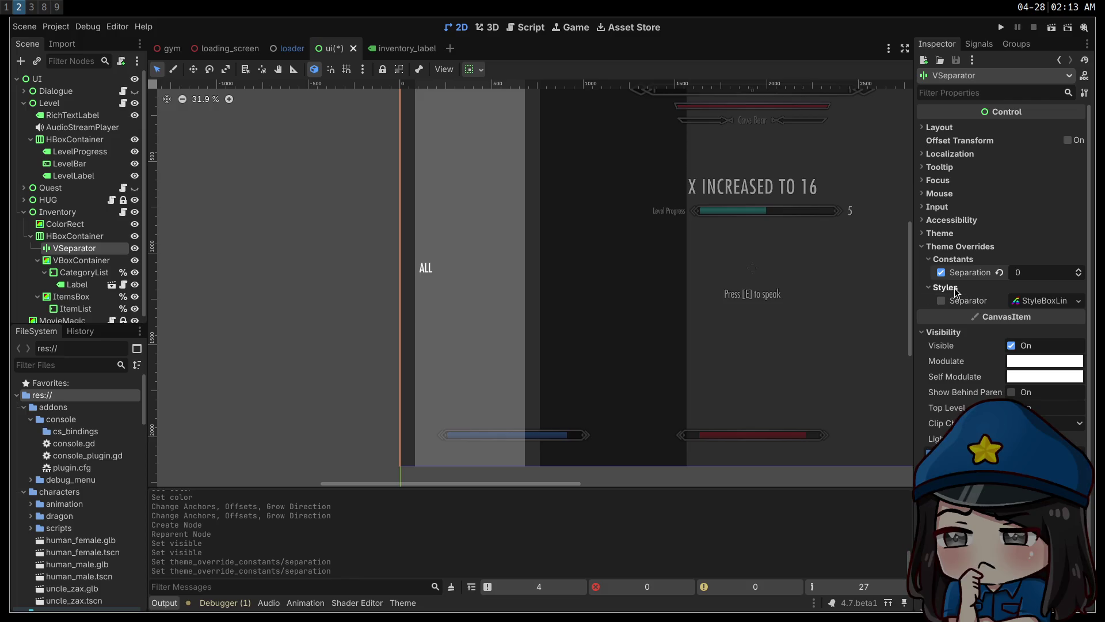
click(1028, 301)
click(1079, 300)
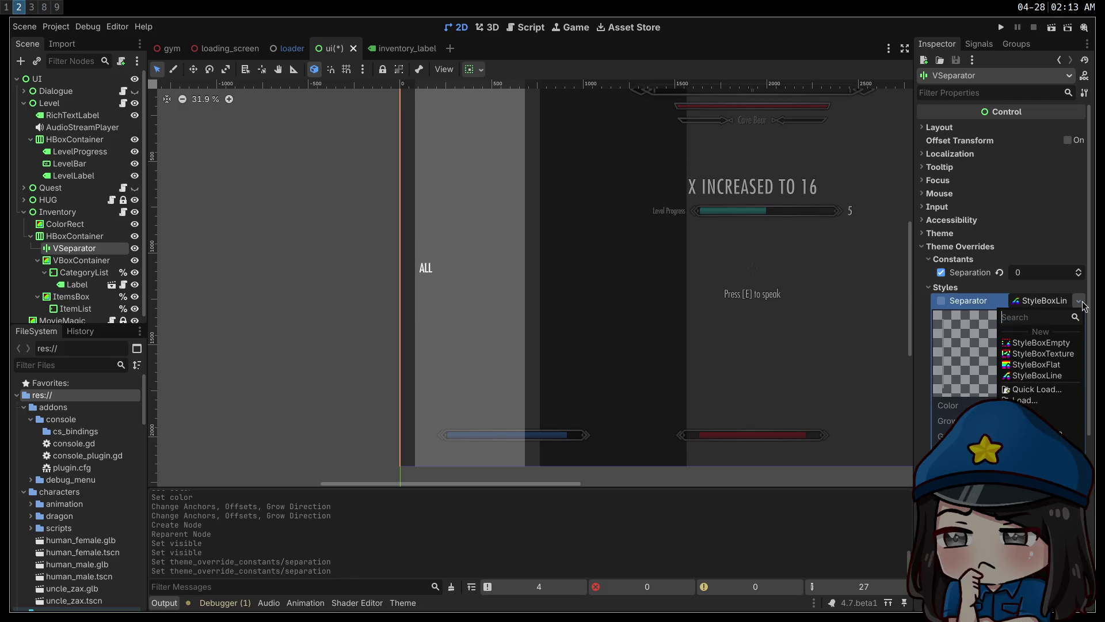
click(1045, 343)
- Review the VSeparator's overrides and save the ui scene
click(306, 302)
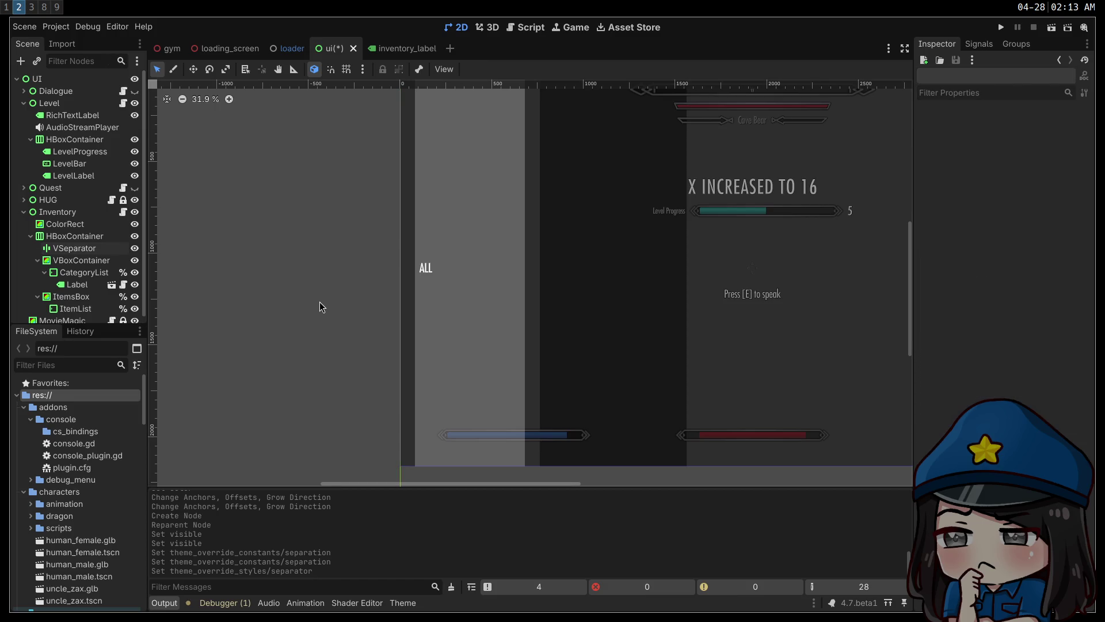
click(74, 248)
click(951, 128)
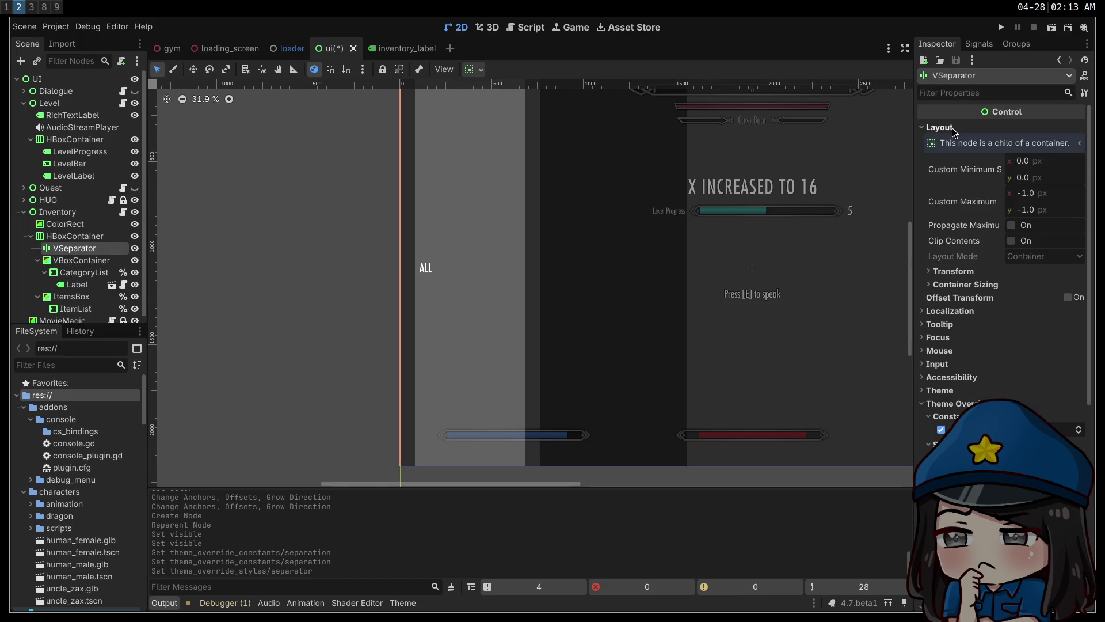
click(951, 128)
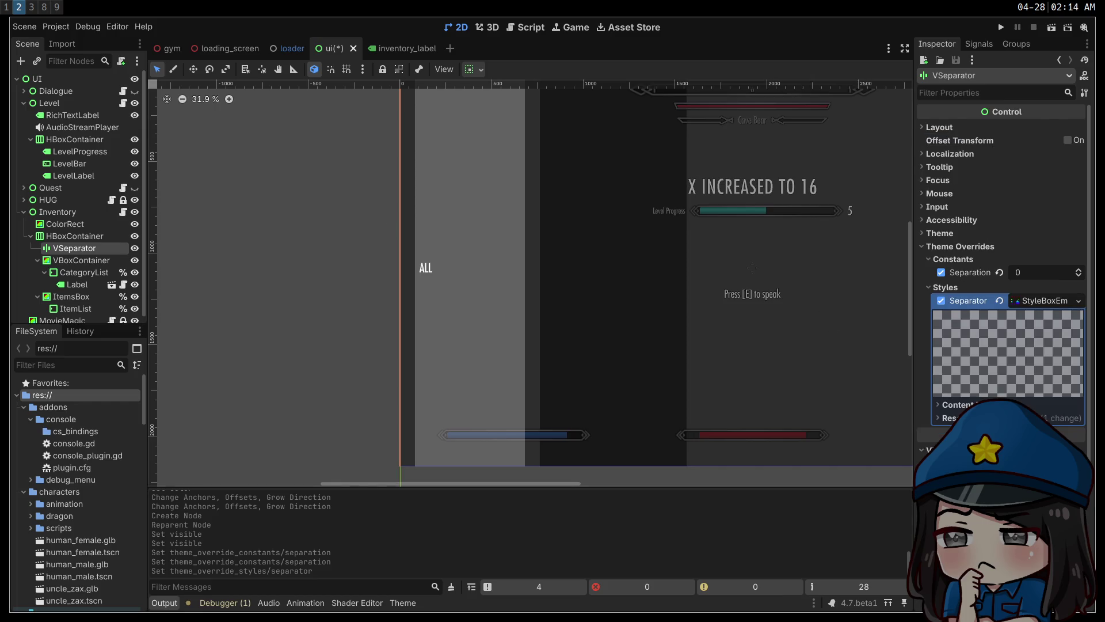
click(339, 271)
key(ctrl+s)
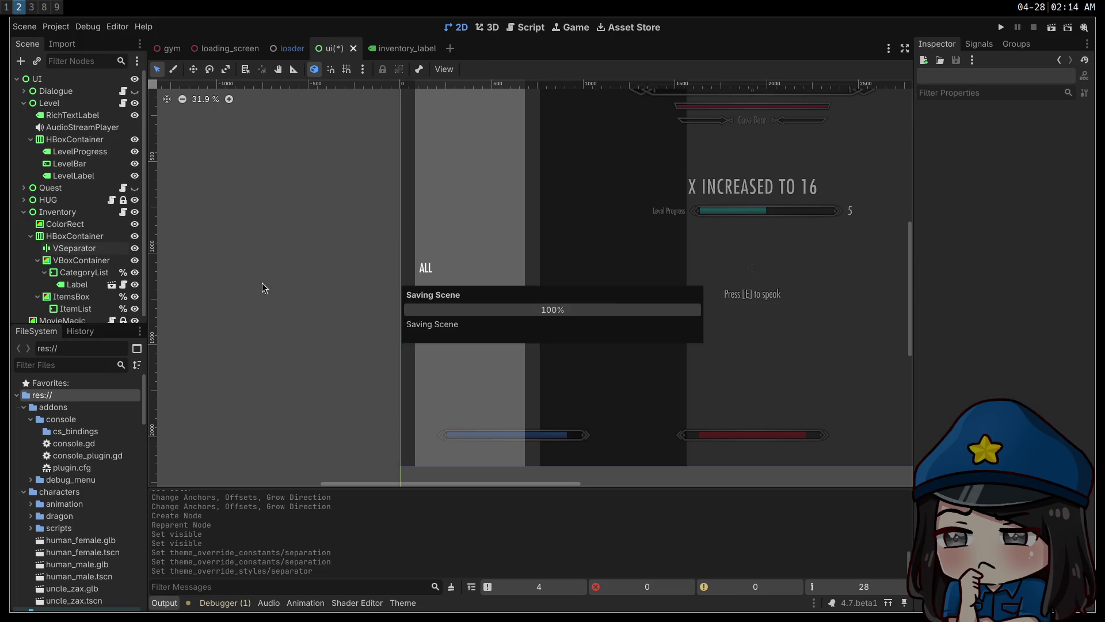
- Toggle the VSeparator, compare against the Skyrim reference video, and save the scene again
click(135, 248)
click(135, 248)
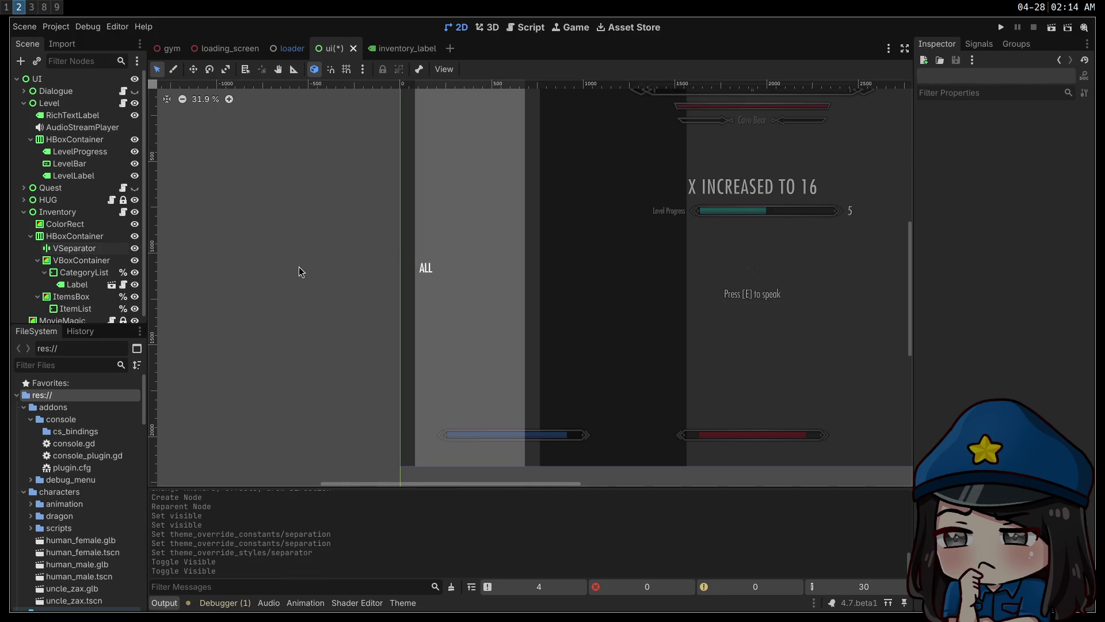
mouse_move(352, 264)
mouse_down()
mouse_move(372, 323)
mouse_move(322, 201)
mouse_move(291, 308)
mouse_move(277, 266)
mouse_move(285, 256)
mouse_up()
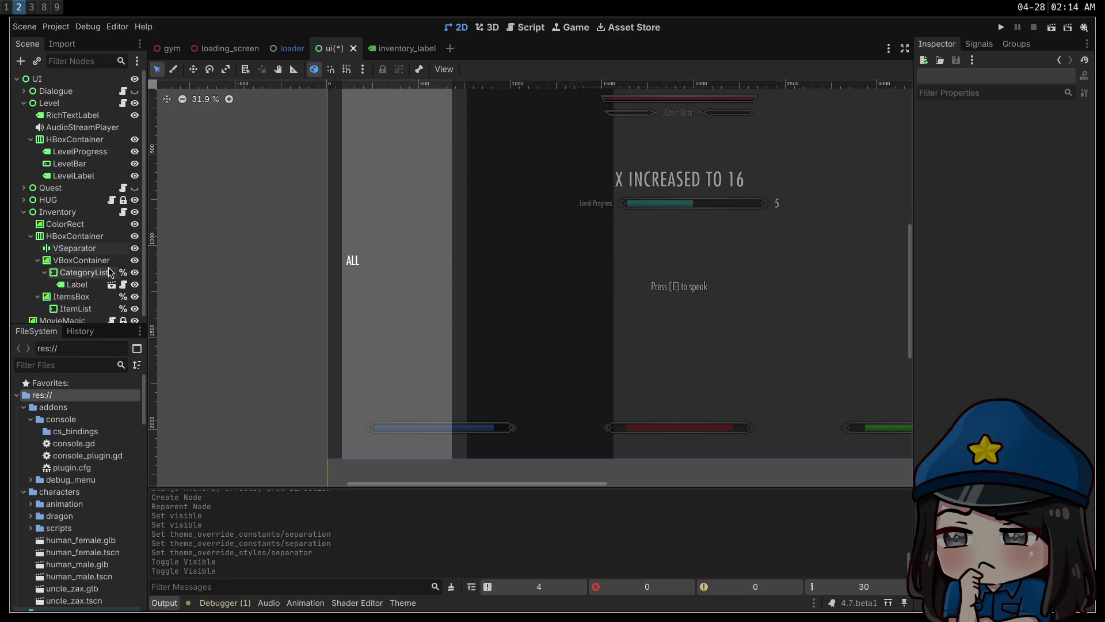
key(super+3)
key(super+2)
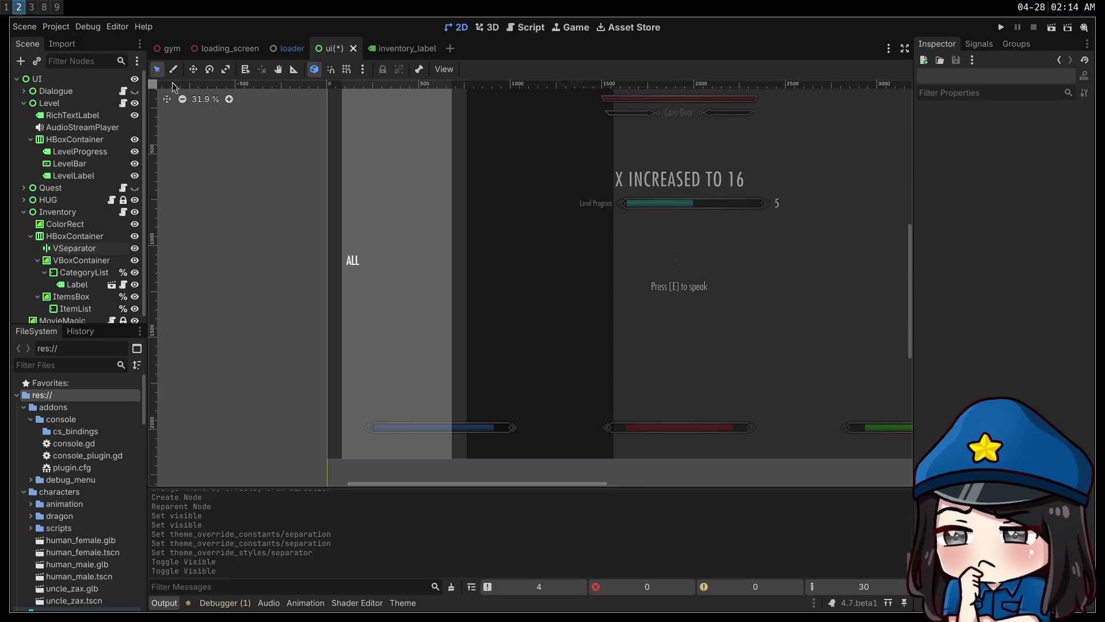
key(ctrl+s)
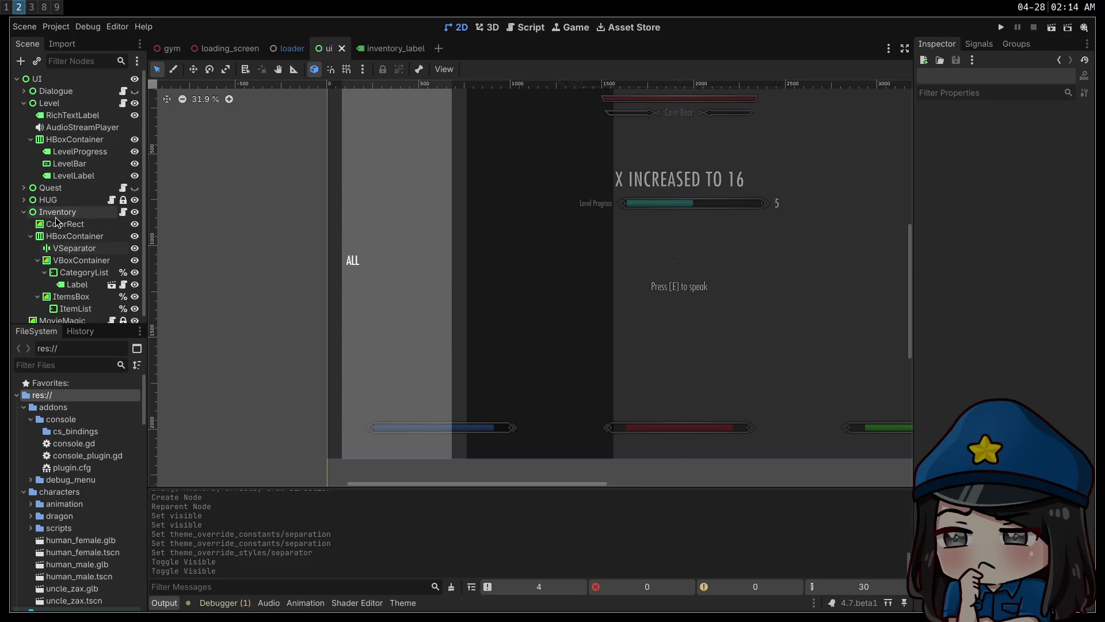
click(57, 212)
- Add a new ColorRect2 child to Inventory, searching 'colorr' in the node dialog
click(20, 61)
text(colorr)
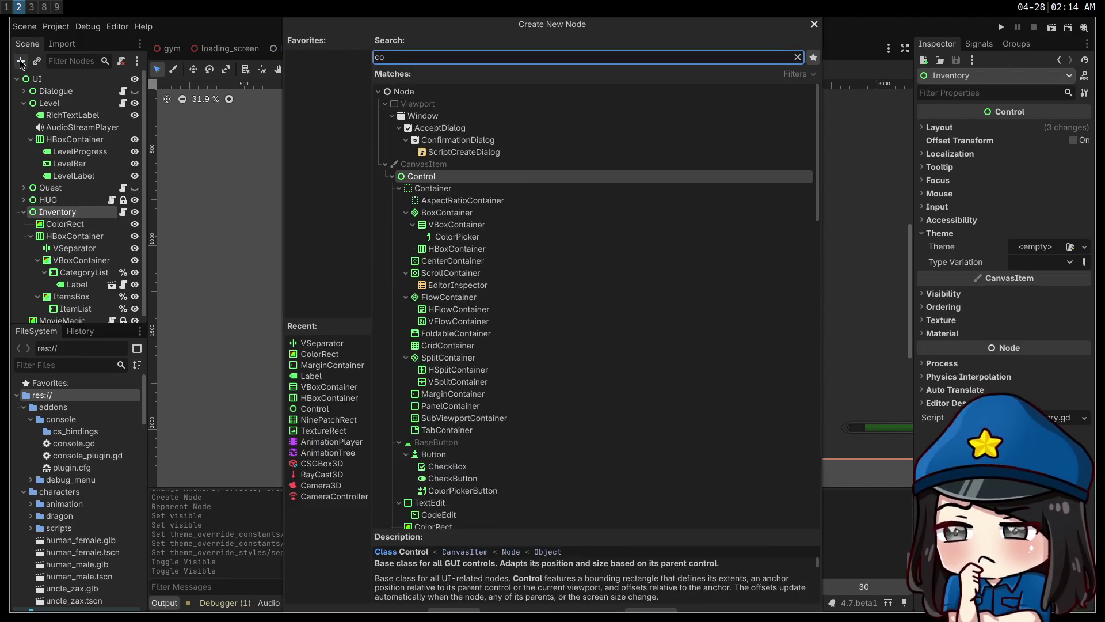
key(super+3)
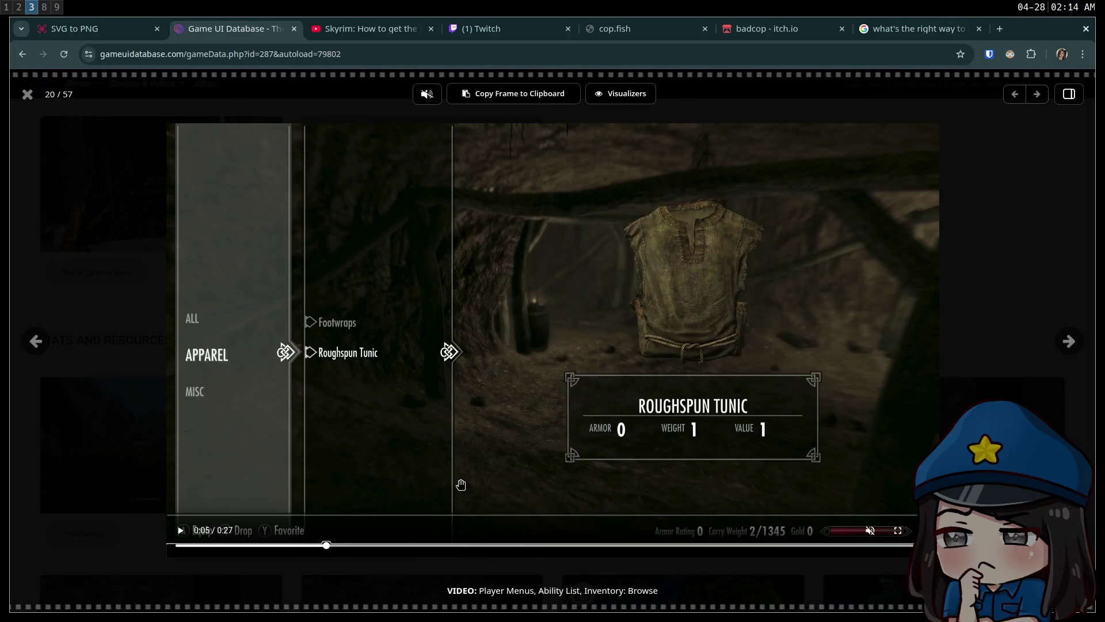
key(super+2)
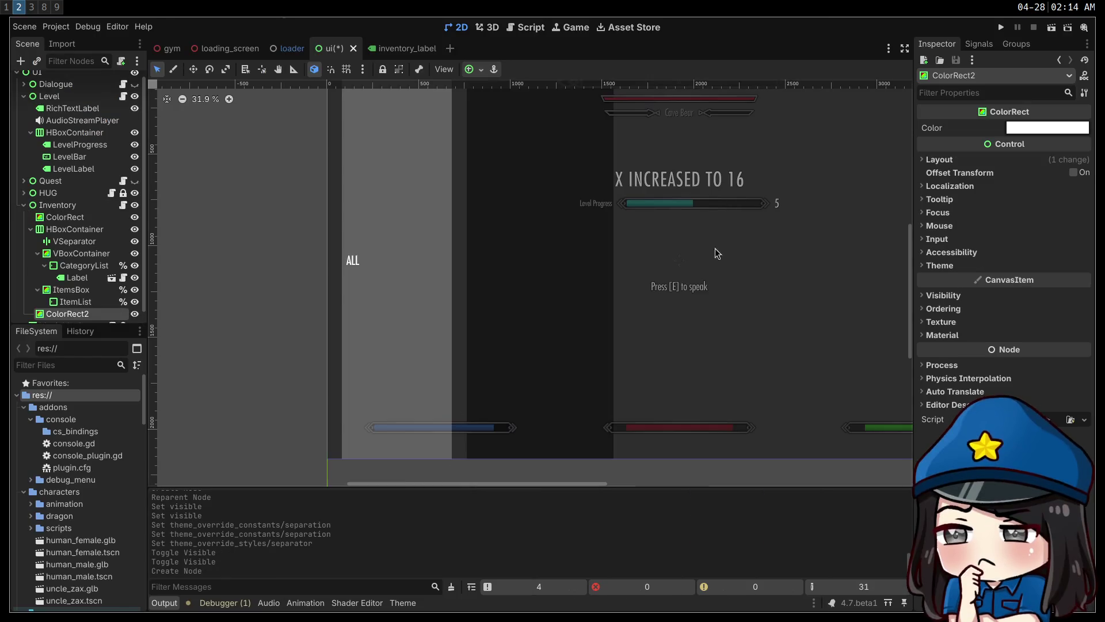
scroll(633, 173, up, 2)
- Anchor ColorRect2 Bottom Wide and raise its top edge into a bottom bar
click(477, 69)
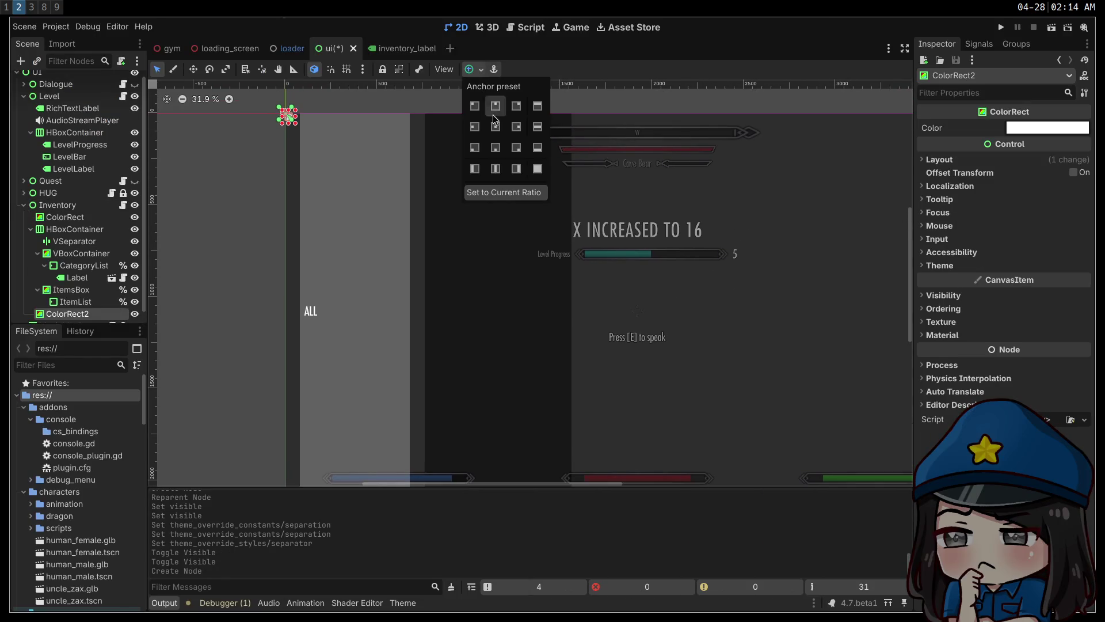
click(538, 148)
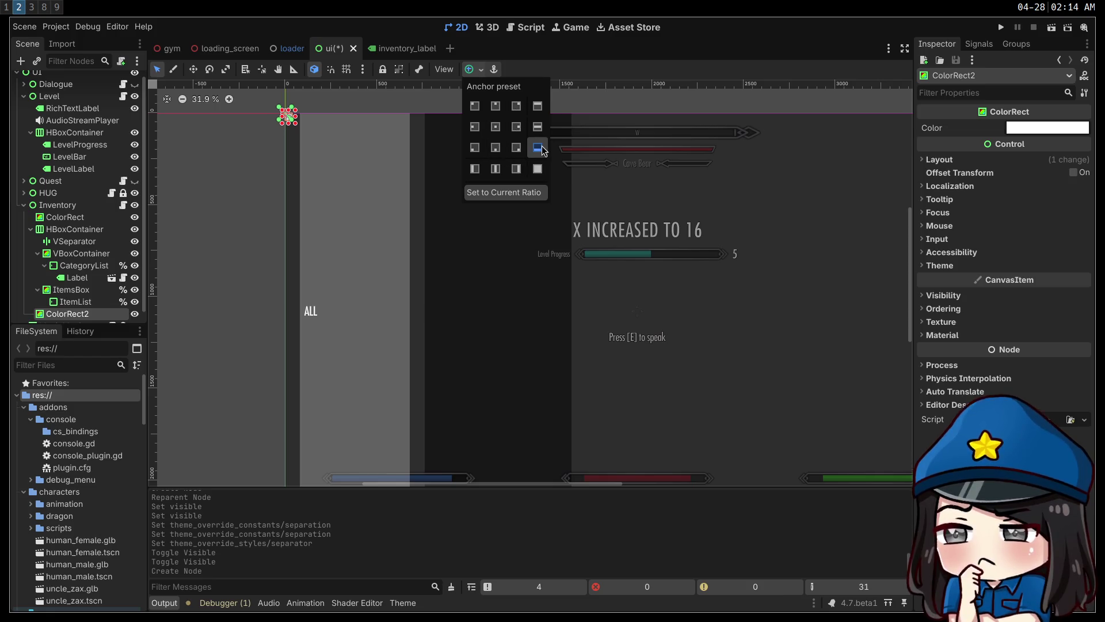
click(243, 301)
scroll(254, 291, down, 4)
click(66, 314)
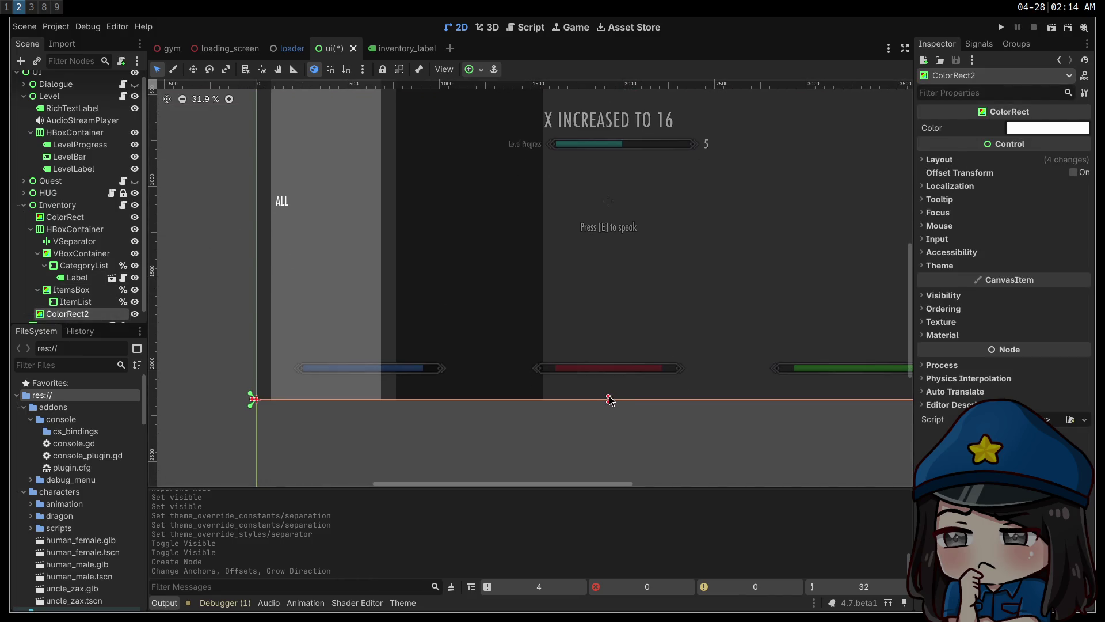
drag(609, 399, 607, 364)
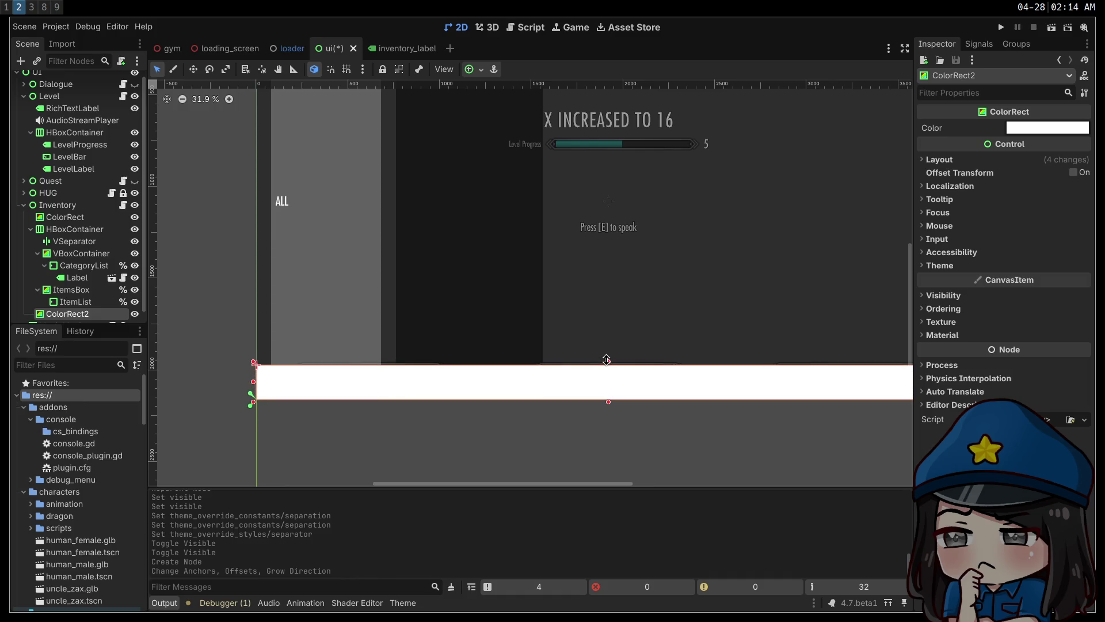
- Compare with the Skyrim reference, hide its playback controls, and make the bar slightly taller
key(super+3)
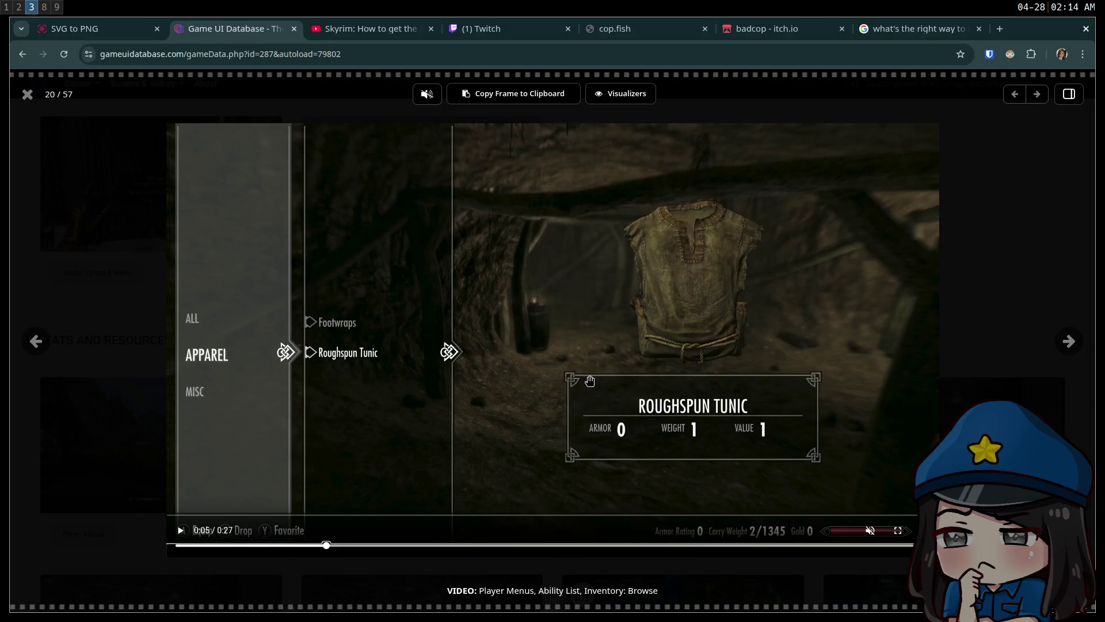
right_click(361, 373)
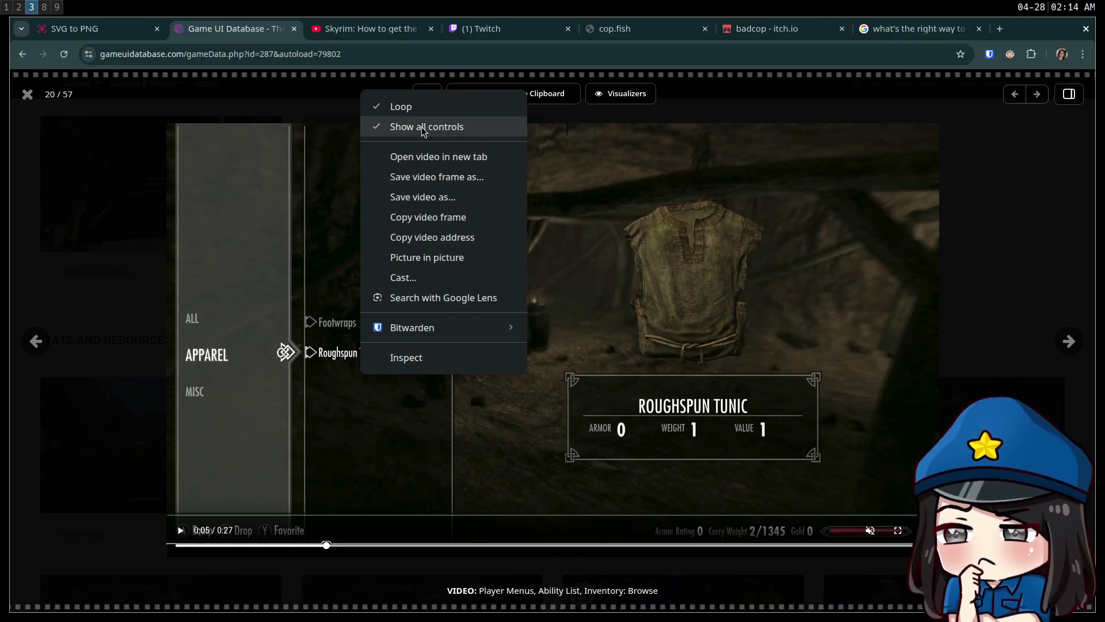
click(421, 127)
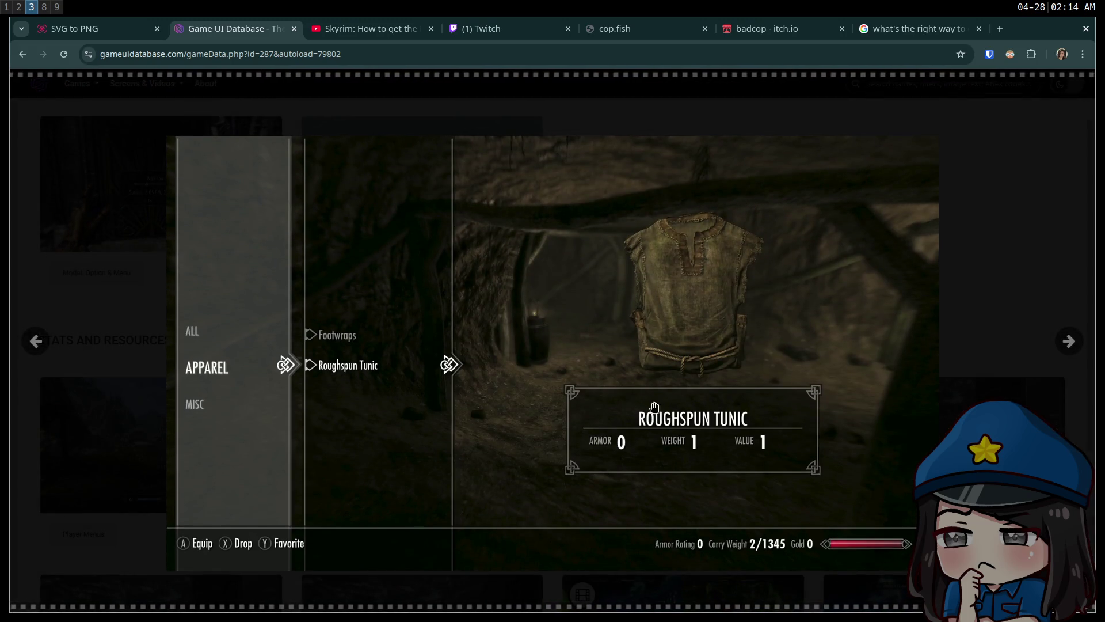
key(super+2)
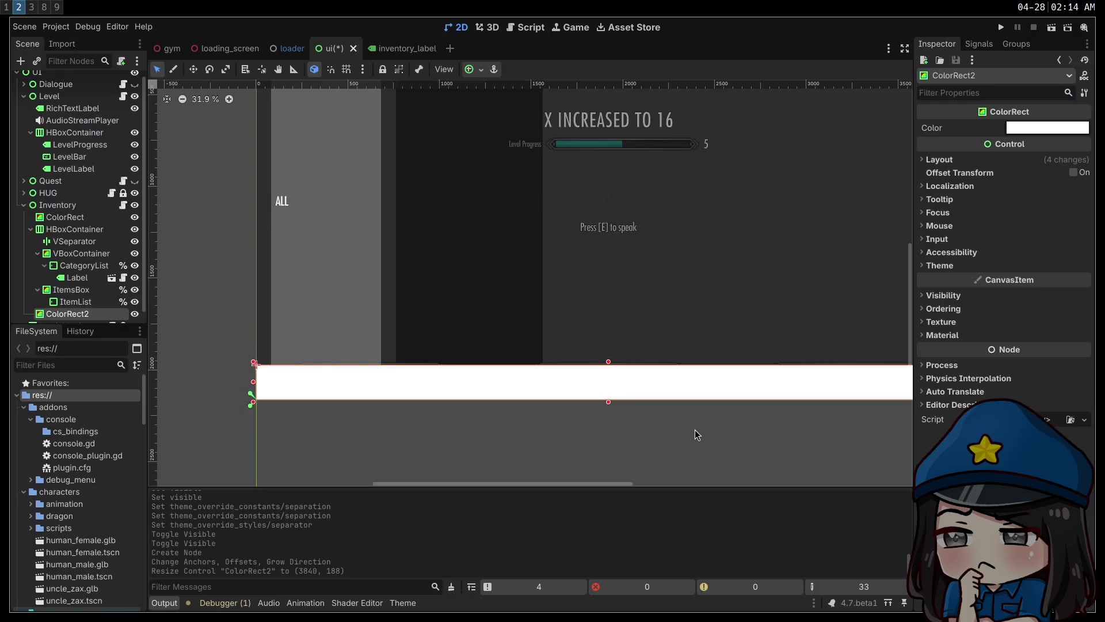
drag(607, 362, 606, 354)
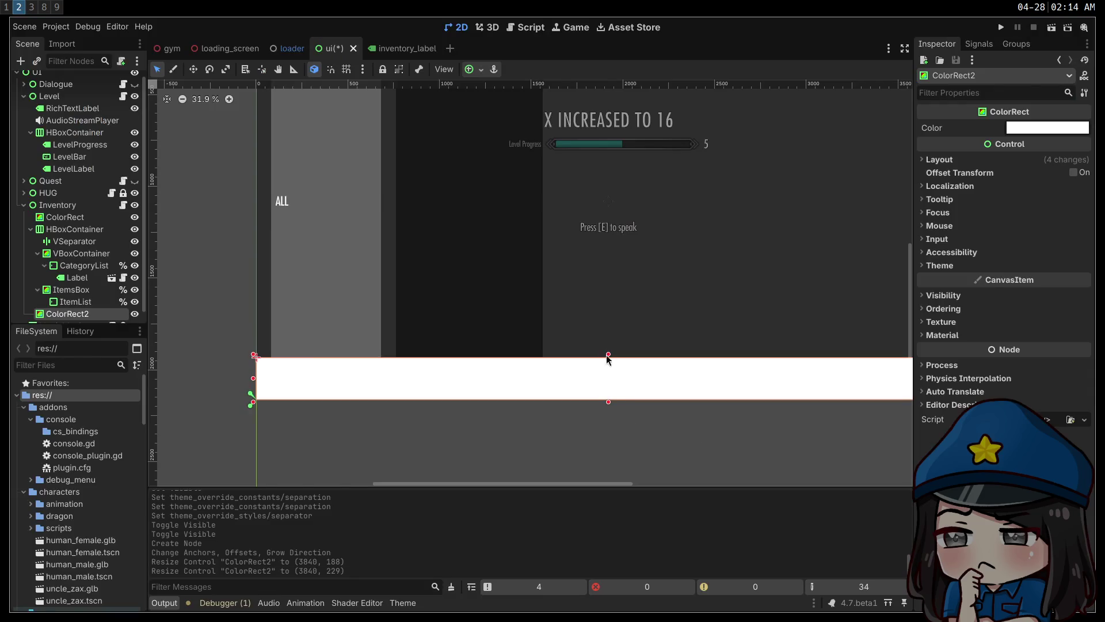
click(1048, 128)
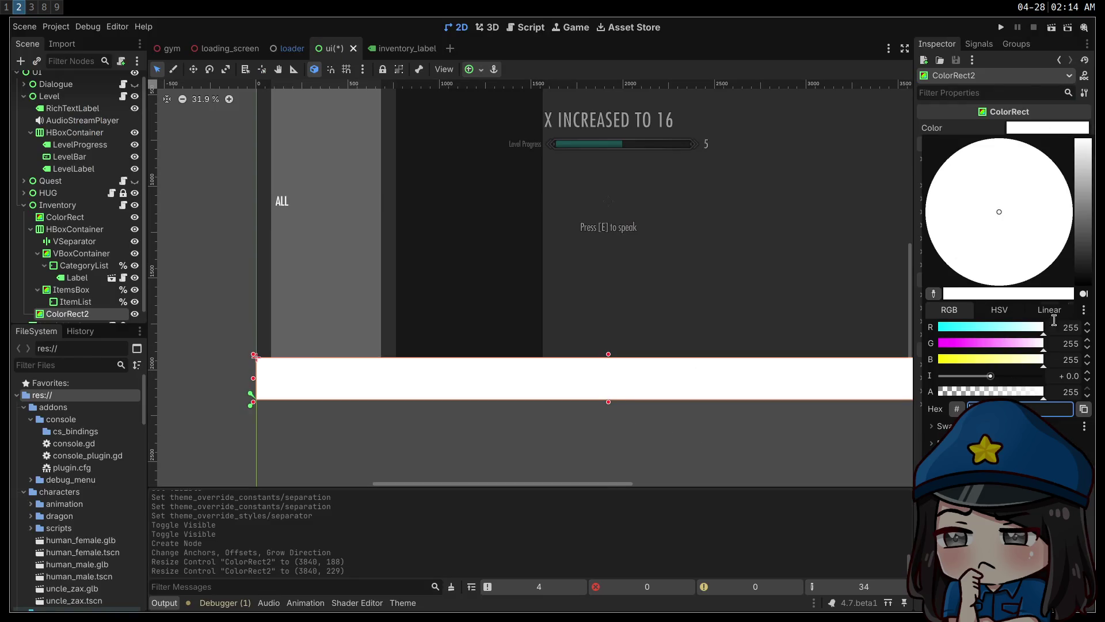
- Set ColorRect2's colour to black with reduced alpha for a translucent bar
drag(1083, 267, 1085, 299)
drag(1031, 392, 998, 396)
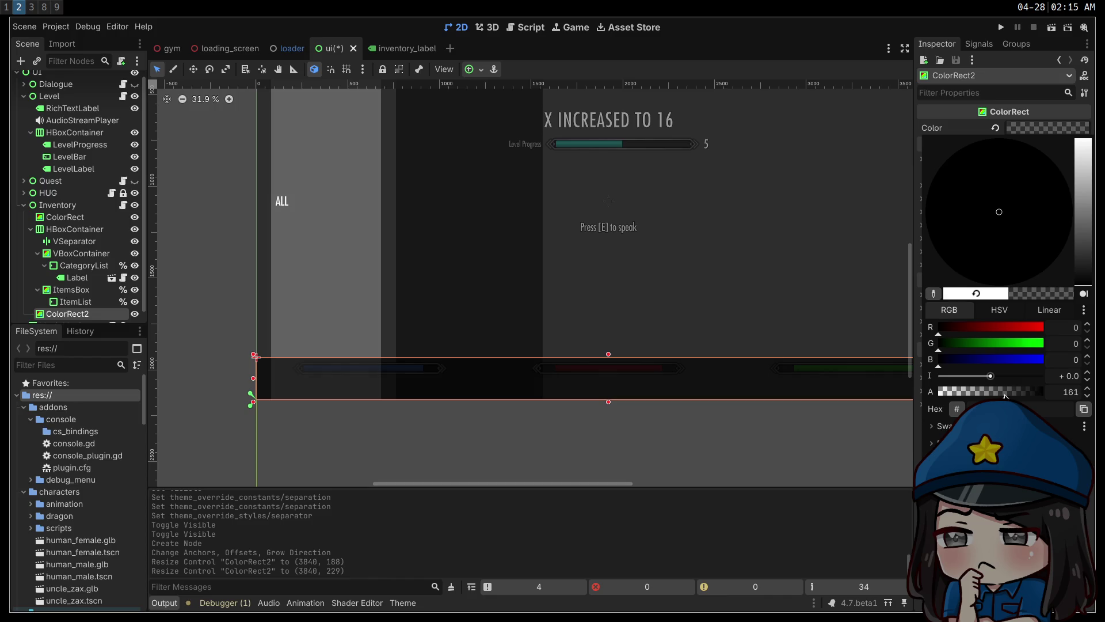
click(694, 461)
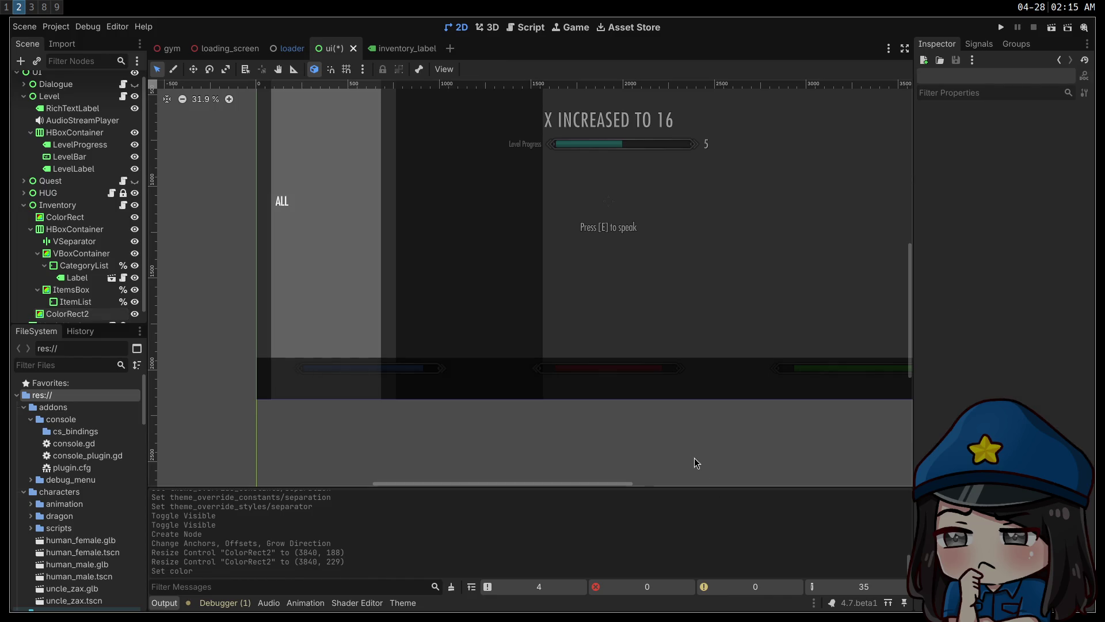
mouse_move(706, 463)
mouse_down()
mouse_move(613, 501)
mouse_move(742, 426)
mouse_up()
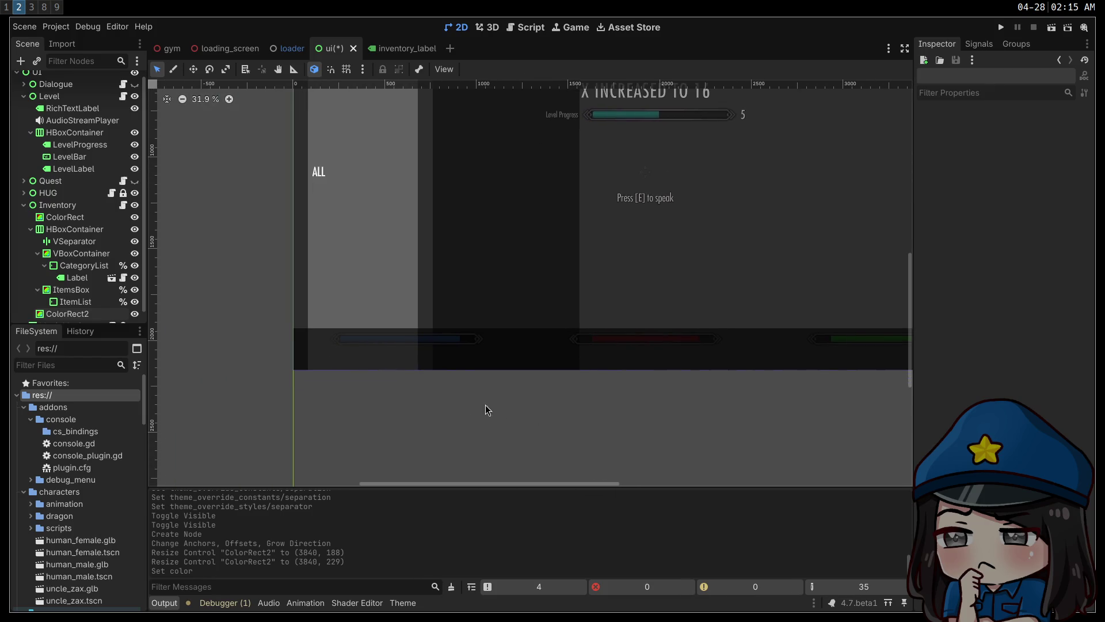
- Fine-tune the bar's alpha to about 159 and hide the HUG bars
click(83, 314)
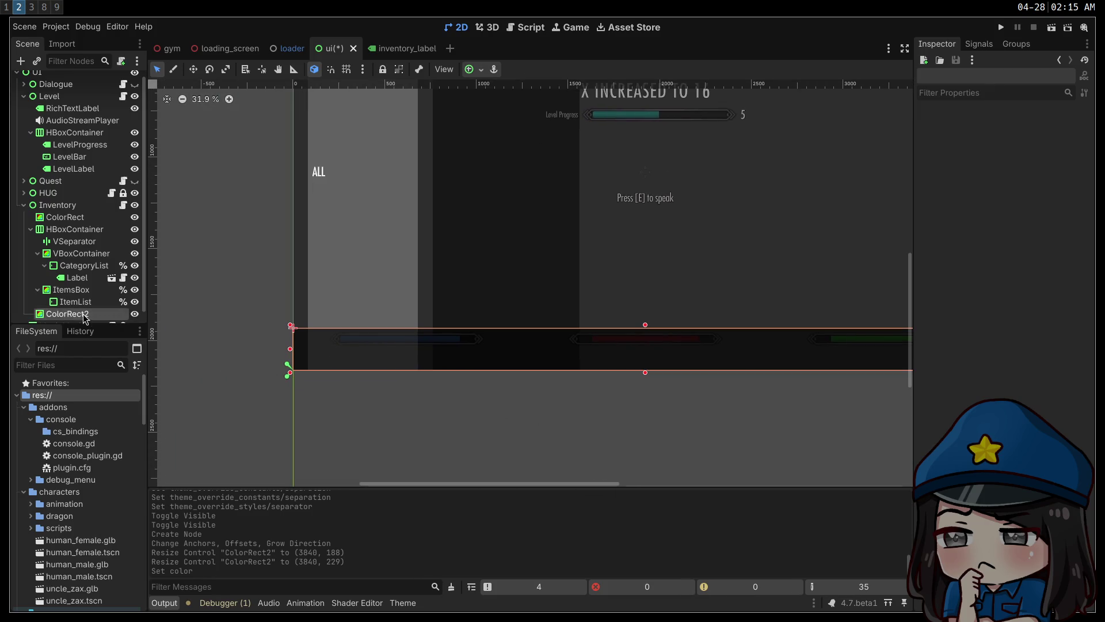
click(1048, 128)
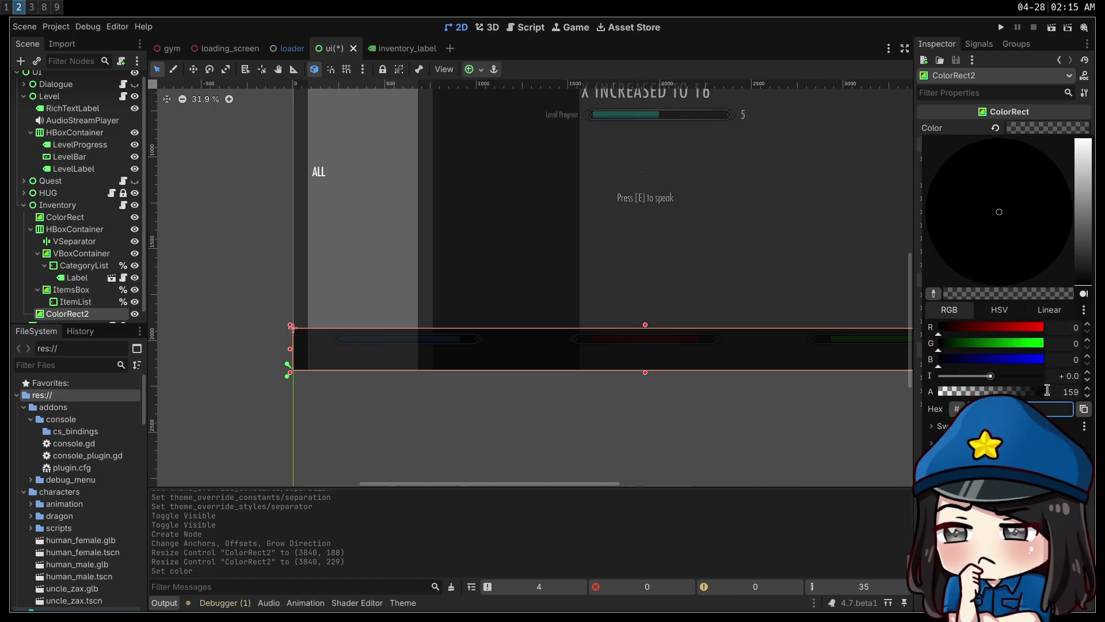
click(1058, 392)
key(Return)
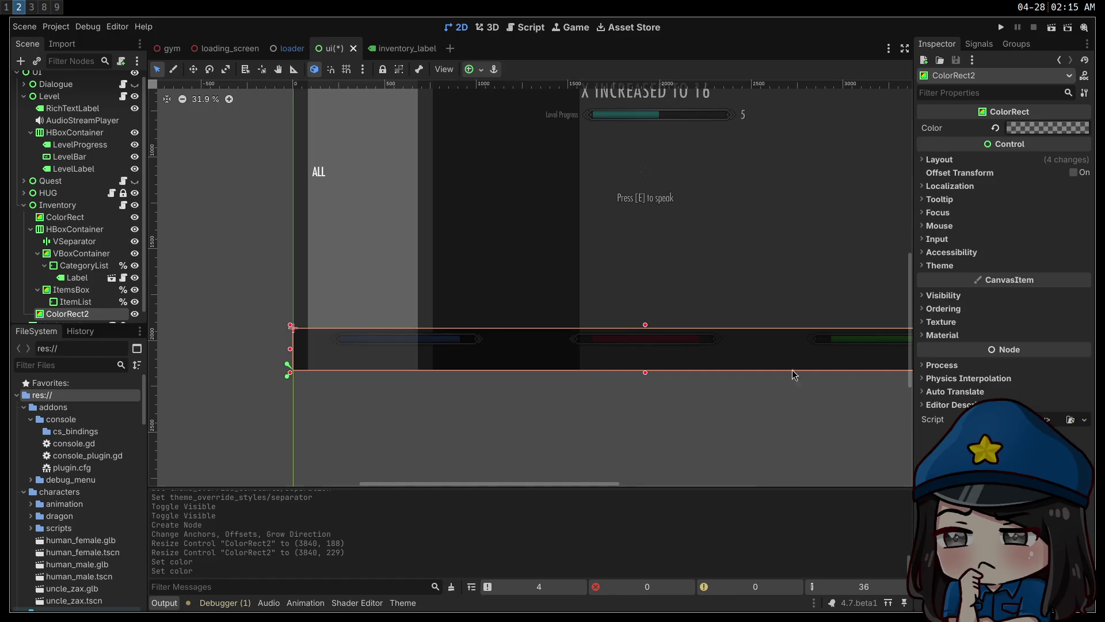
click(206, 249)
scroll(242, 382, down, 3)
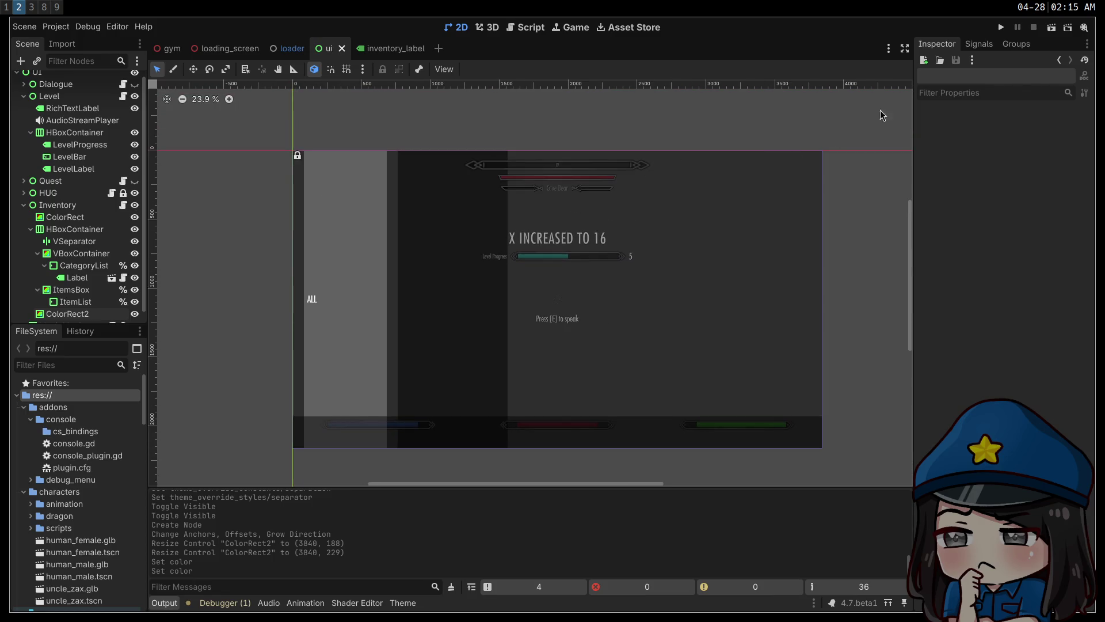
click(135, 193)
- Hide the Level text and progress bar, then run the project to view the inventory
scroll(136, 200, up, 1)
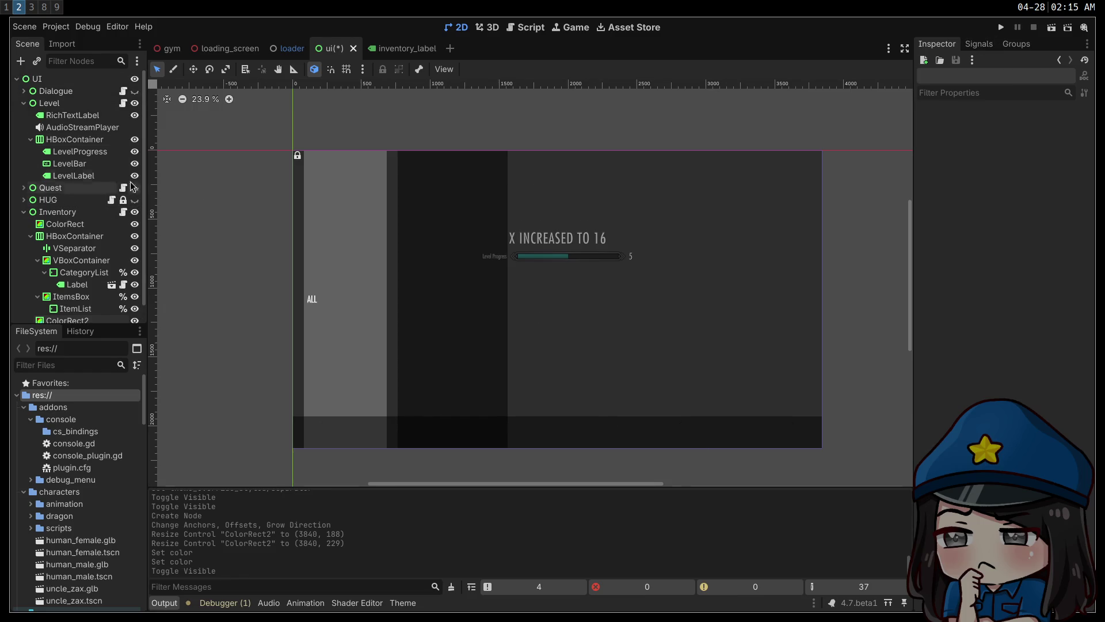
click(135, 103)
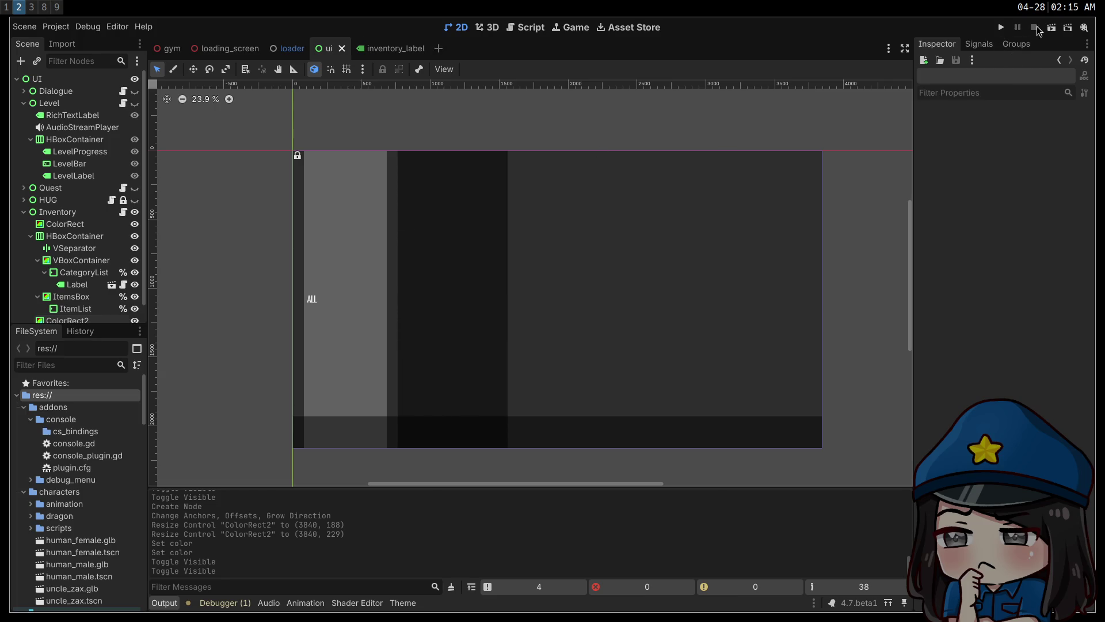
click(1002, 28)
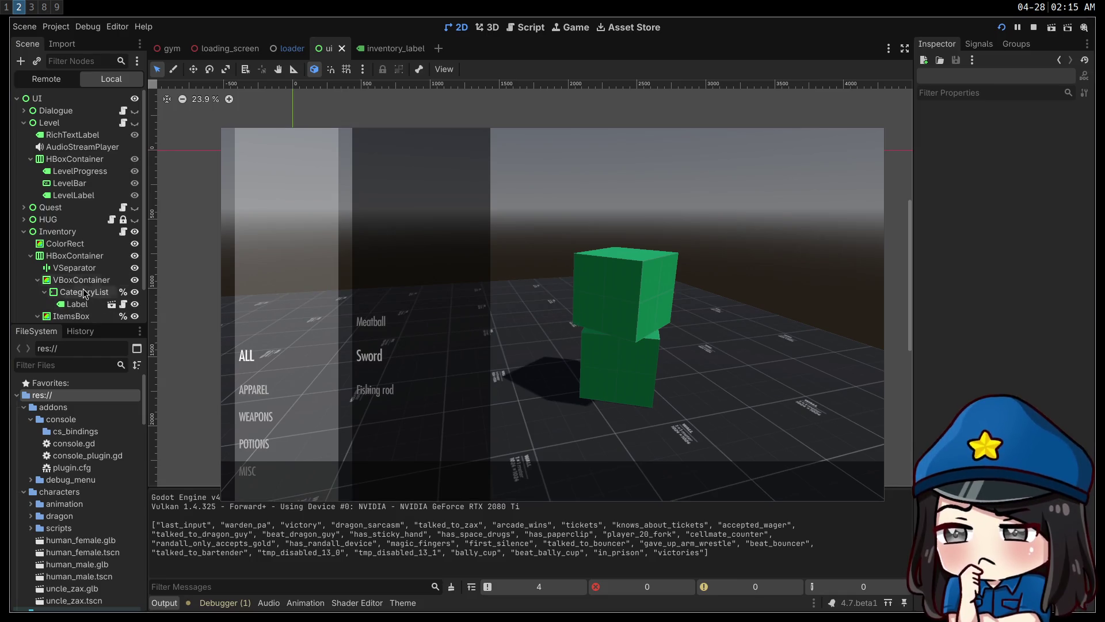
- Set the backdrop ColorRect's Z Index to -3 under Ordering, then move to APPAREL in-game
scroll(82, 264, down, 3)
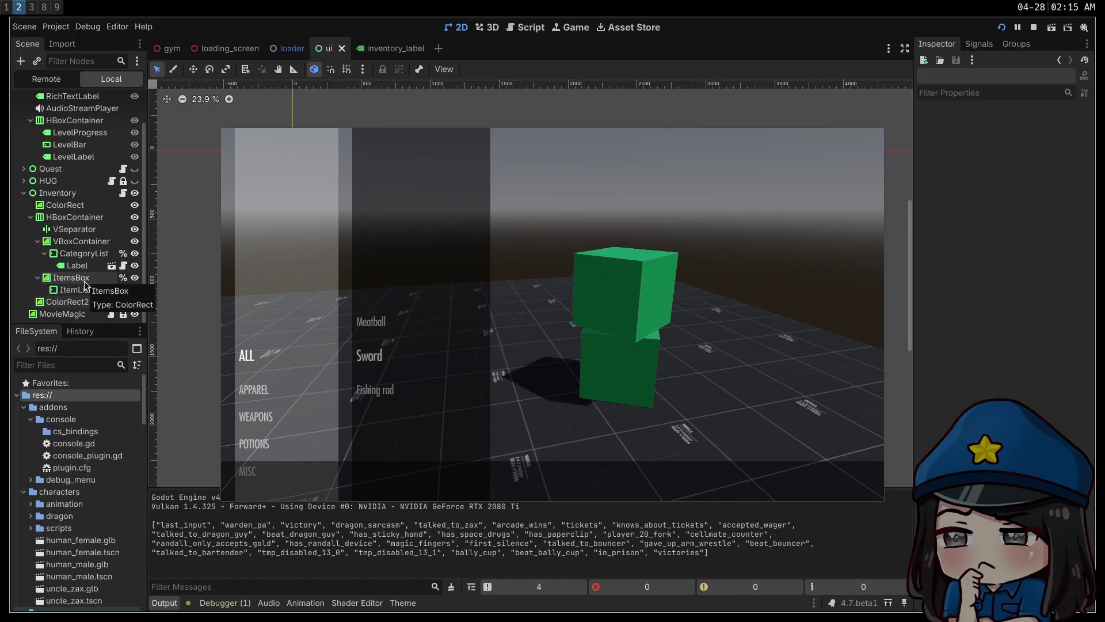
click(64, 205)
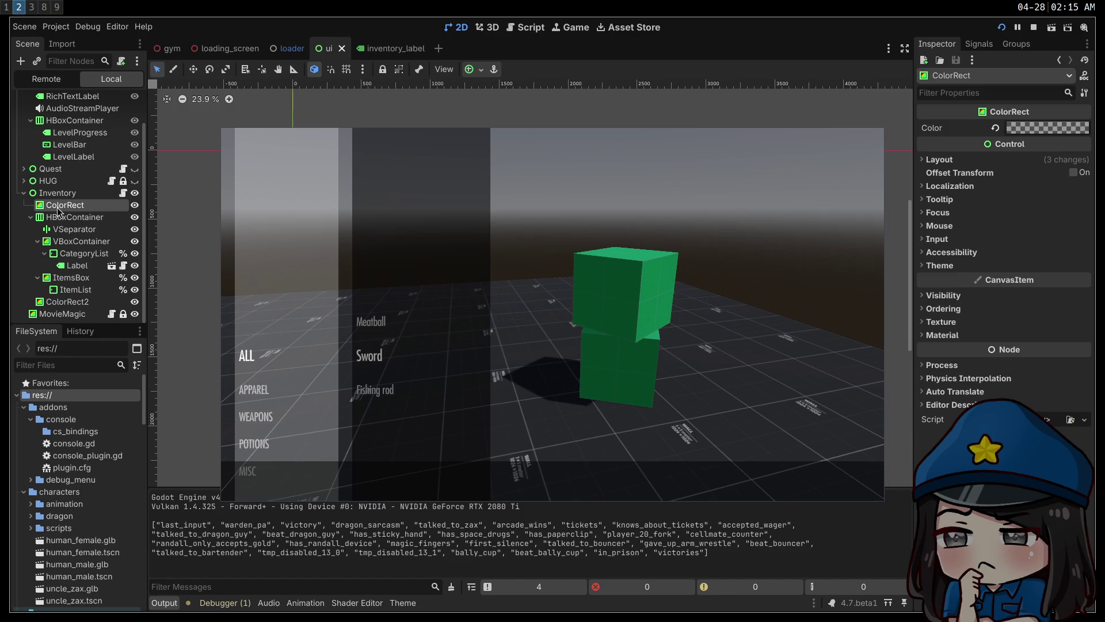
click(967, 309)
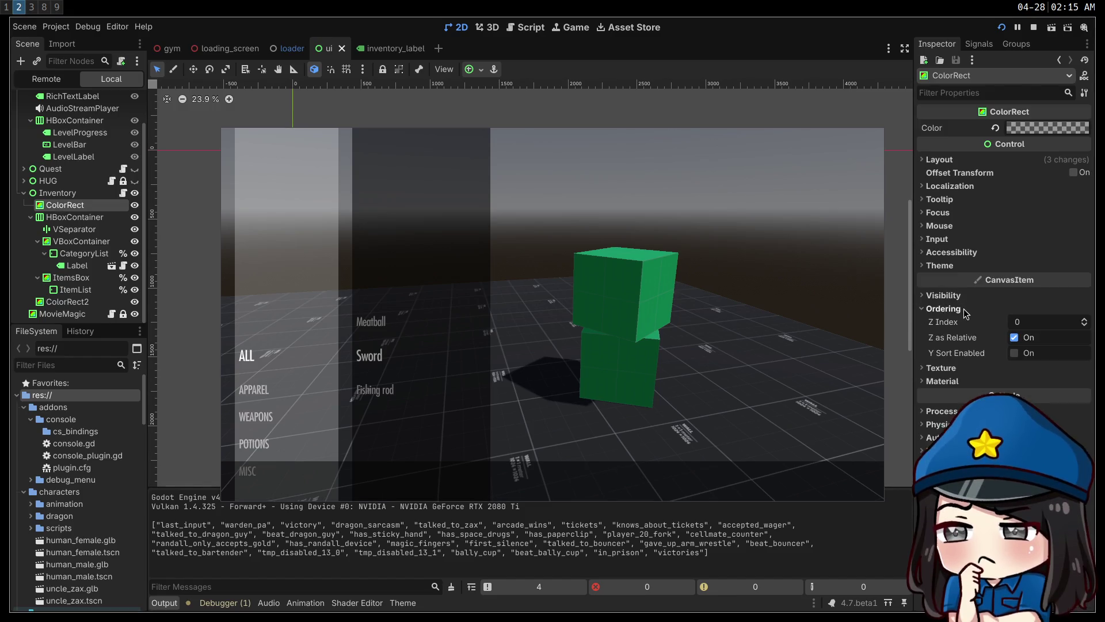
click(1085, 324)
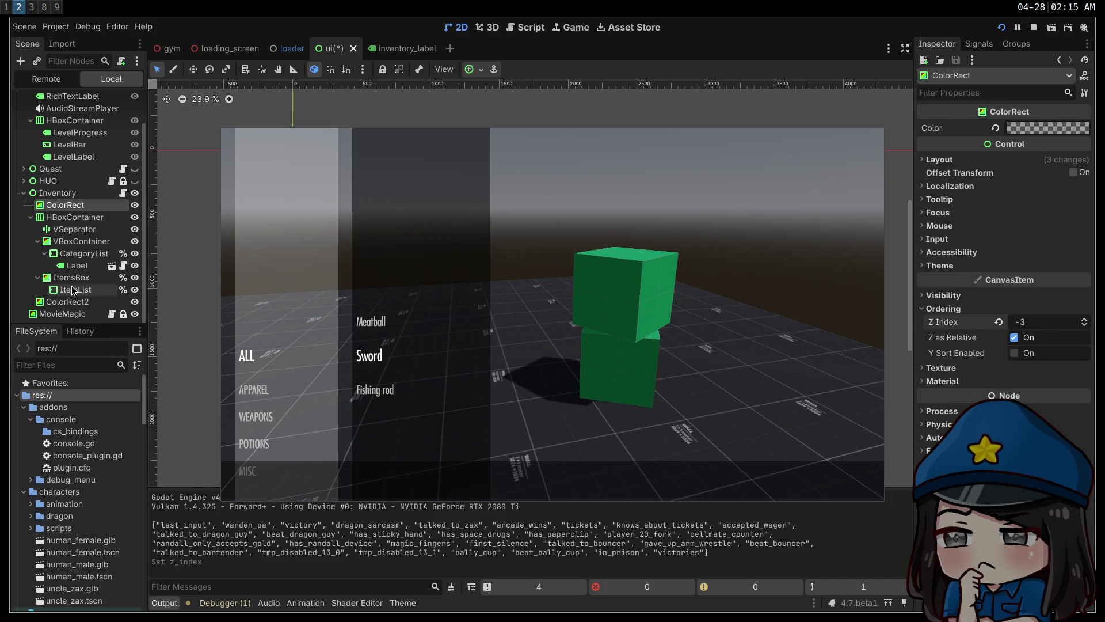
click(85, 306)
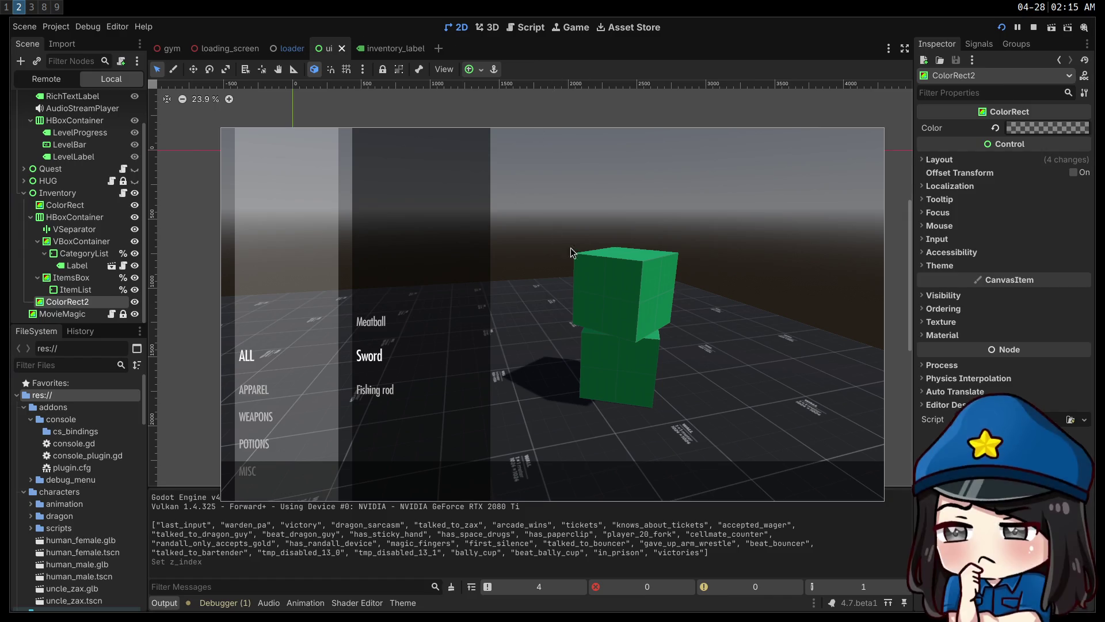
key(Down)
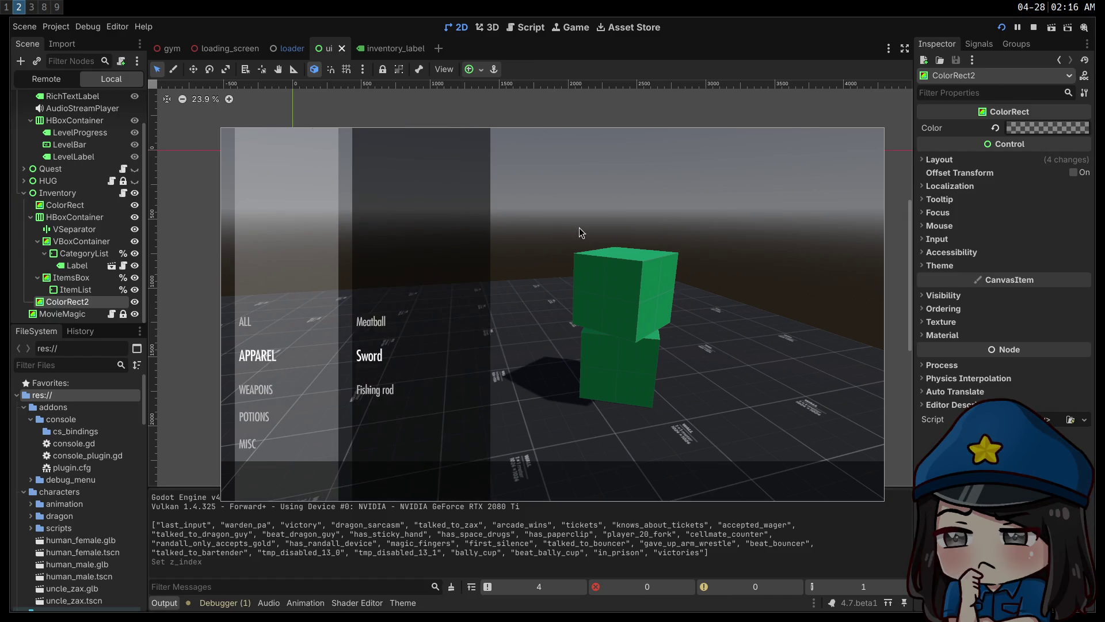
- Move to the WEAPONS category, toggle the dev console, then switch to the Skyrim reference
key(Down)
key(Down)
key(Down)
key(Down)
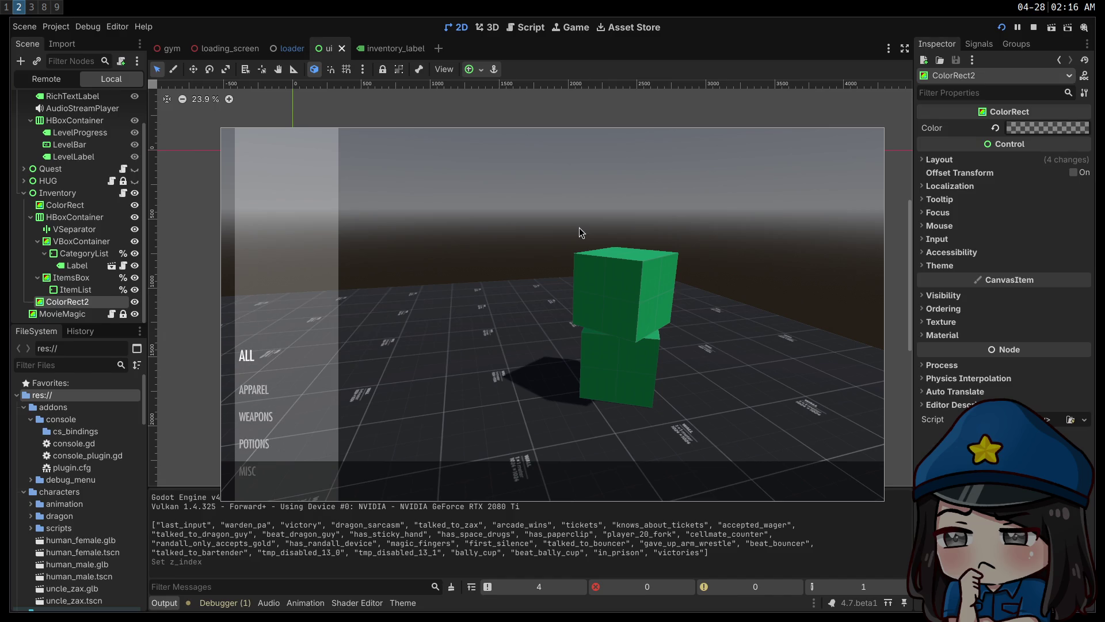
key(grave)
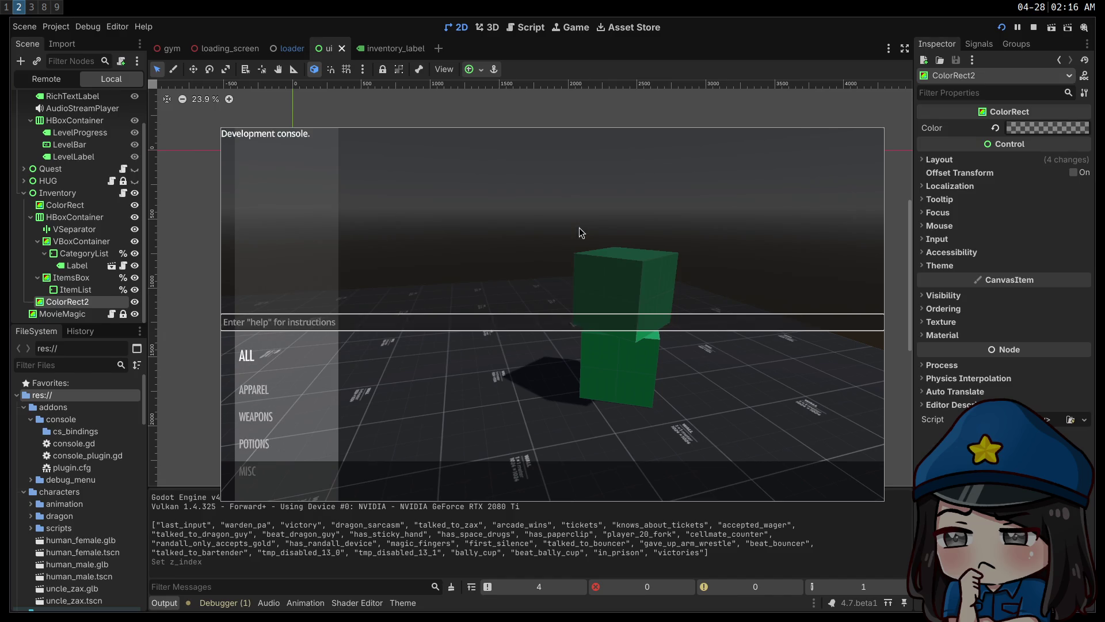
key(grave)
key(grave)
key(grave)
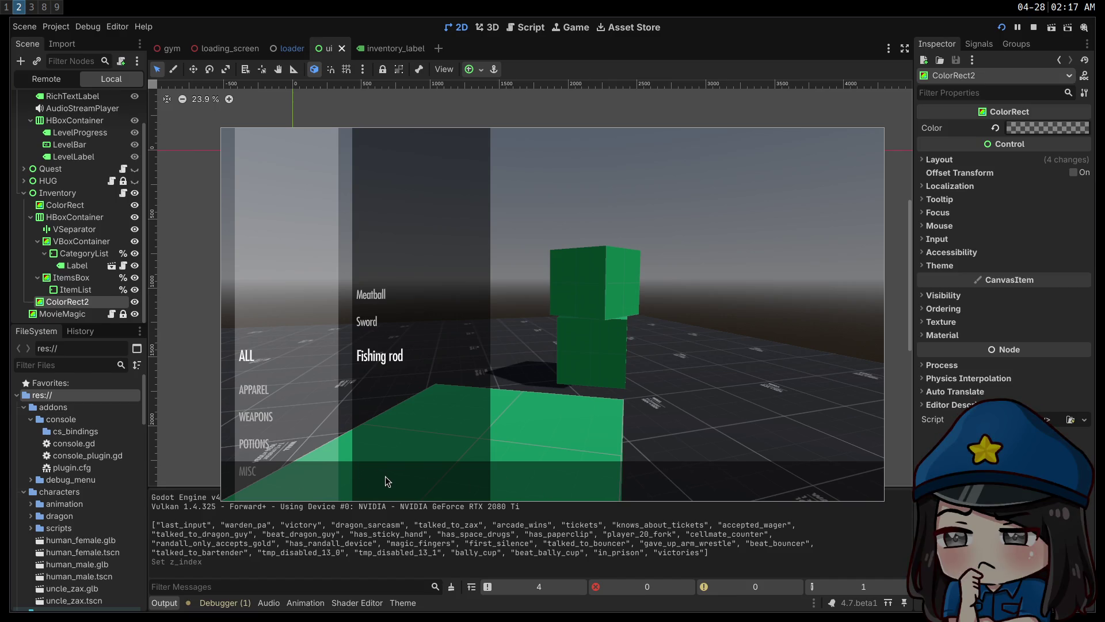
key(super+3)
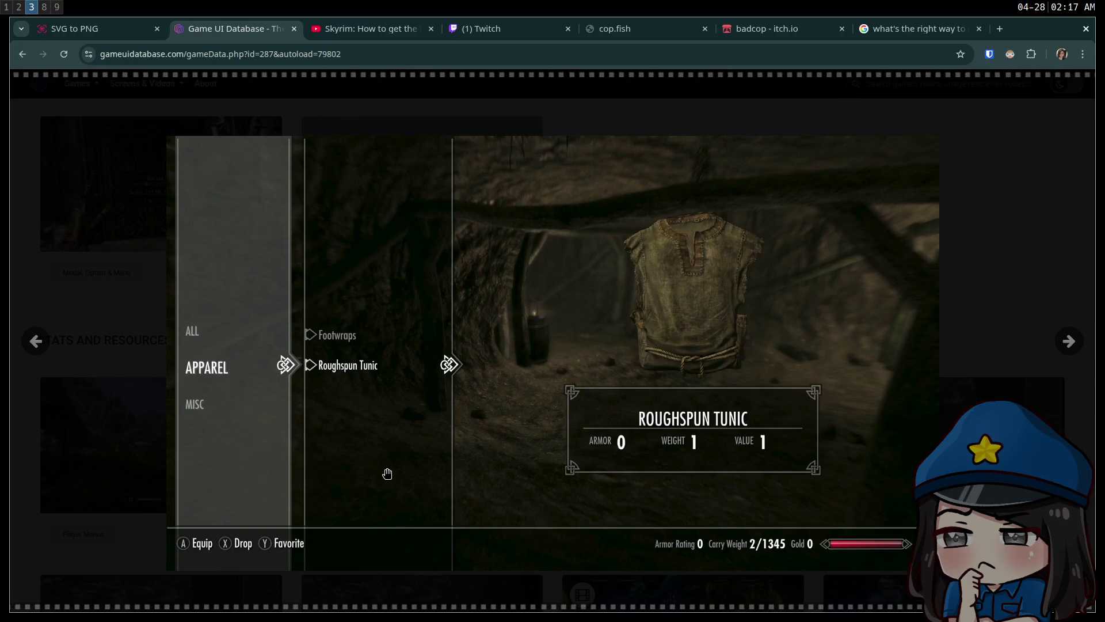